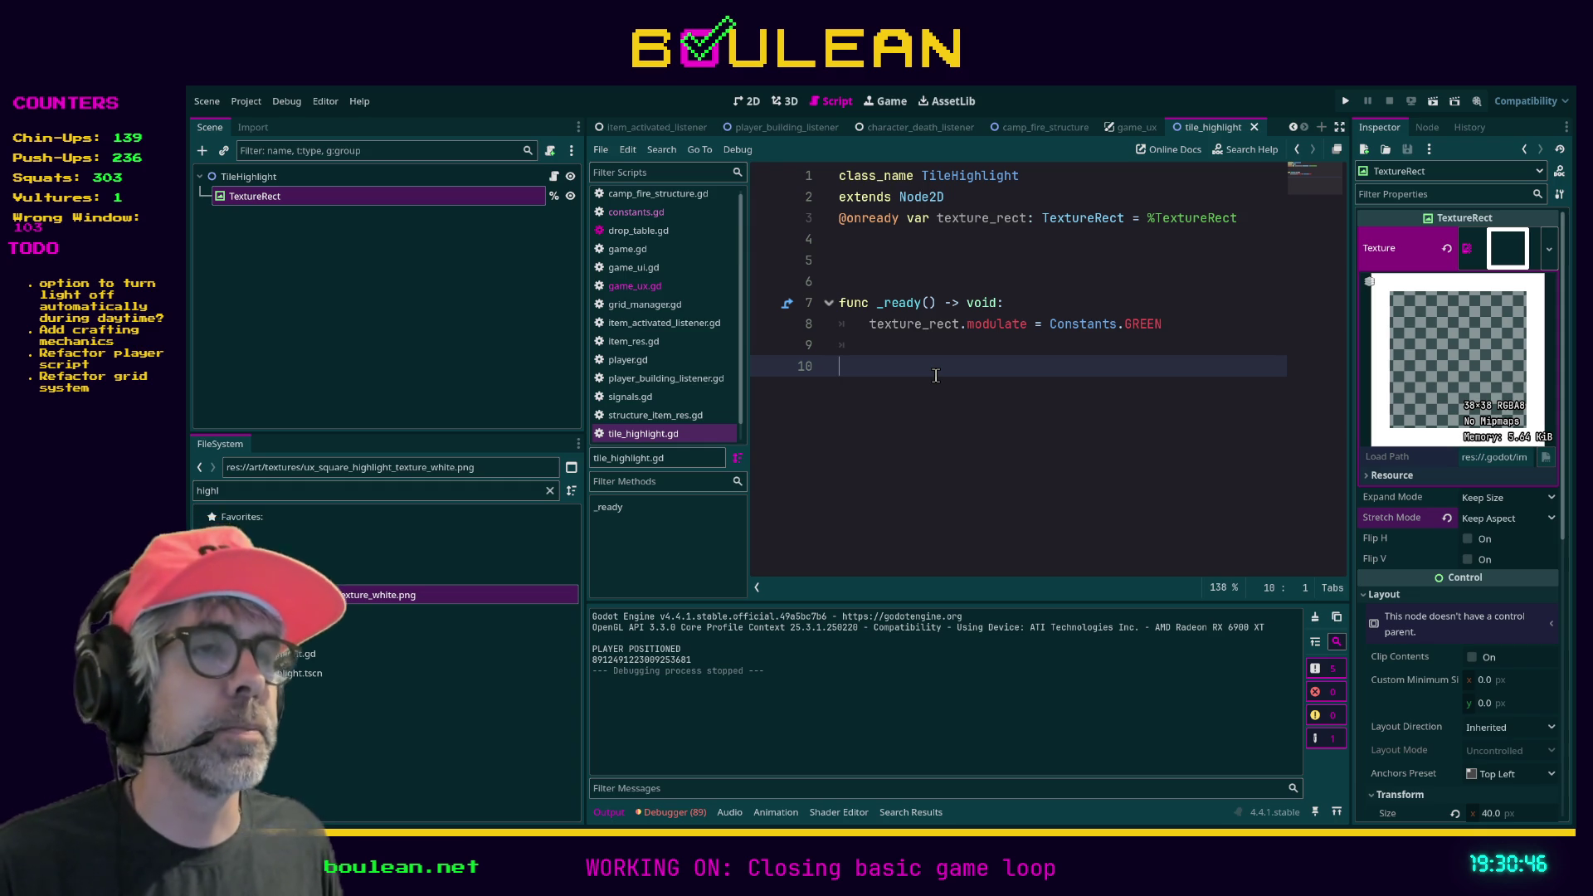
# Step: Run the project with F5 and move the wizard one tile up-left
pyautogui.press('F5')
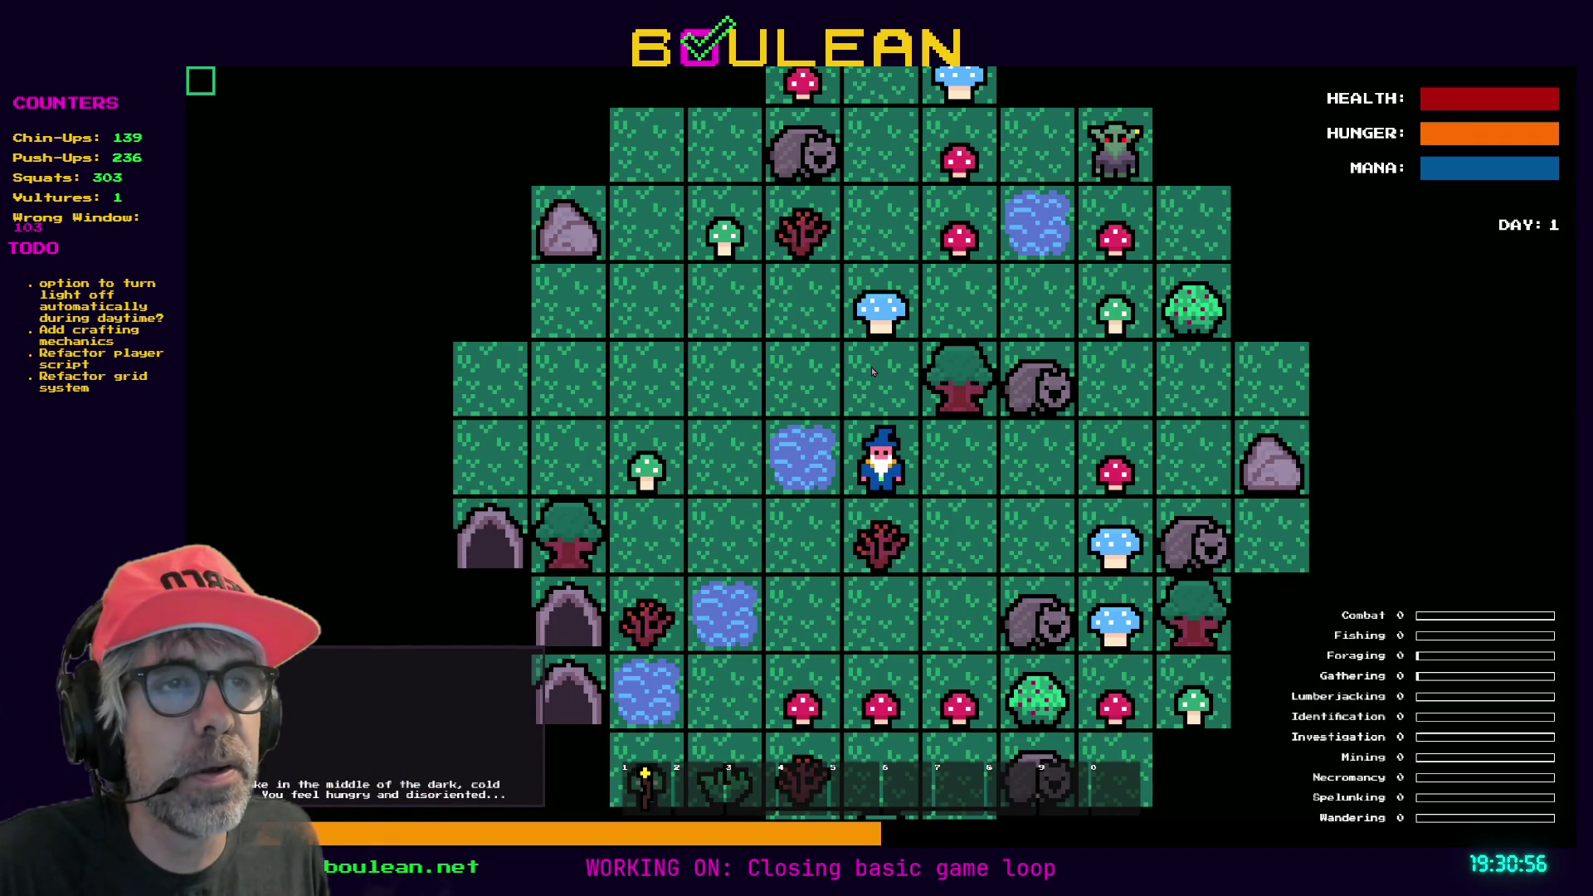
pyautogui.press('Up')
pyautogui.press('Left')
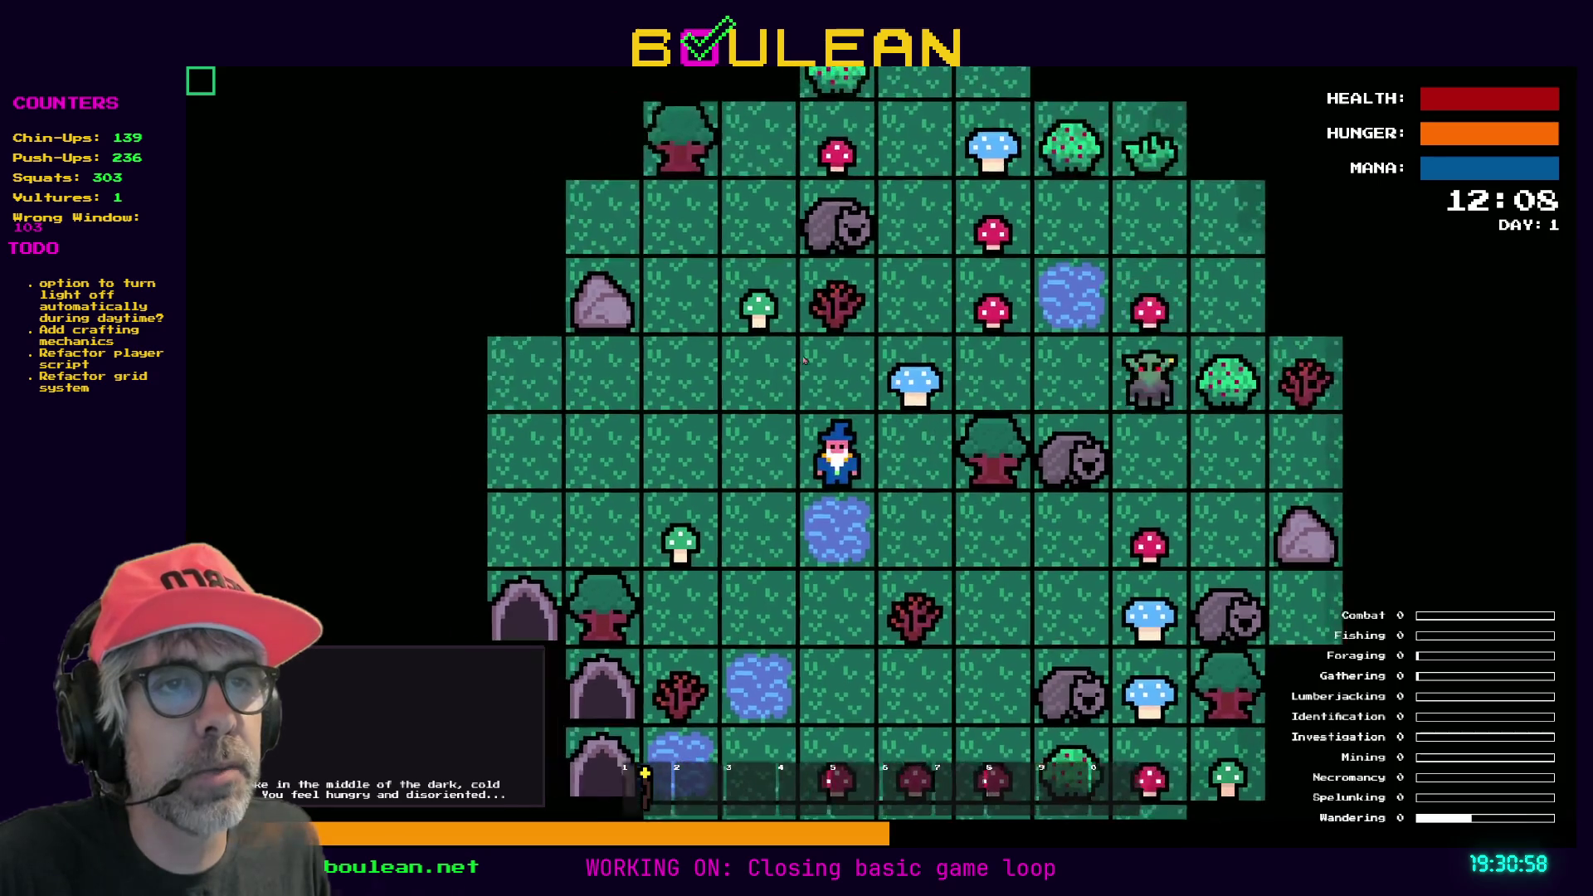
# Step: Walk the wizard one more tile left, zoom the game view in and out, then stop the game
pyautogui.press('Left')
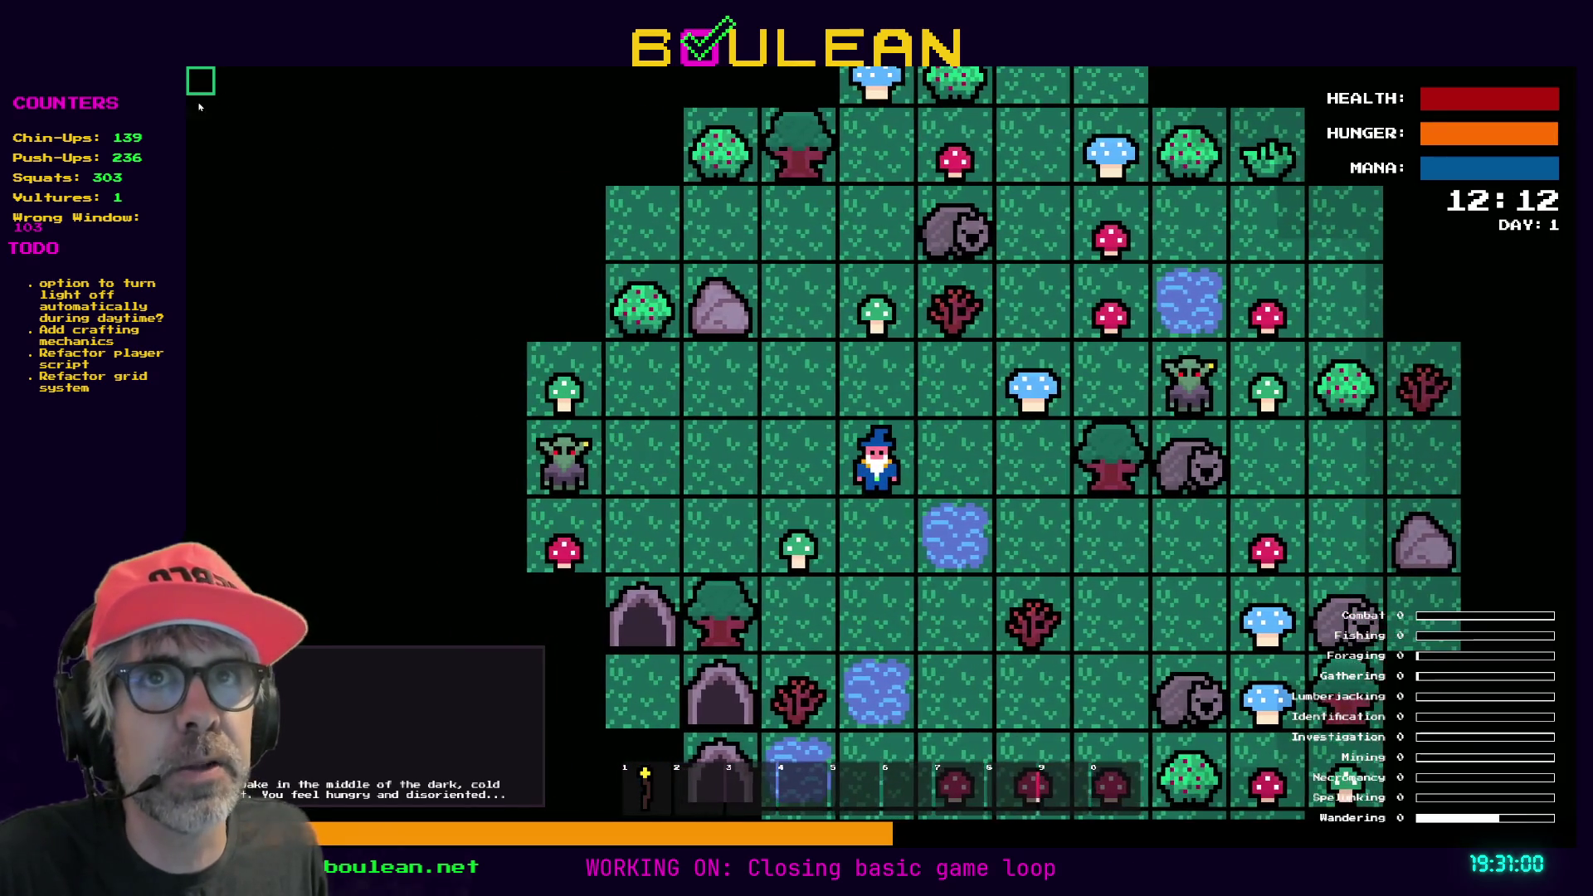
pyautogui.scroll(2, 249, 132)
pyautogui.scroll(-3, 282, 175)
pyautogui.scroll(3, 297, 187)
pyautogui.scroll(1, 297, 187)
pyautogui.scroll(-2, 302, 196)
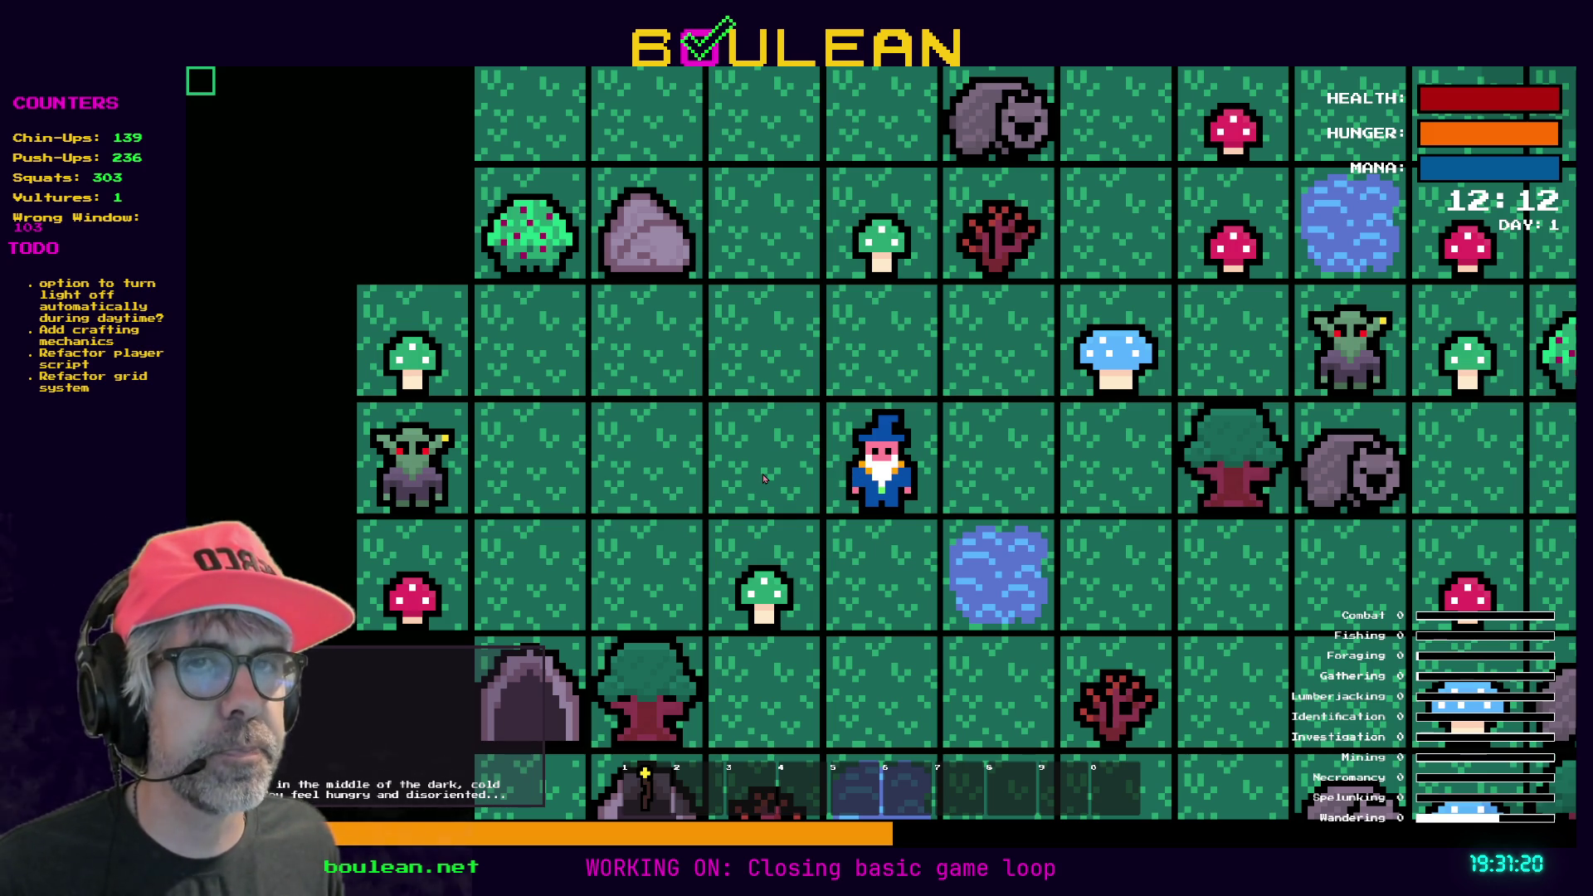
pyautogui.press('F8')
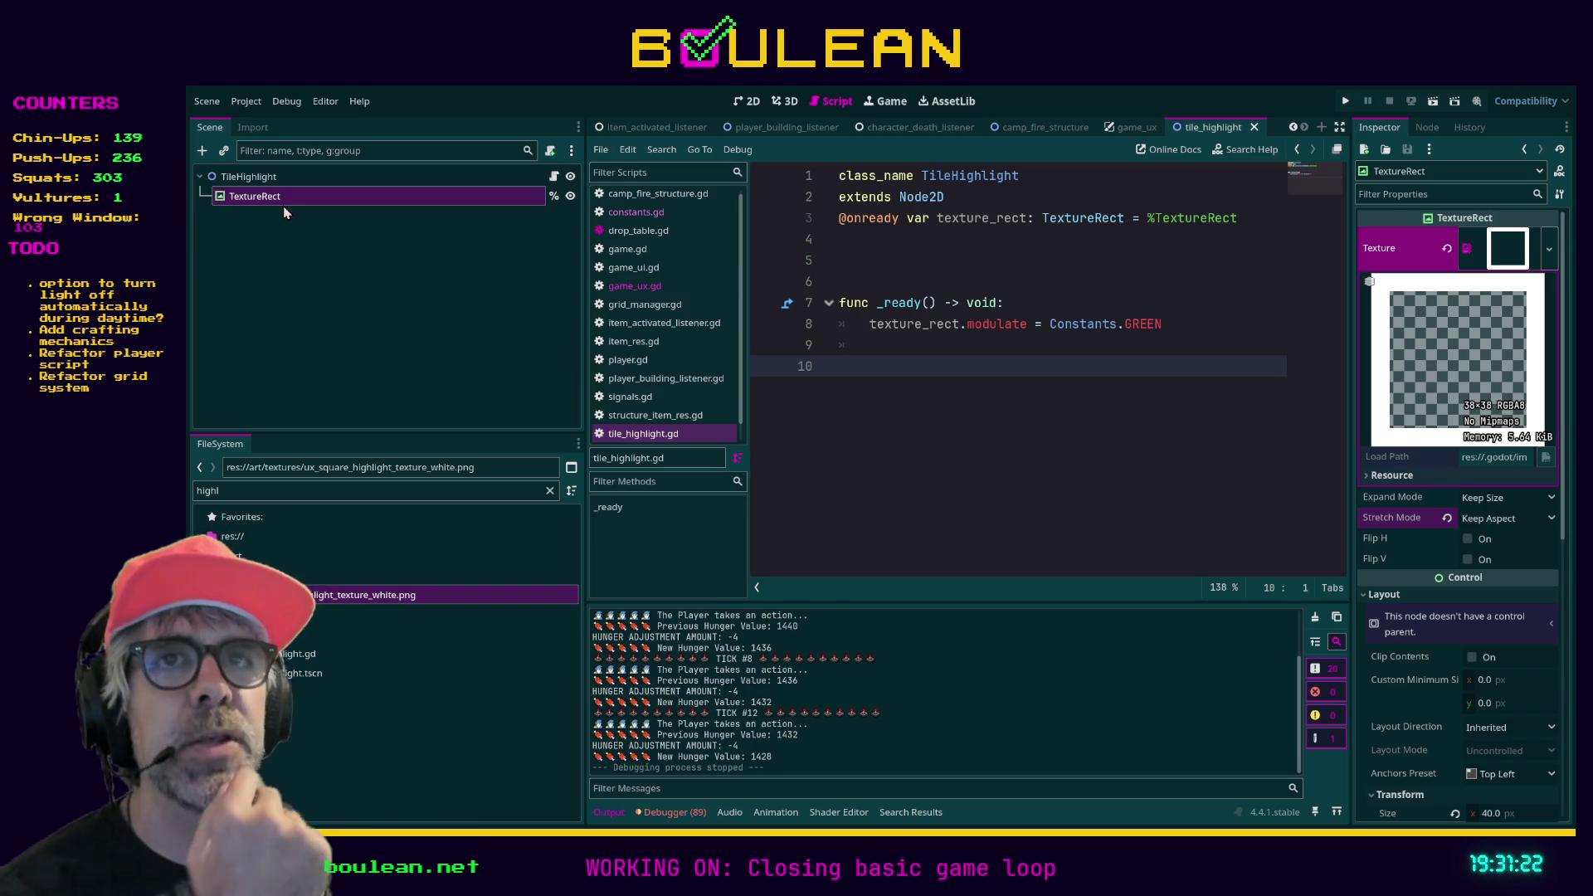
# Step: Inspect the TextureRect's properties, checking its 40×40 size, Process and empty Material sections
pyautogui.click(261, 202)
pyautogui.scroll(-2, 1437, 400)
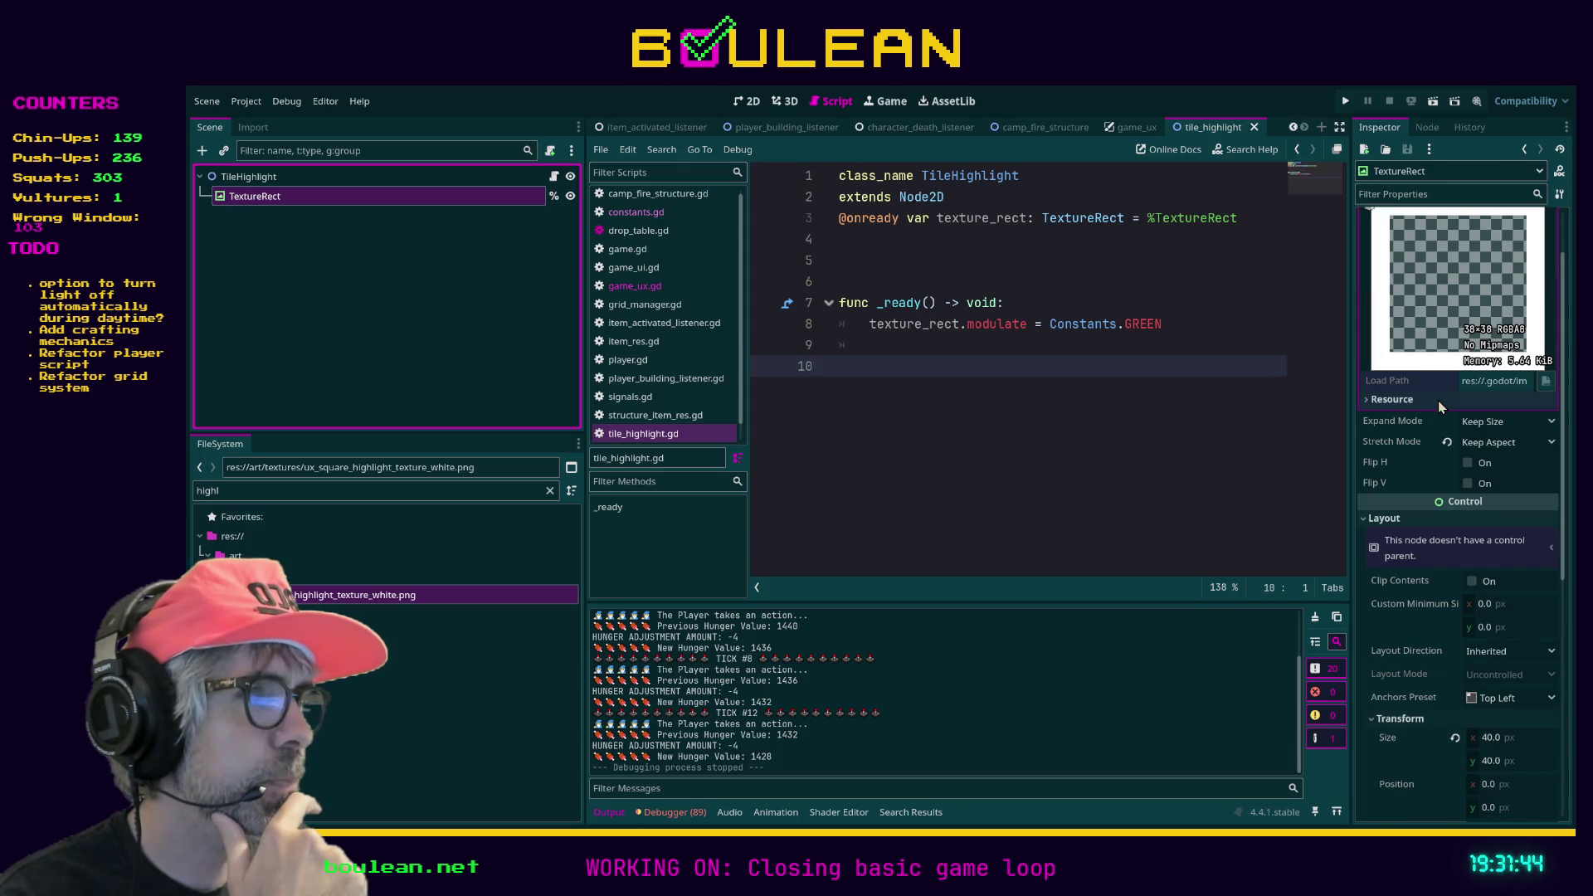
pyautogui.scroll(-2, 1440, 408)
pyautogui.scroll(-8, 1443, 427)
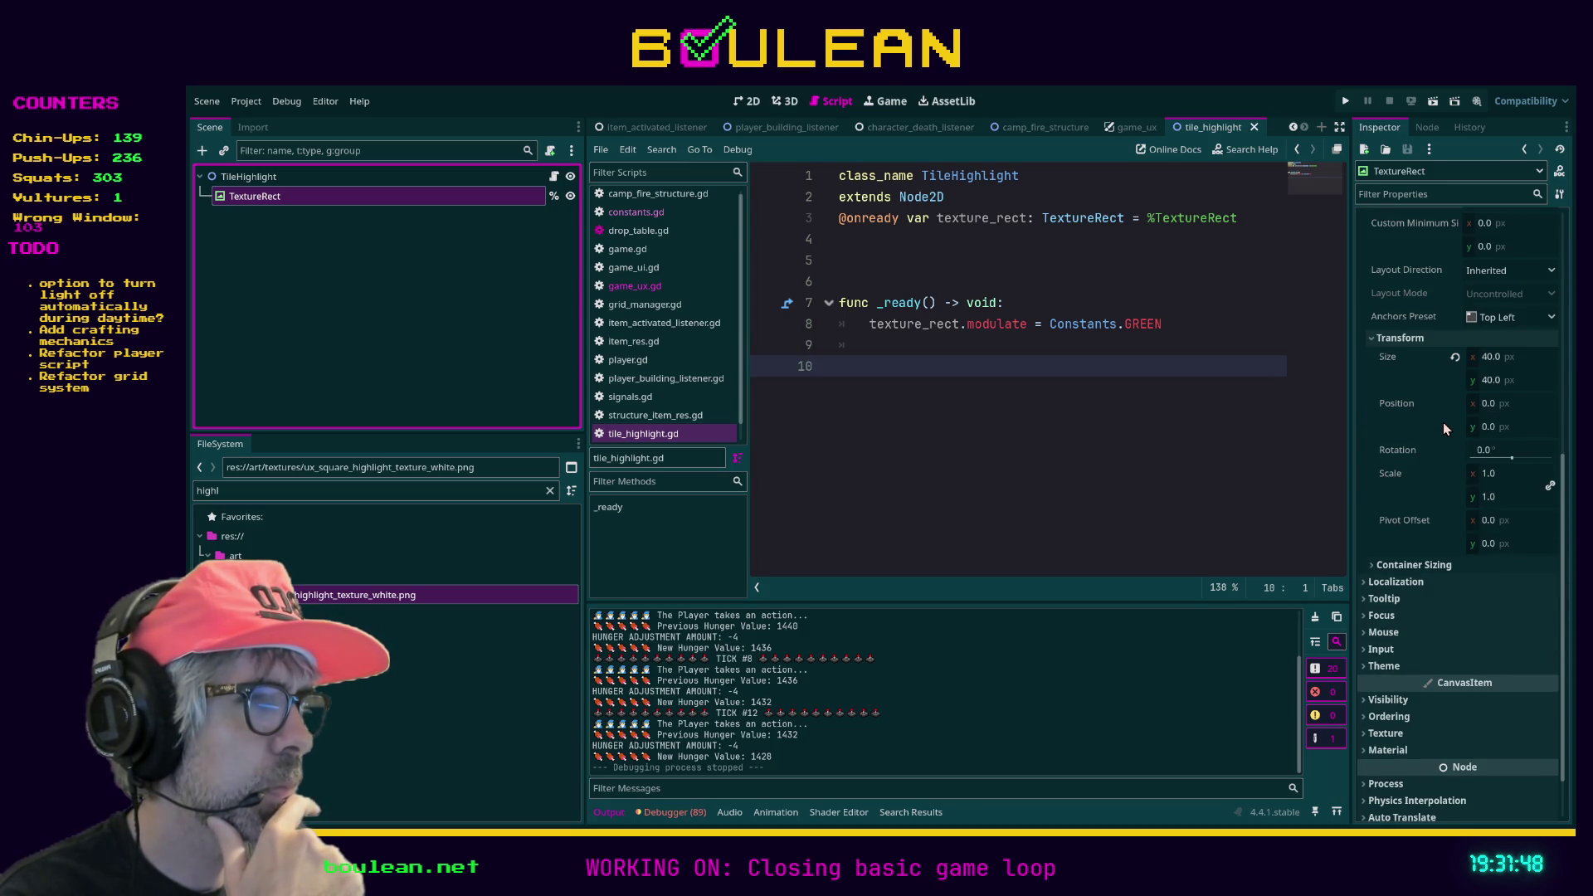
pyautogui.scroll(-2, 1443, 427)
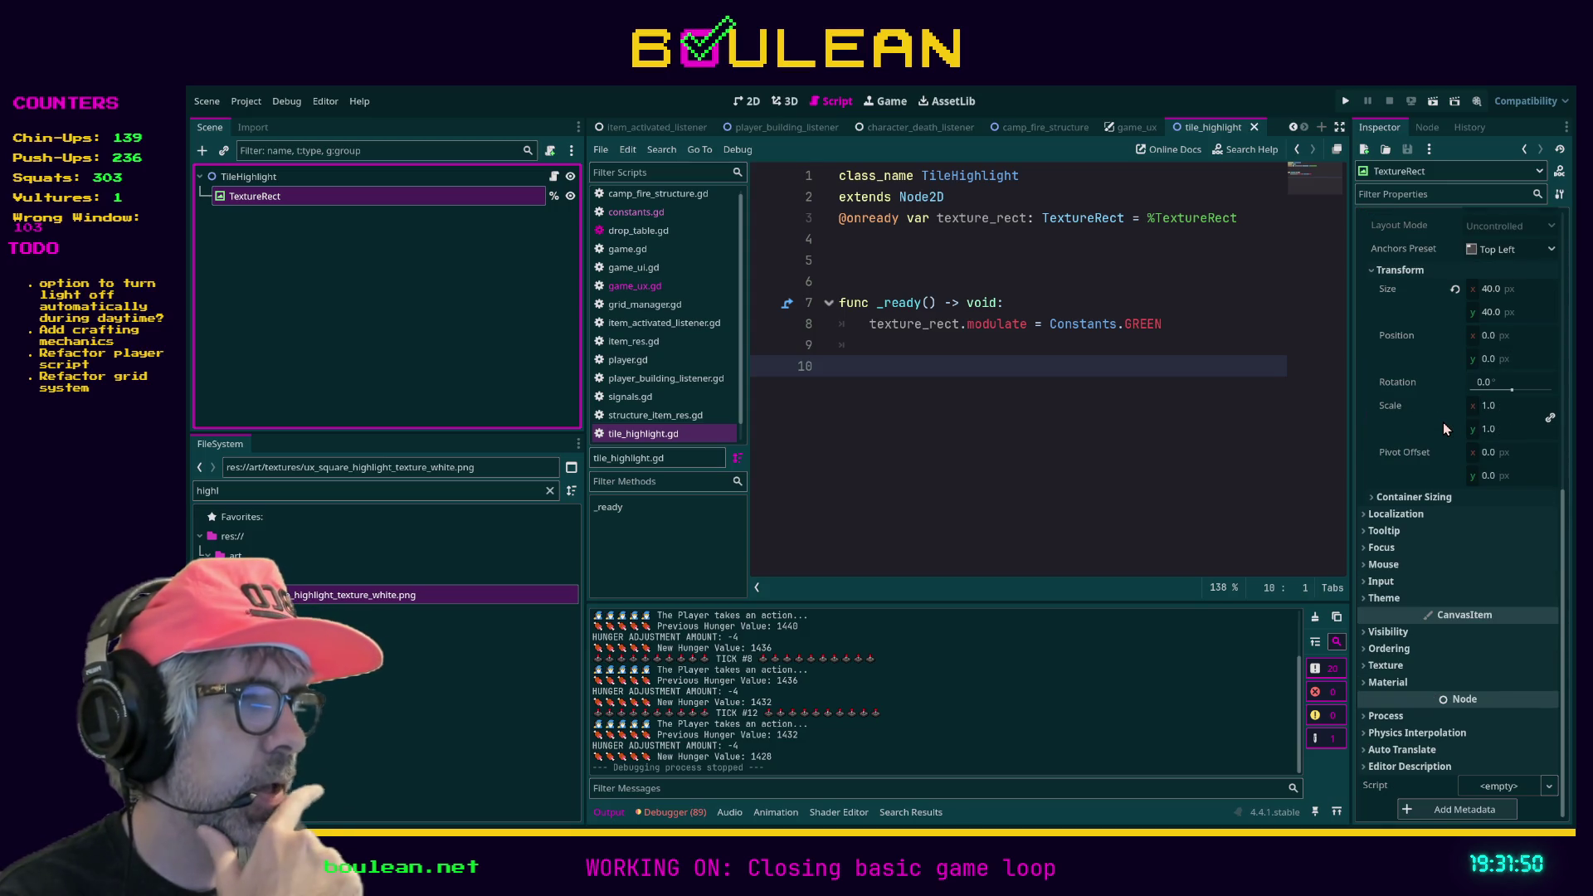
pyautogui.click(1383, 717)
pyautogui.click(1383, 717)
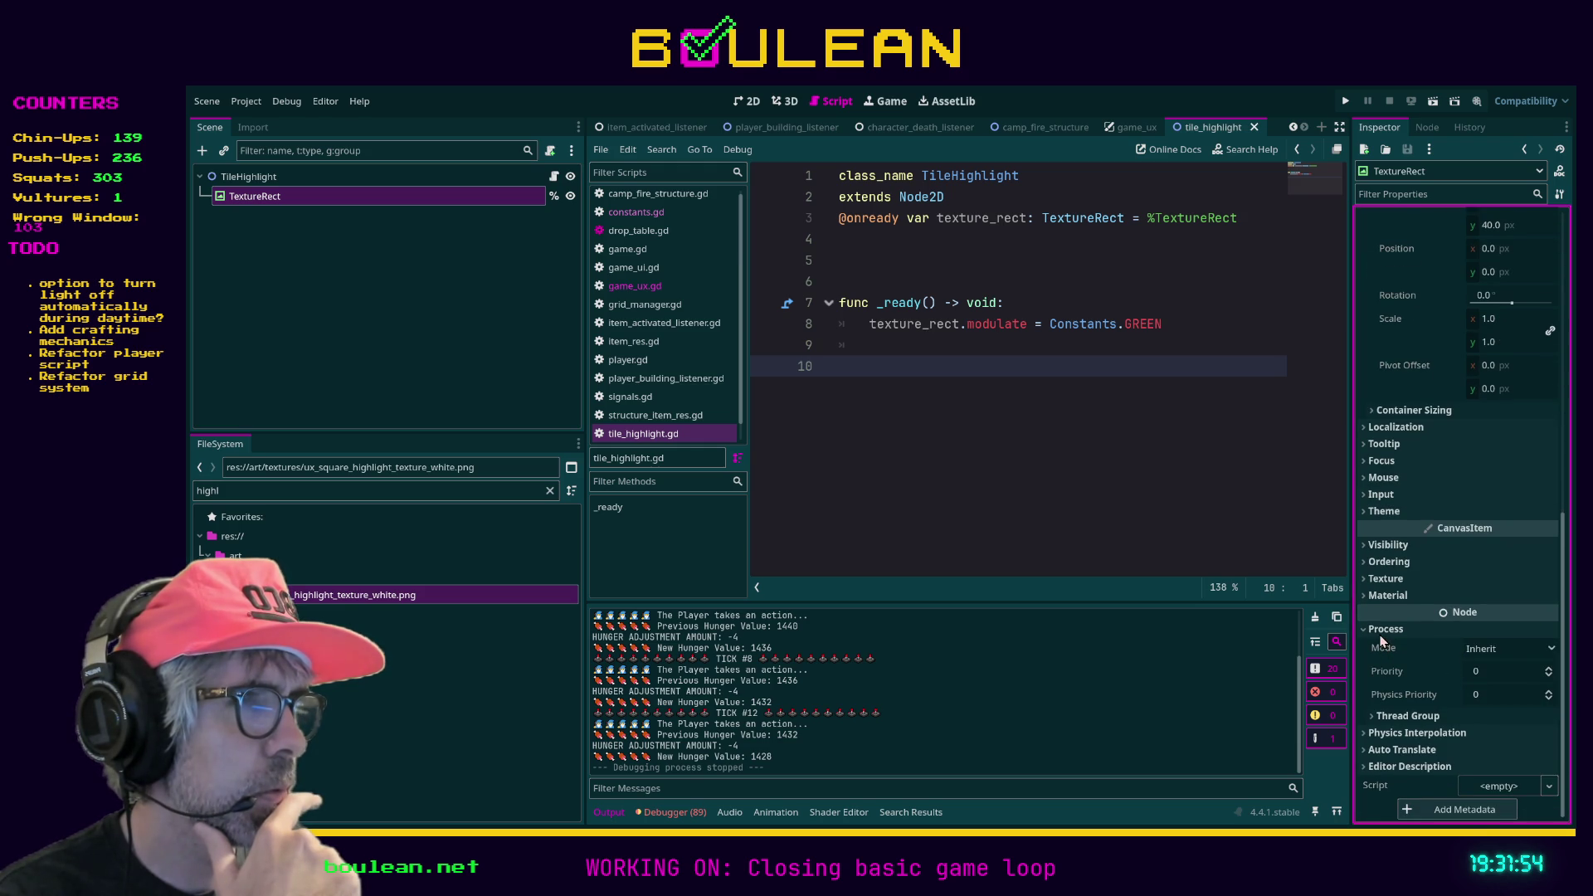
pyautogui.click(1389, 683)
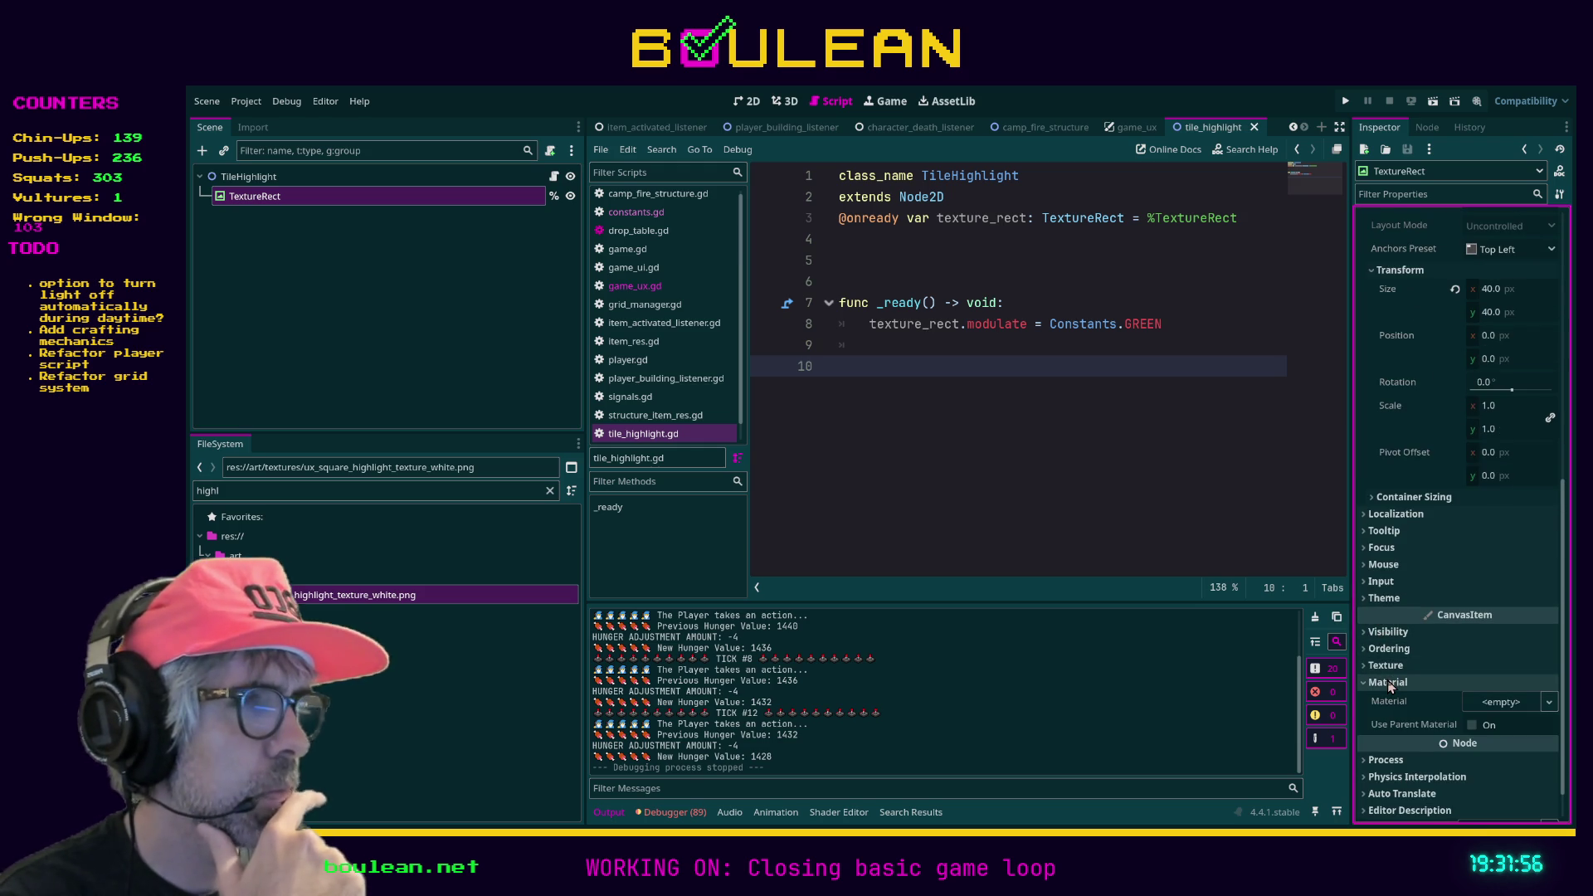
pyautogui.click(1391, 685)
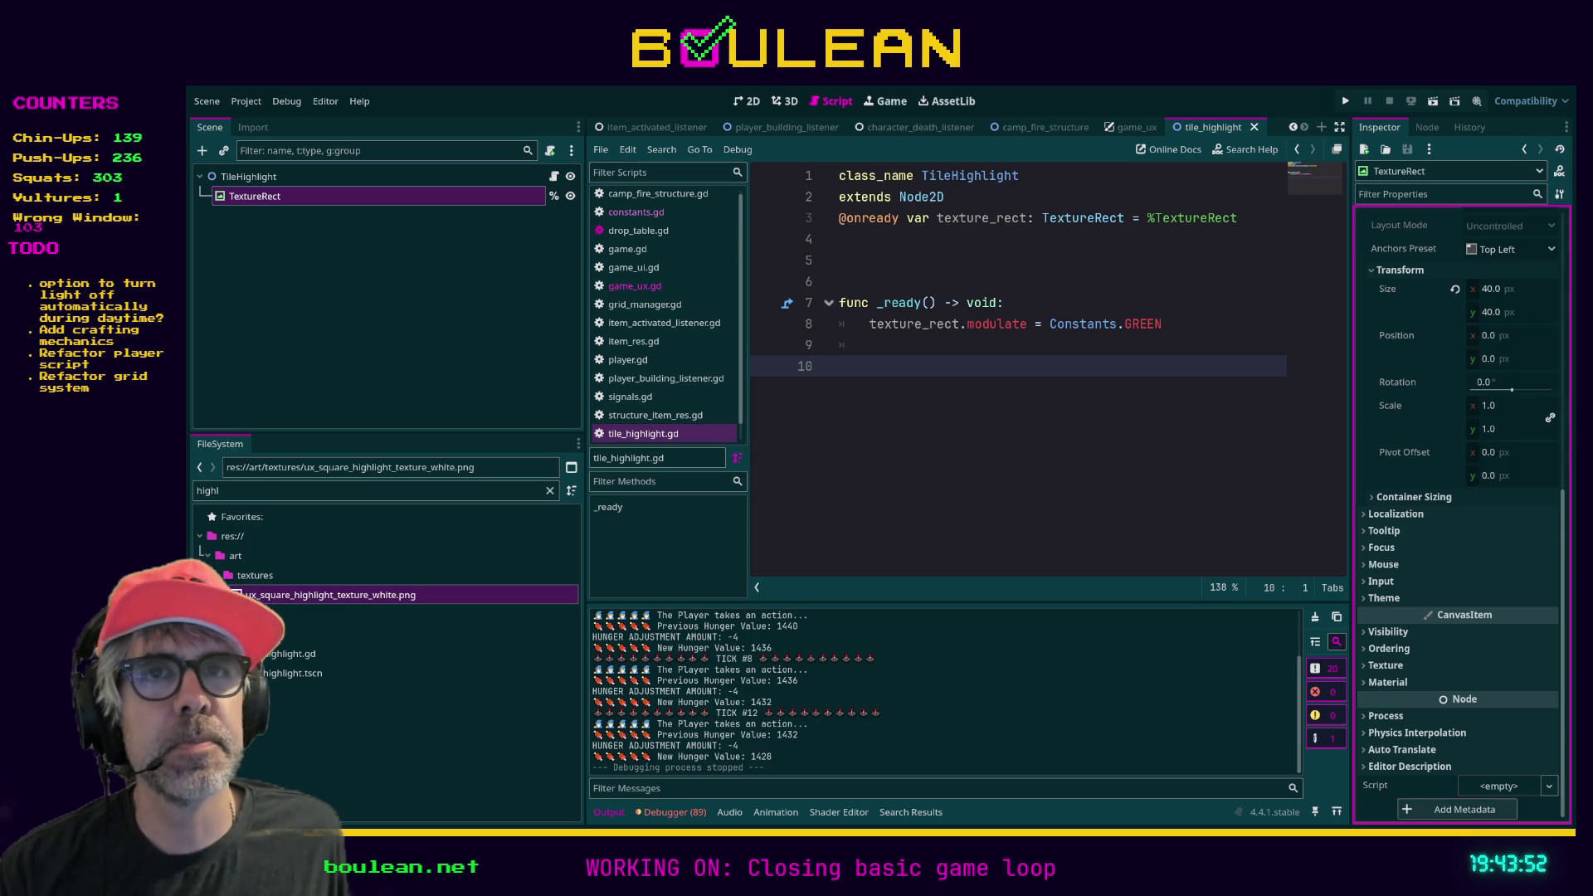
# Step: Rename the scene file tile_highlight.tscn to tile_highlighter.tscn and open it
pyautogui.click(356, 175)
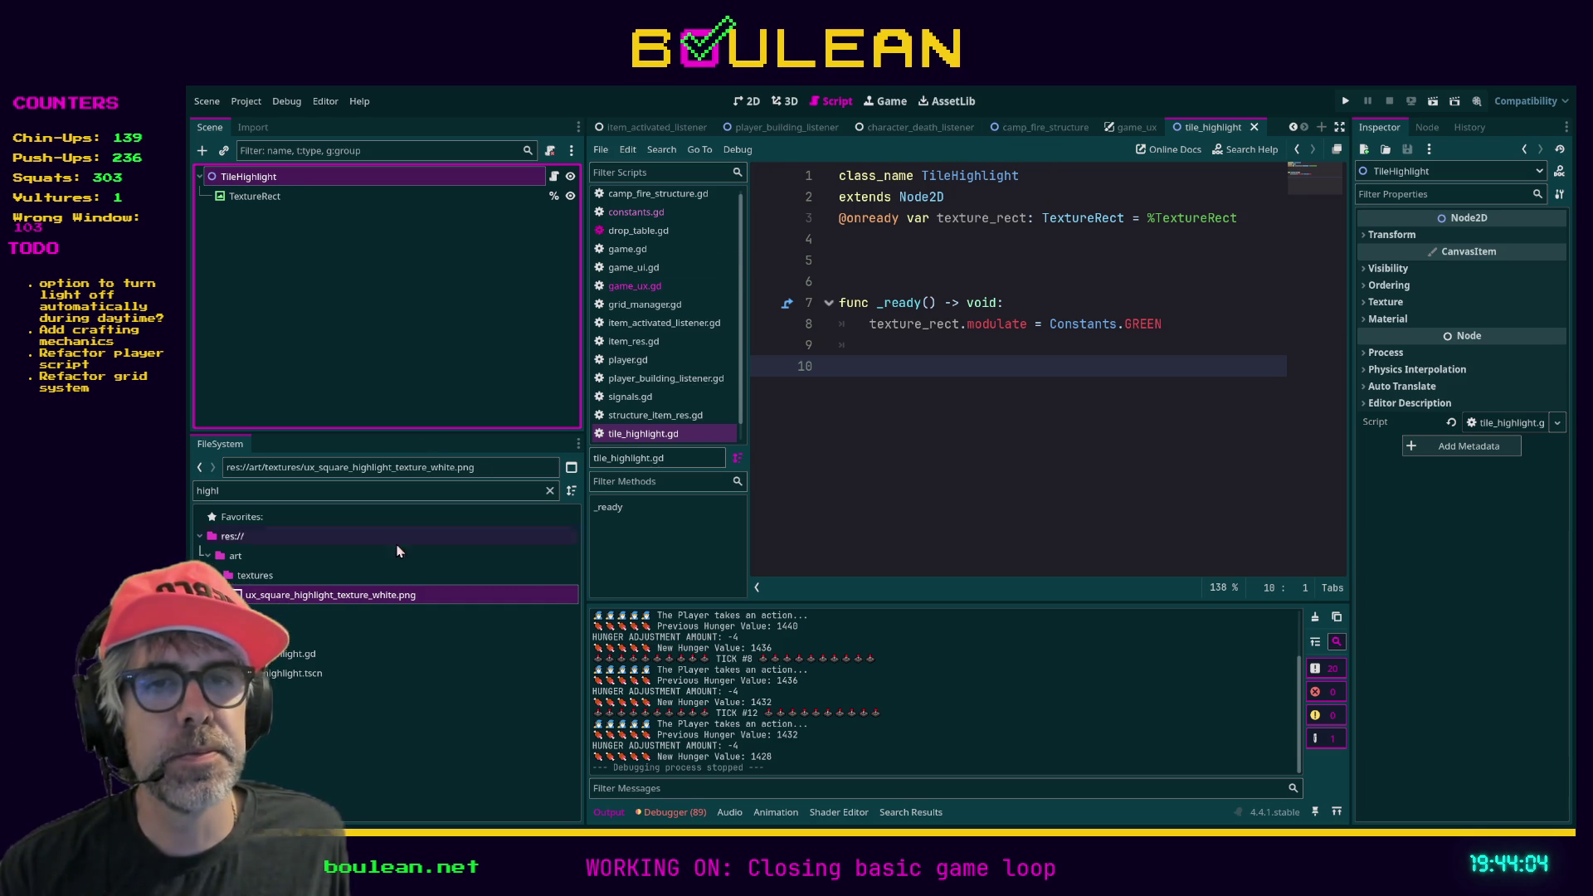
pyautogui.click(348, 673)
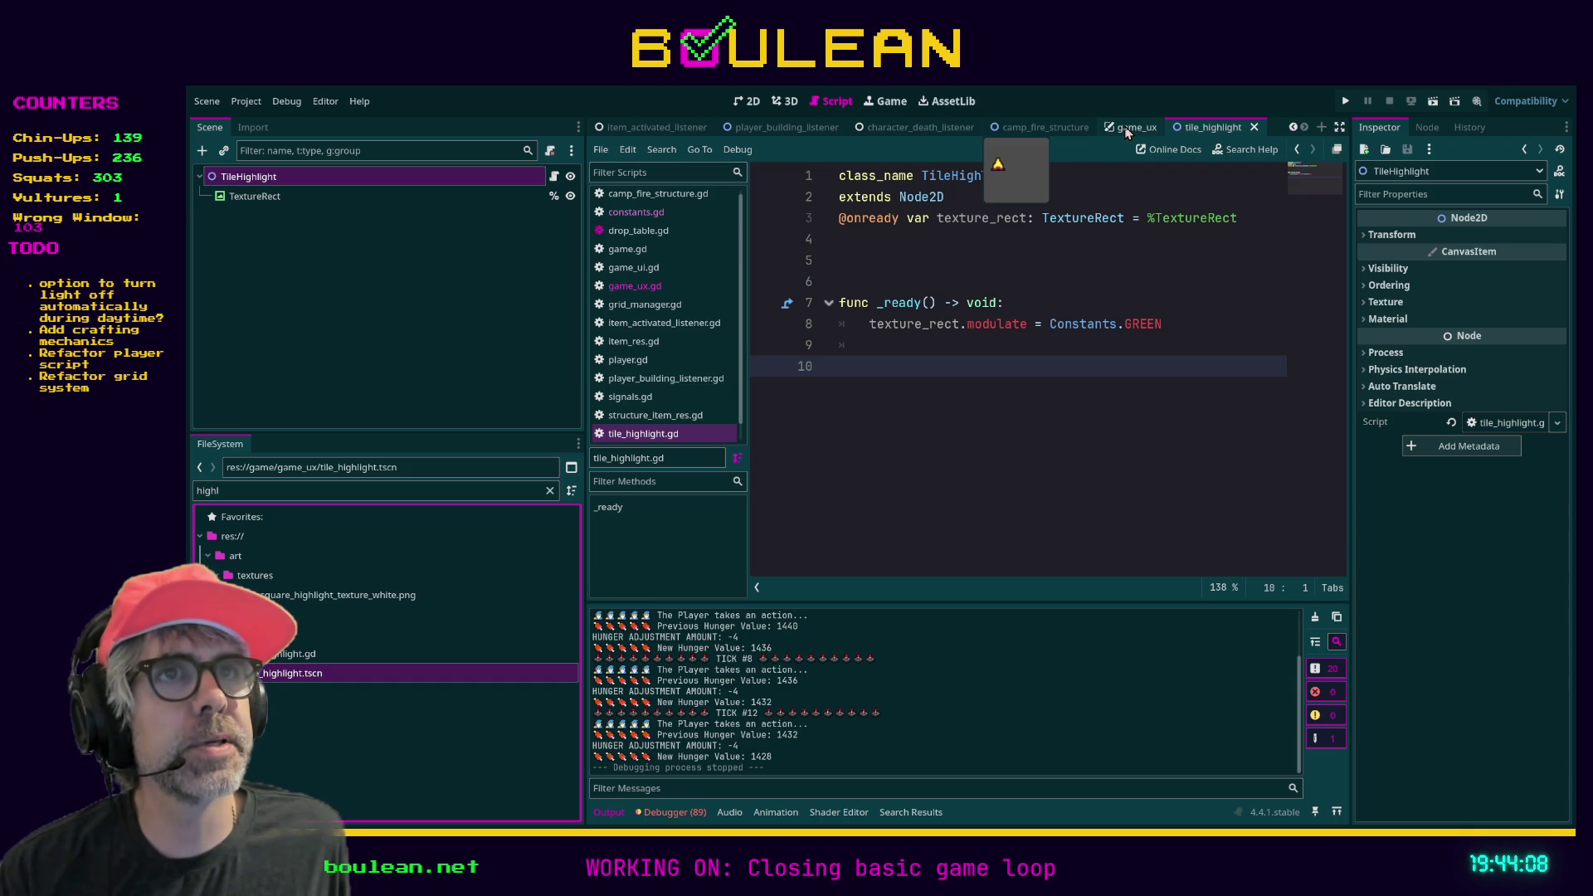
pyautogui.click(1293, 127)
pyautogui.click(1293, 127)
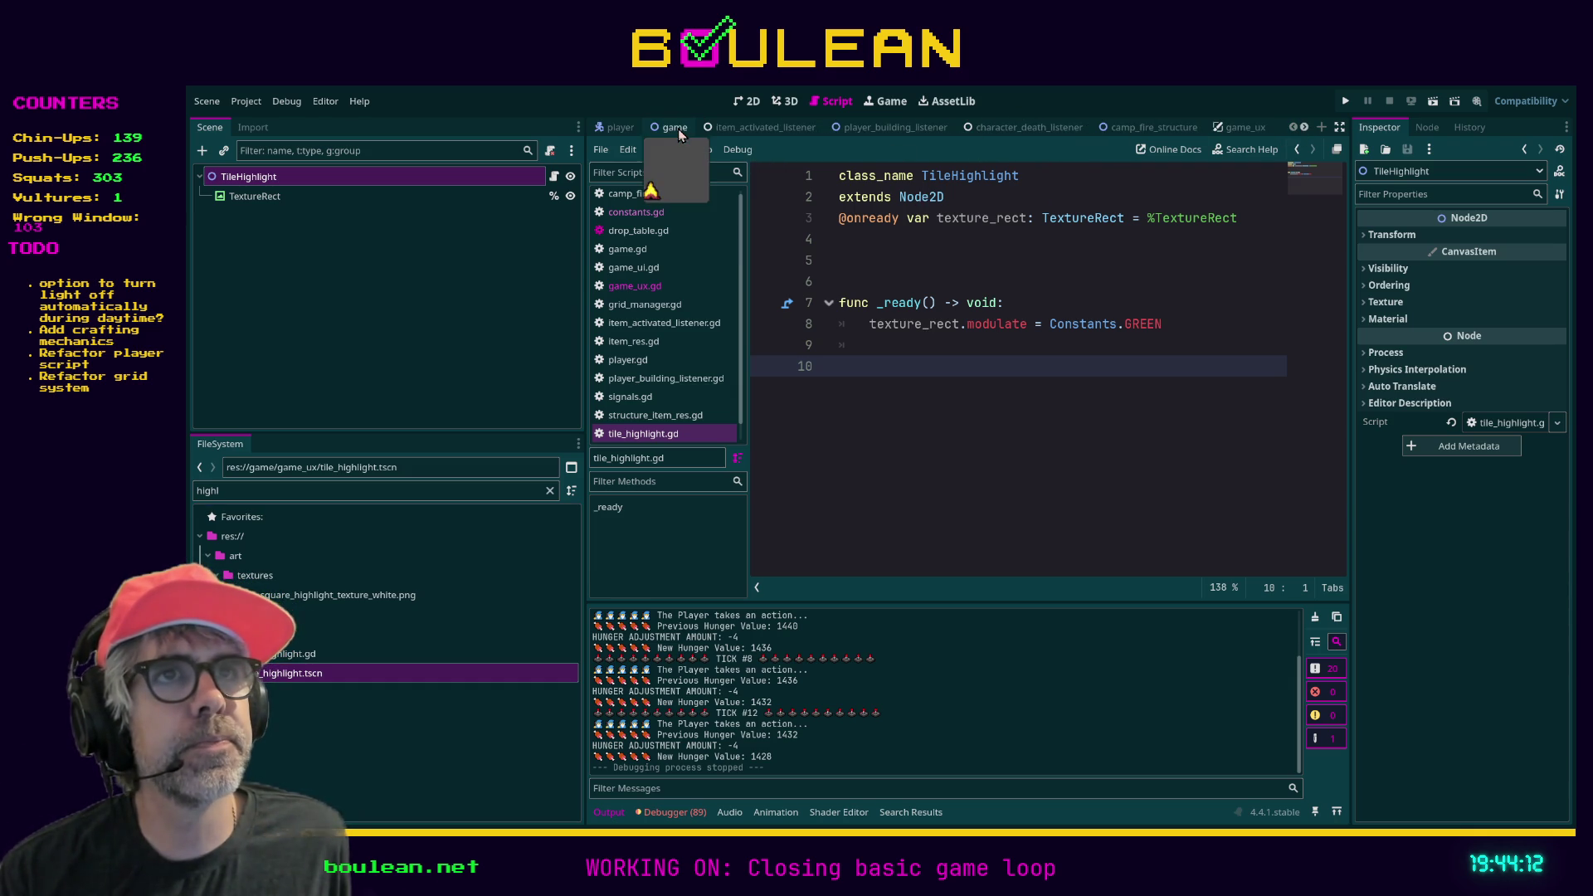
pyautogui.click(677, 129)
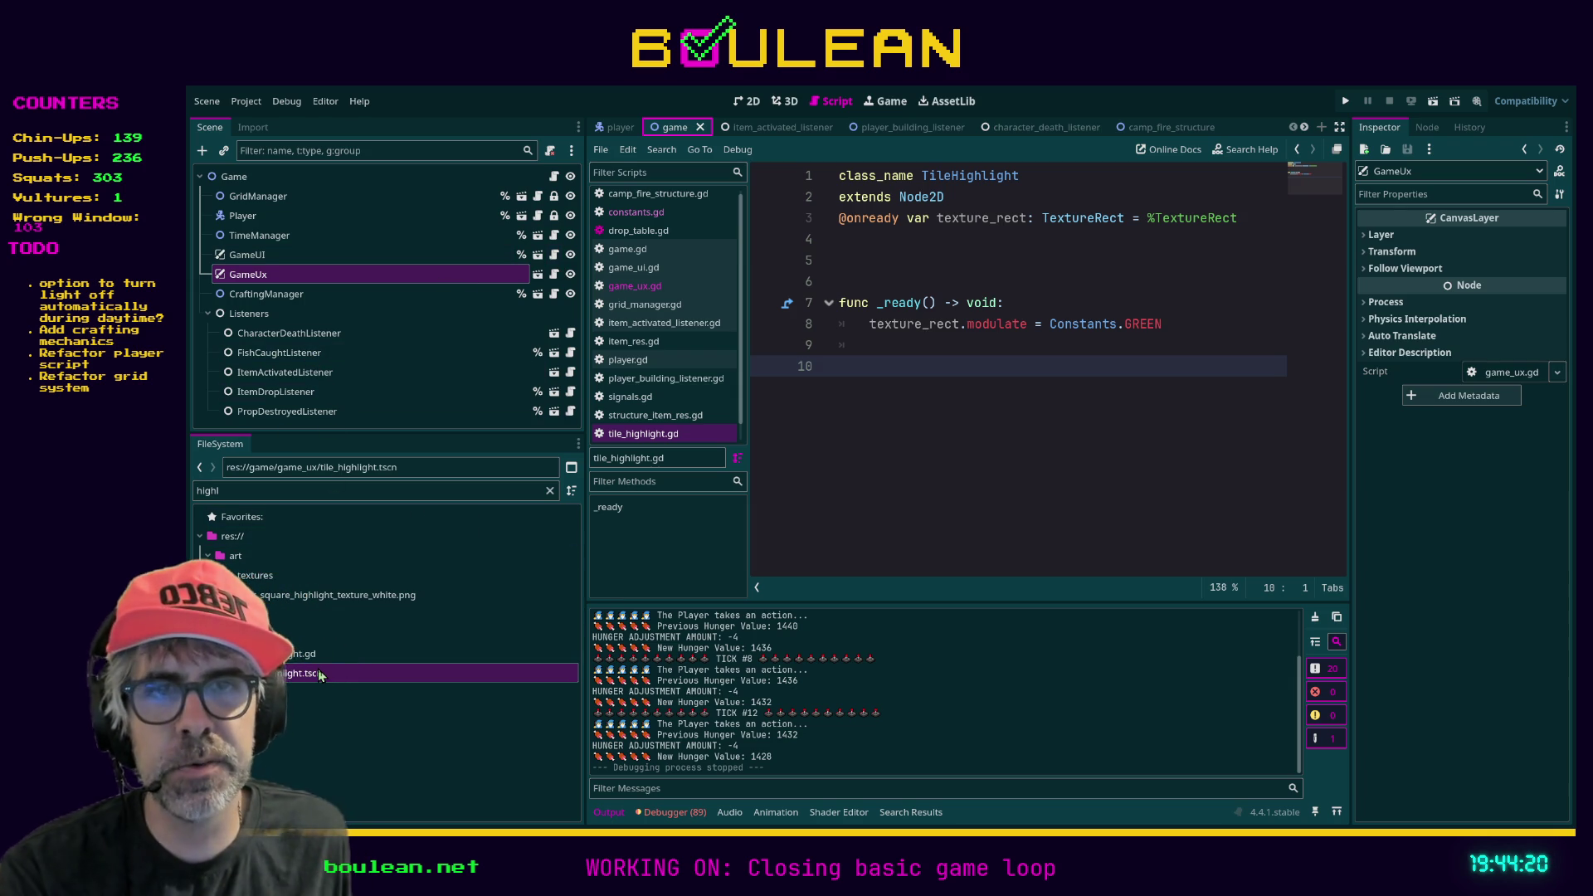
pyautogui.moveTo(318, 677)
pyautogui.mouseDown()
pyautogui.moveTo(304, 685)
pyautogui.moveTo(325, 743)
pyautogui.mouseUp()
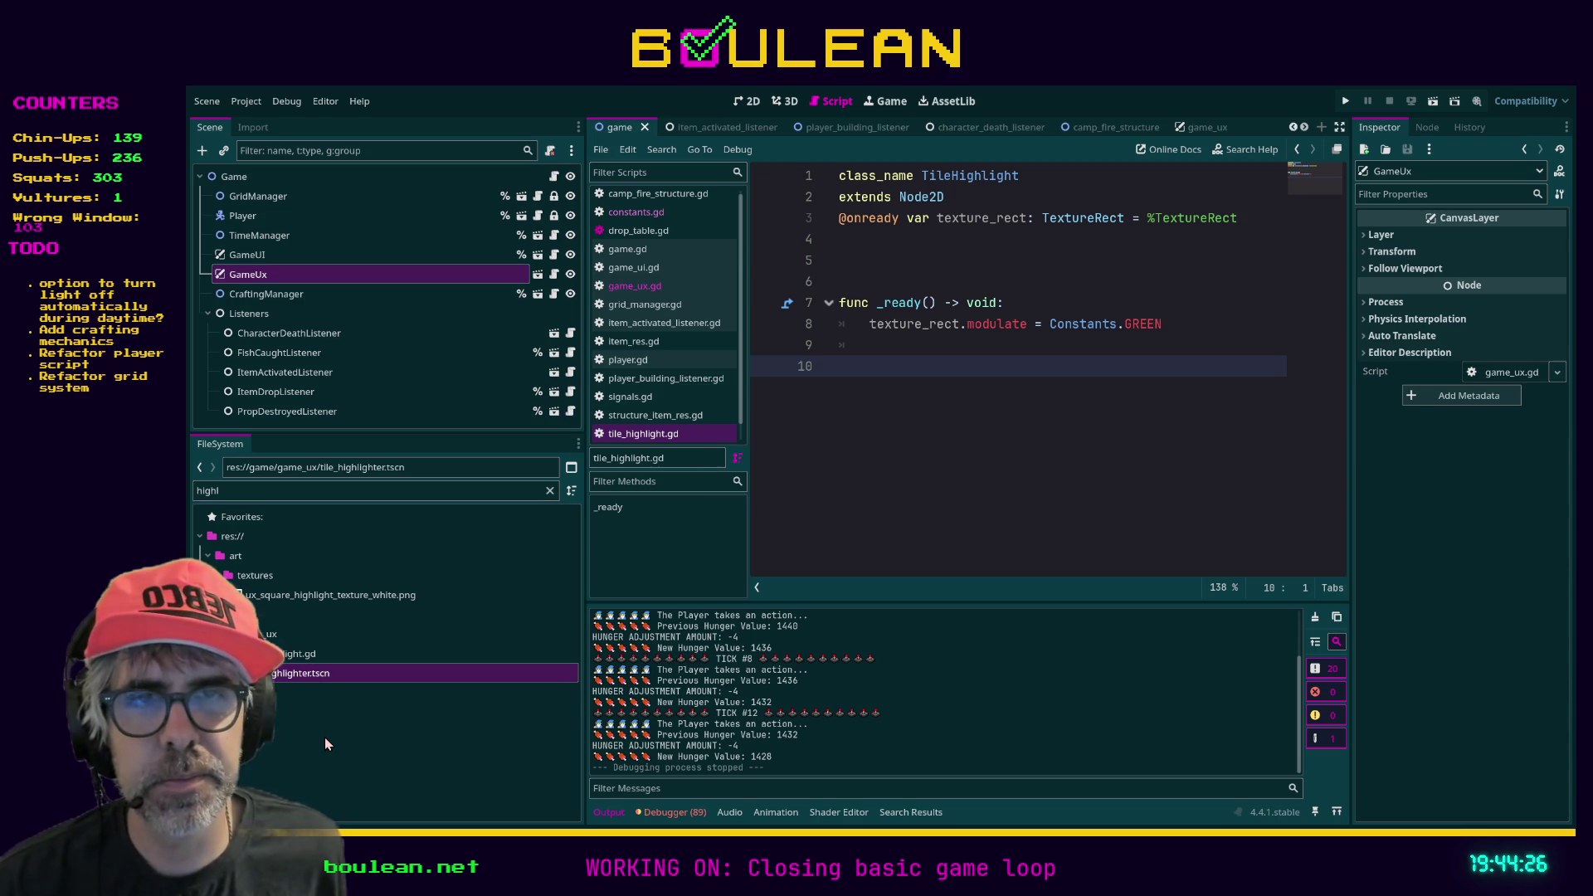
pyautogui.doubleClick(315, 674)
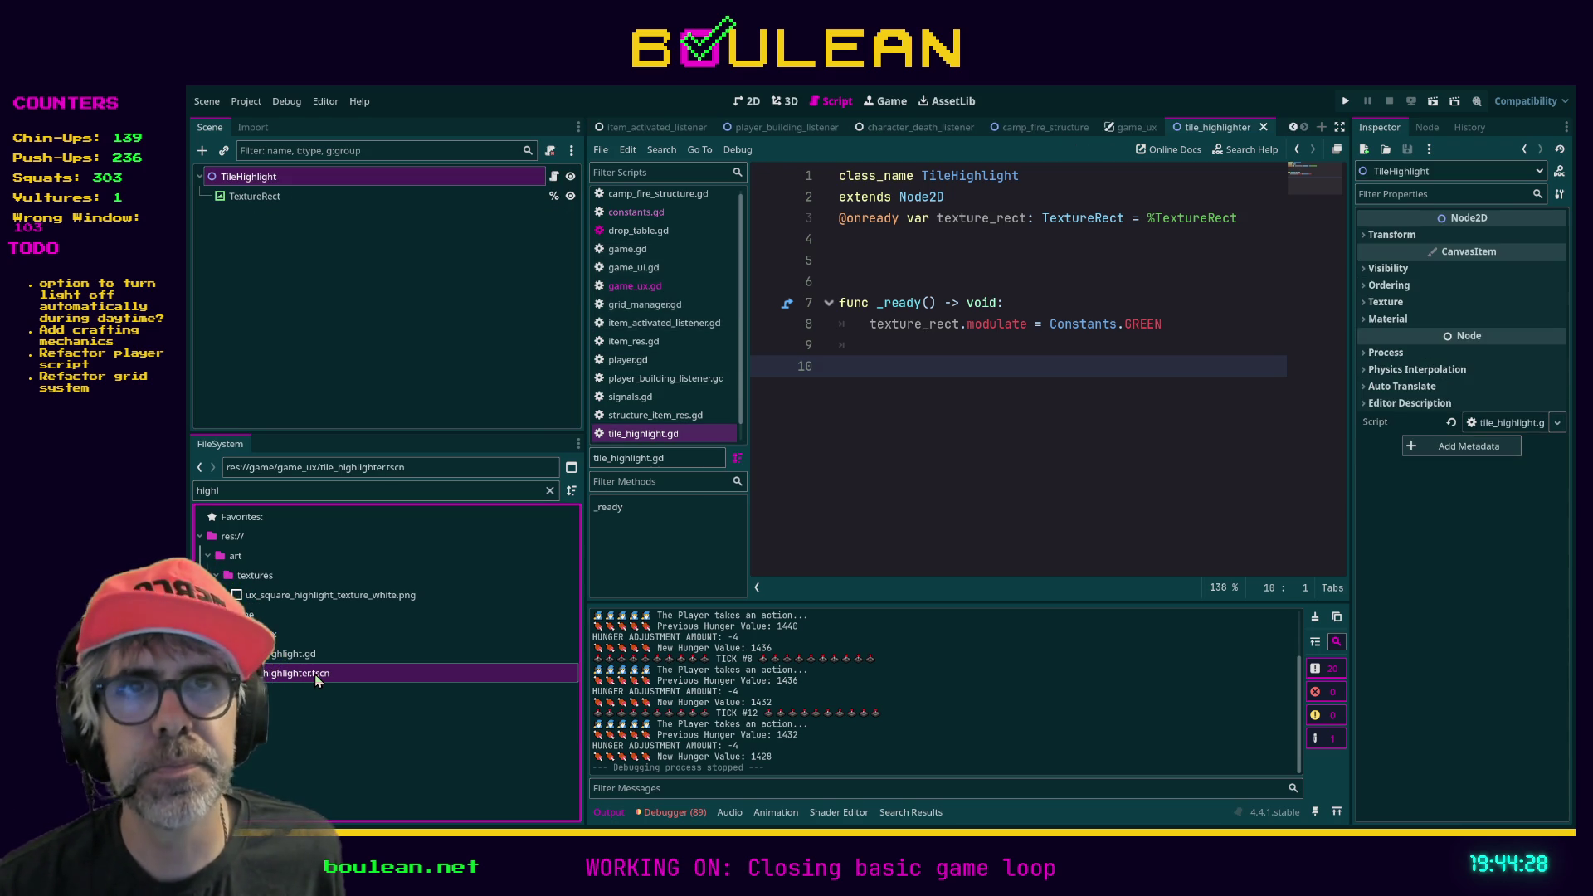
# Step: Rename the root node to TileHighlighter and save the scene
pyautogui.click(553, 176)
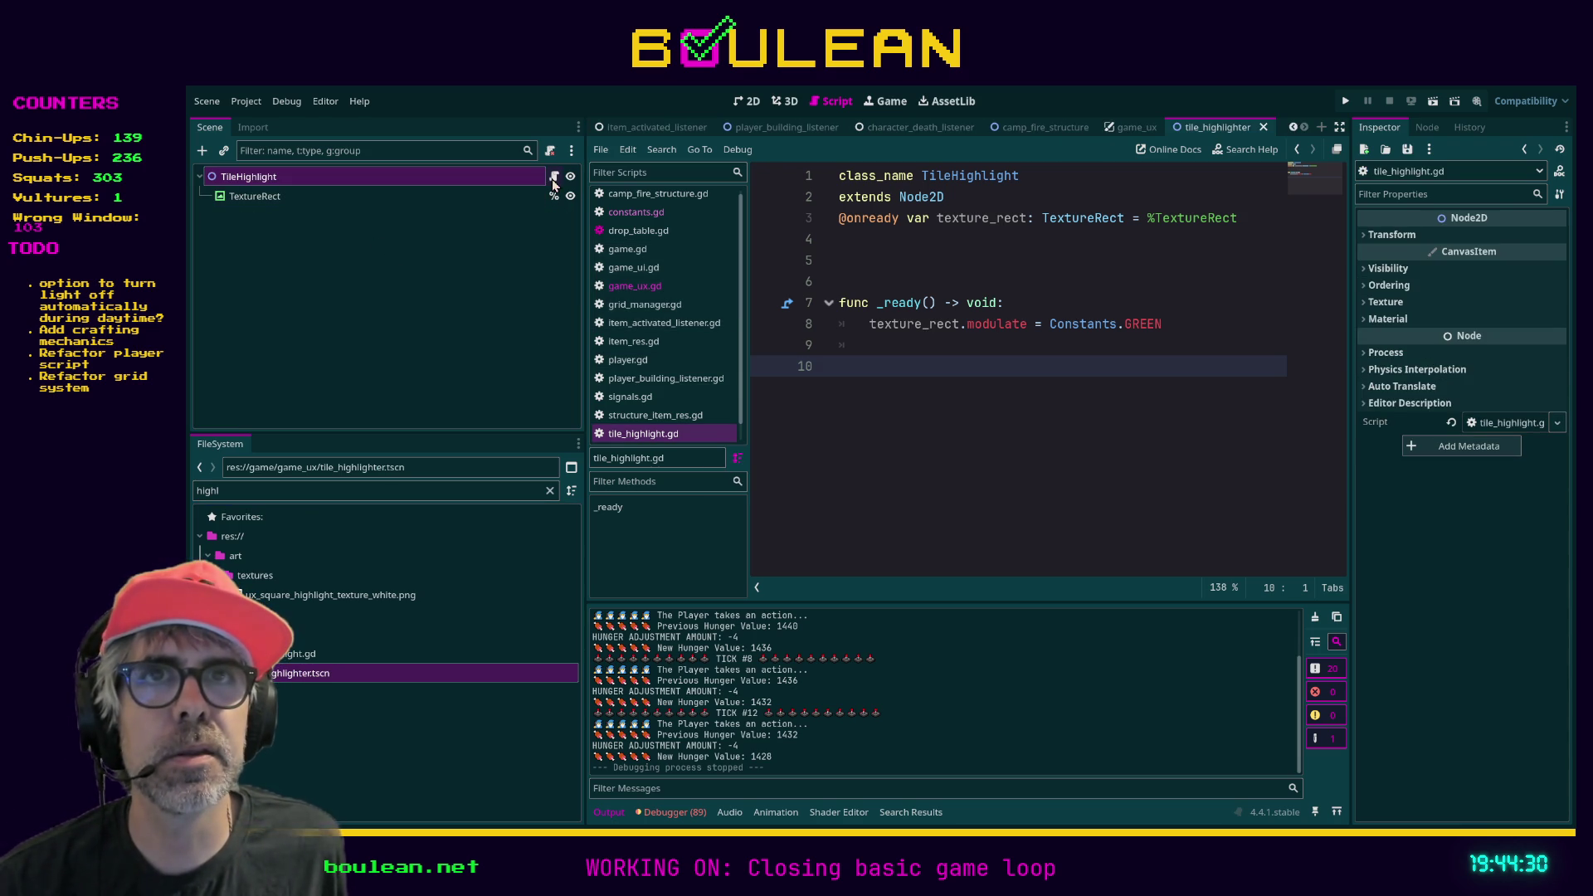
pyautogui.click(464, 177)
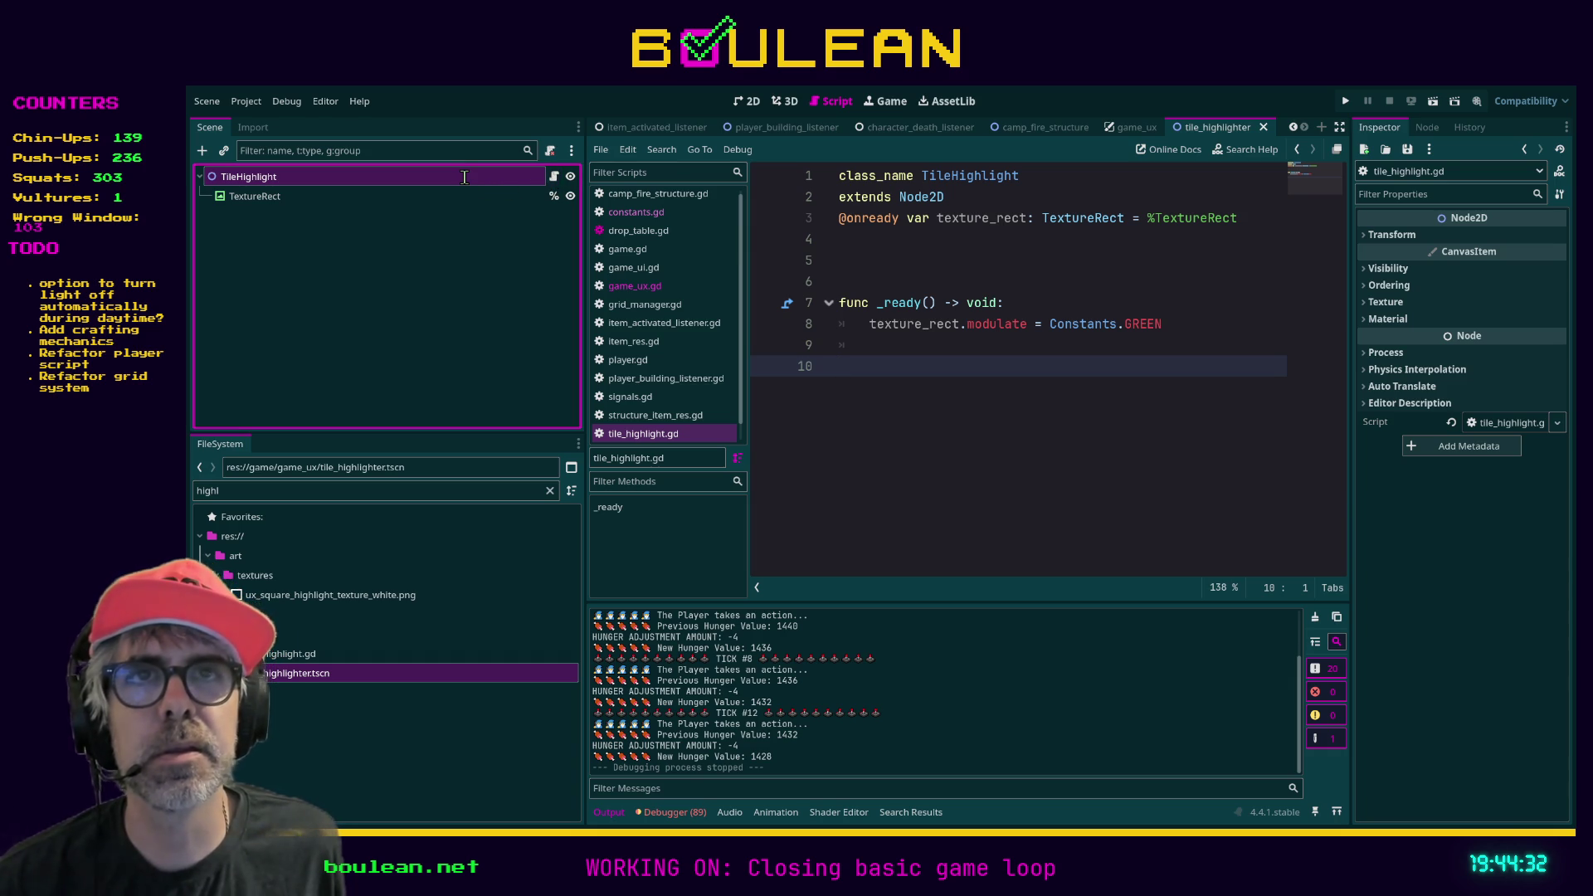
pyautogui.write('er')
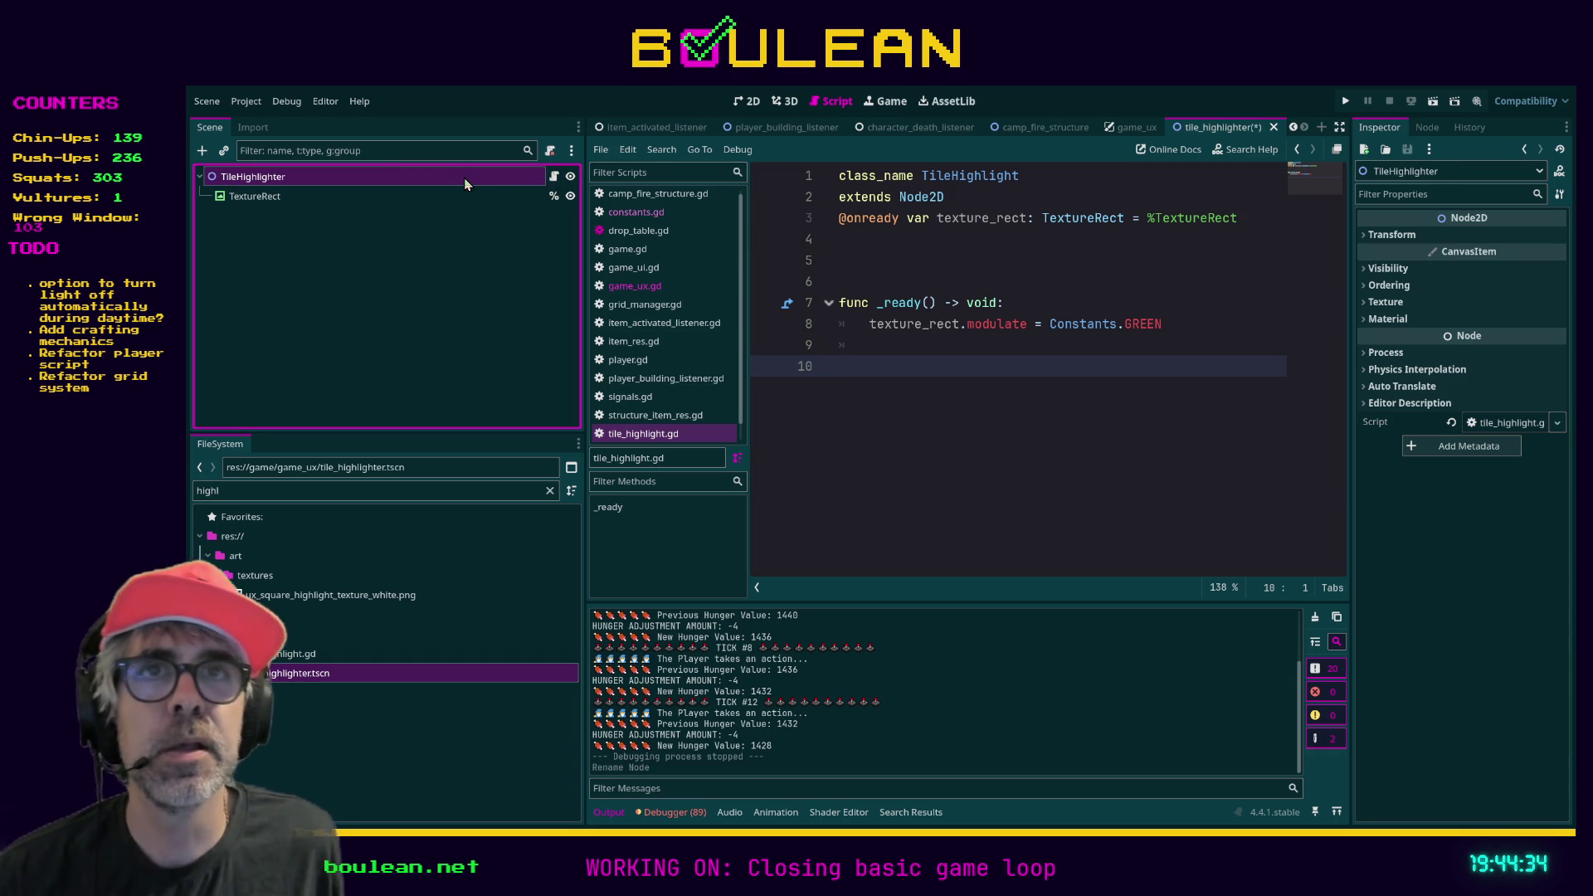
pyautogui.press('Return')
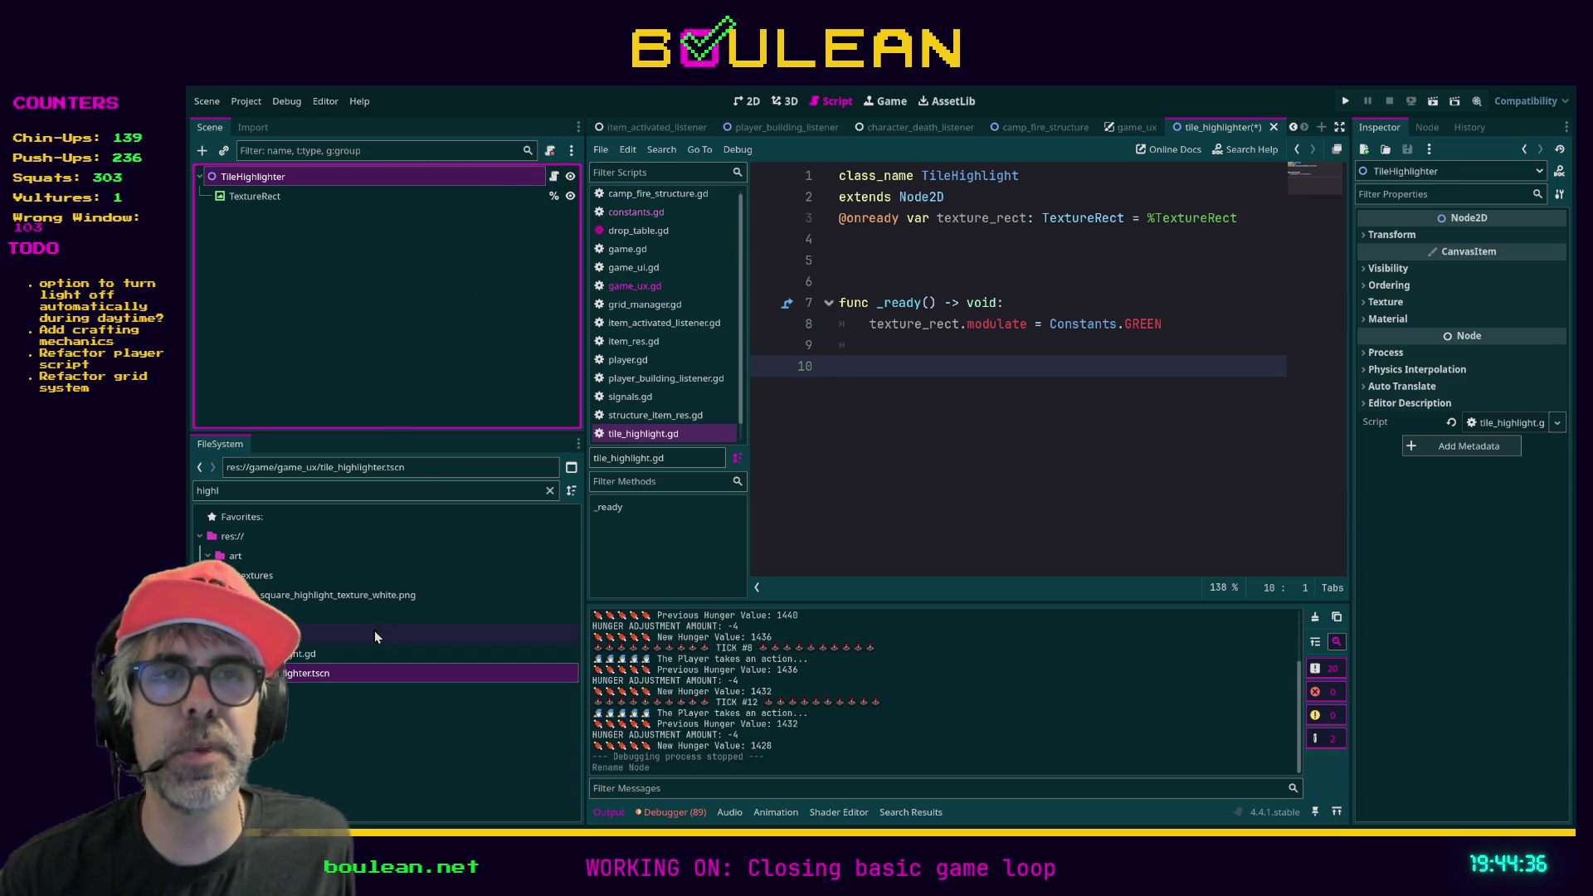
pyautogui.click(985, 446)
pyautogui.hotkey('ctrl', 's')
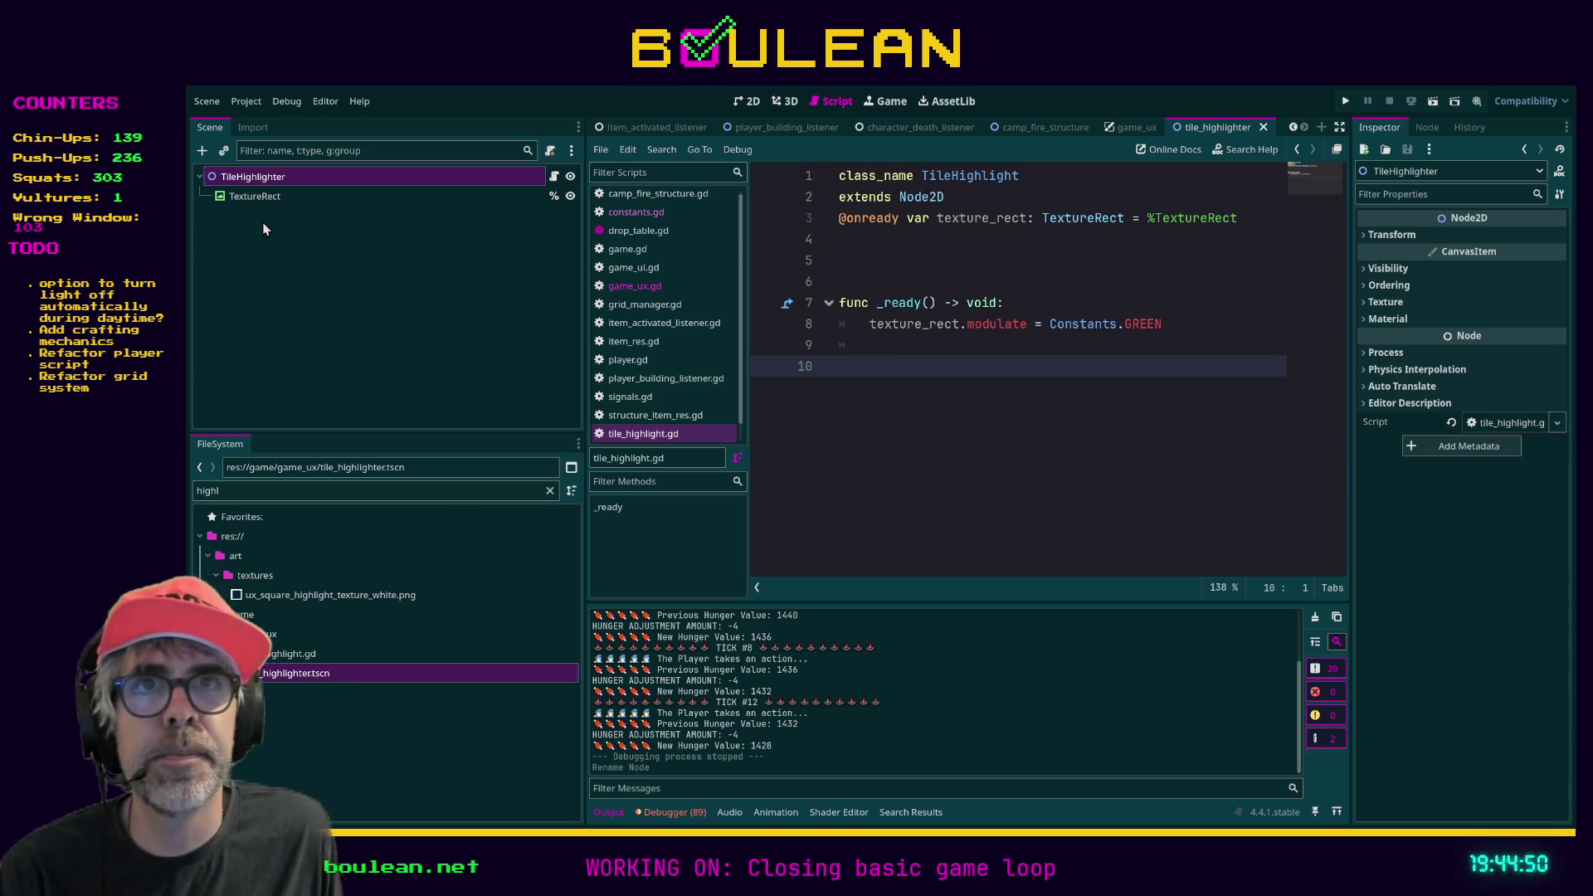
pyautogui.click(253, 199)
# Step: Return from the TileHighlighter scene to the game scene in the 2D workspace
pyautogui.click(251, 176)
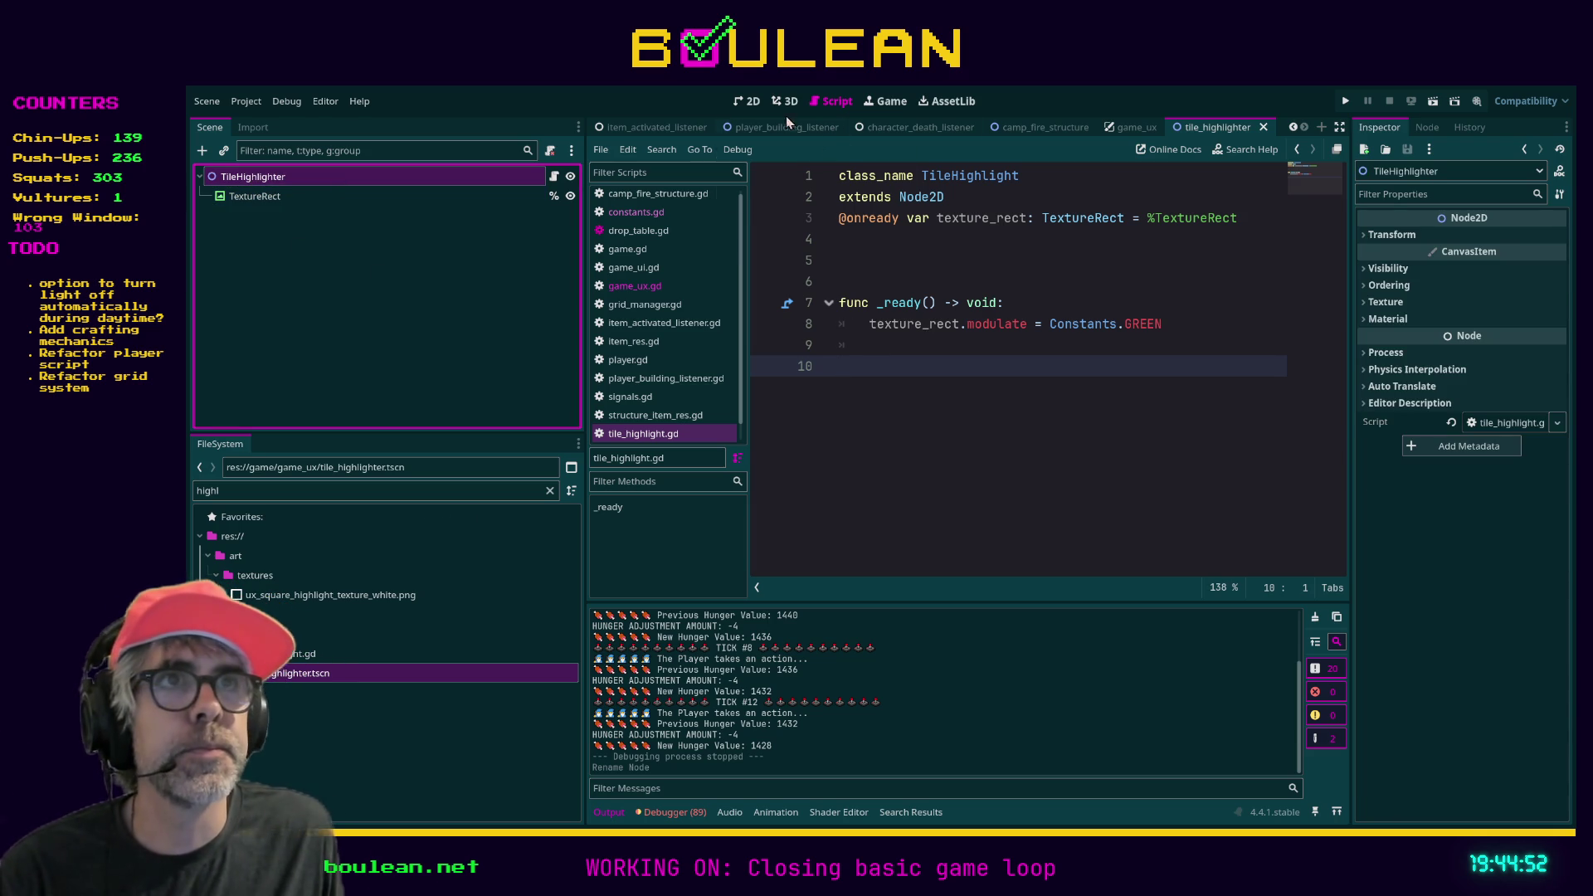
pyautogui.click(754, 103)
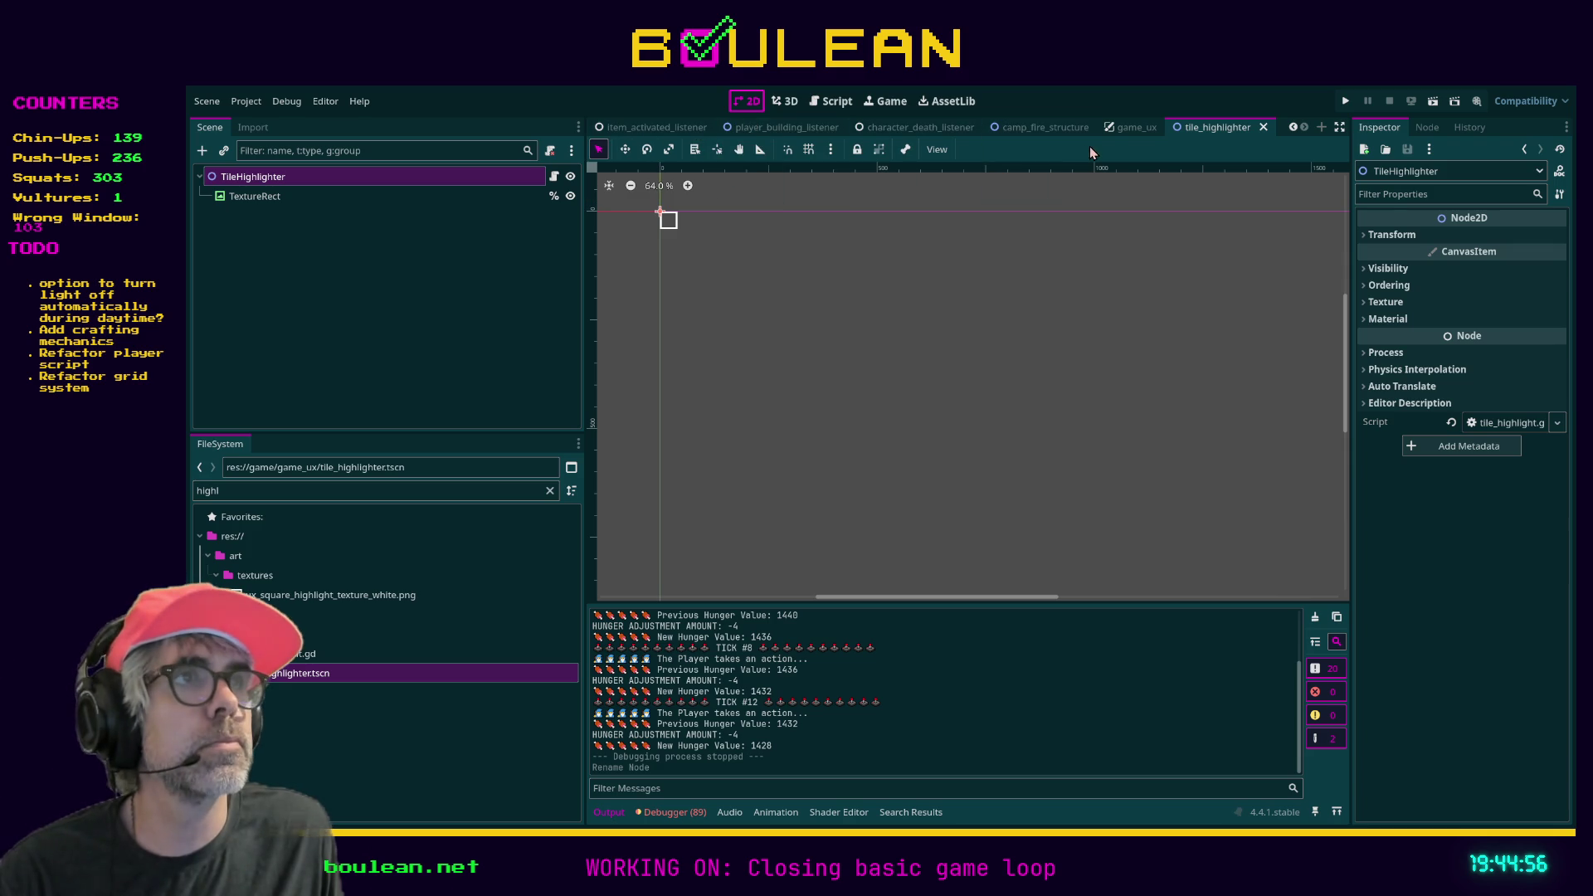
pyautogui.click(1295, 129)
pyautogui.click(1294, 132)
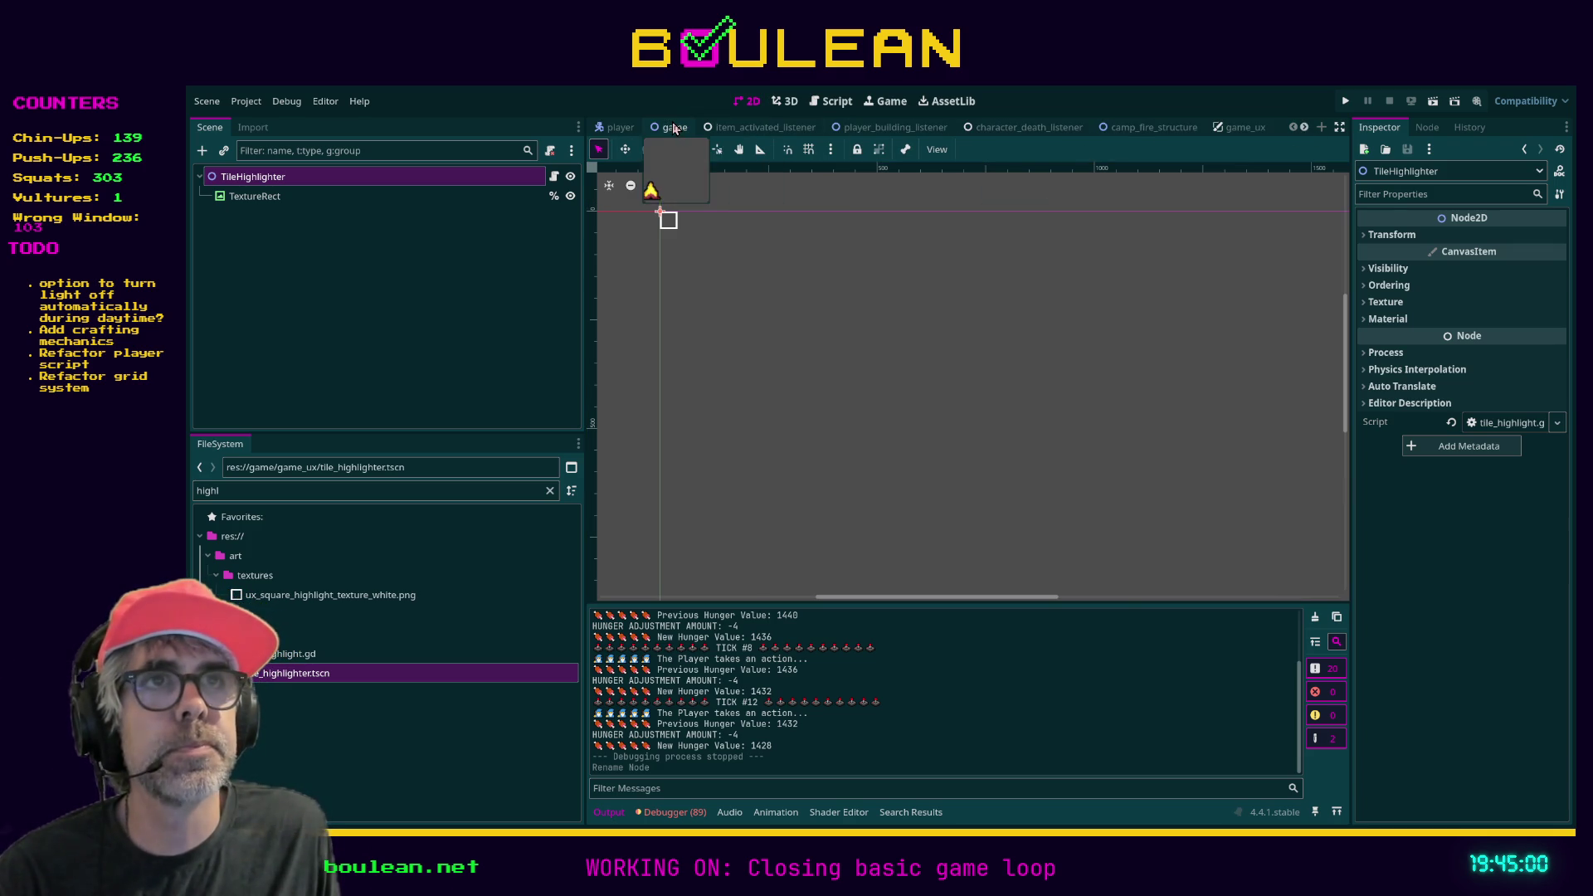
pyautogui.click(675, 129)
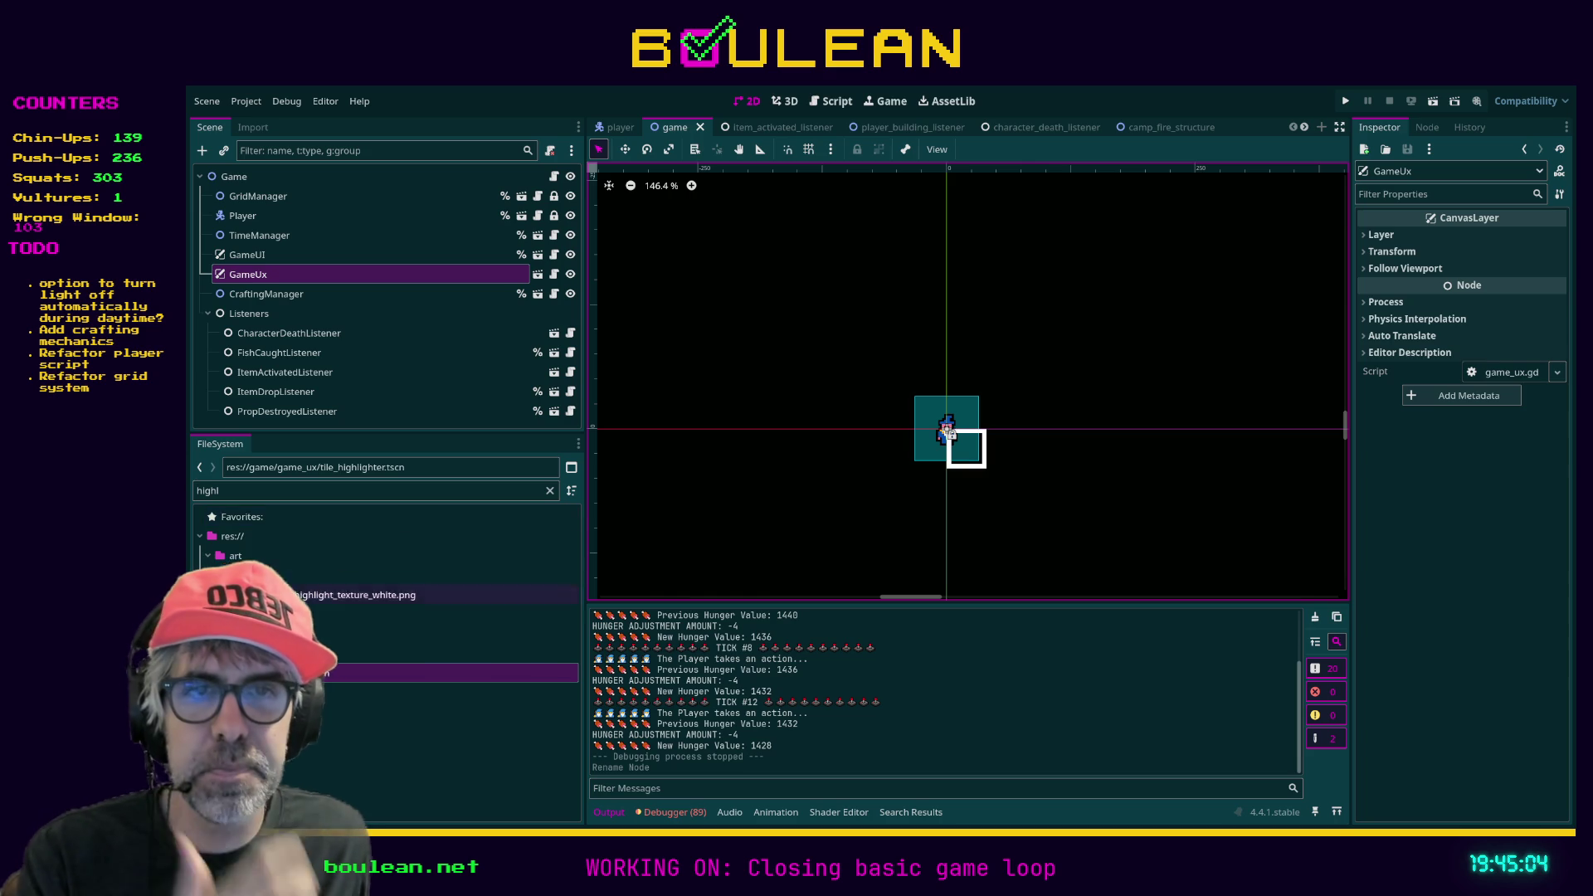
# Step: Rename the script file tile_highlight.gd to tile_highlighter.gd
pyautogui.click(324, 652)
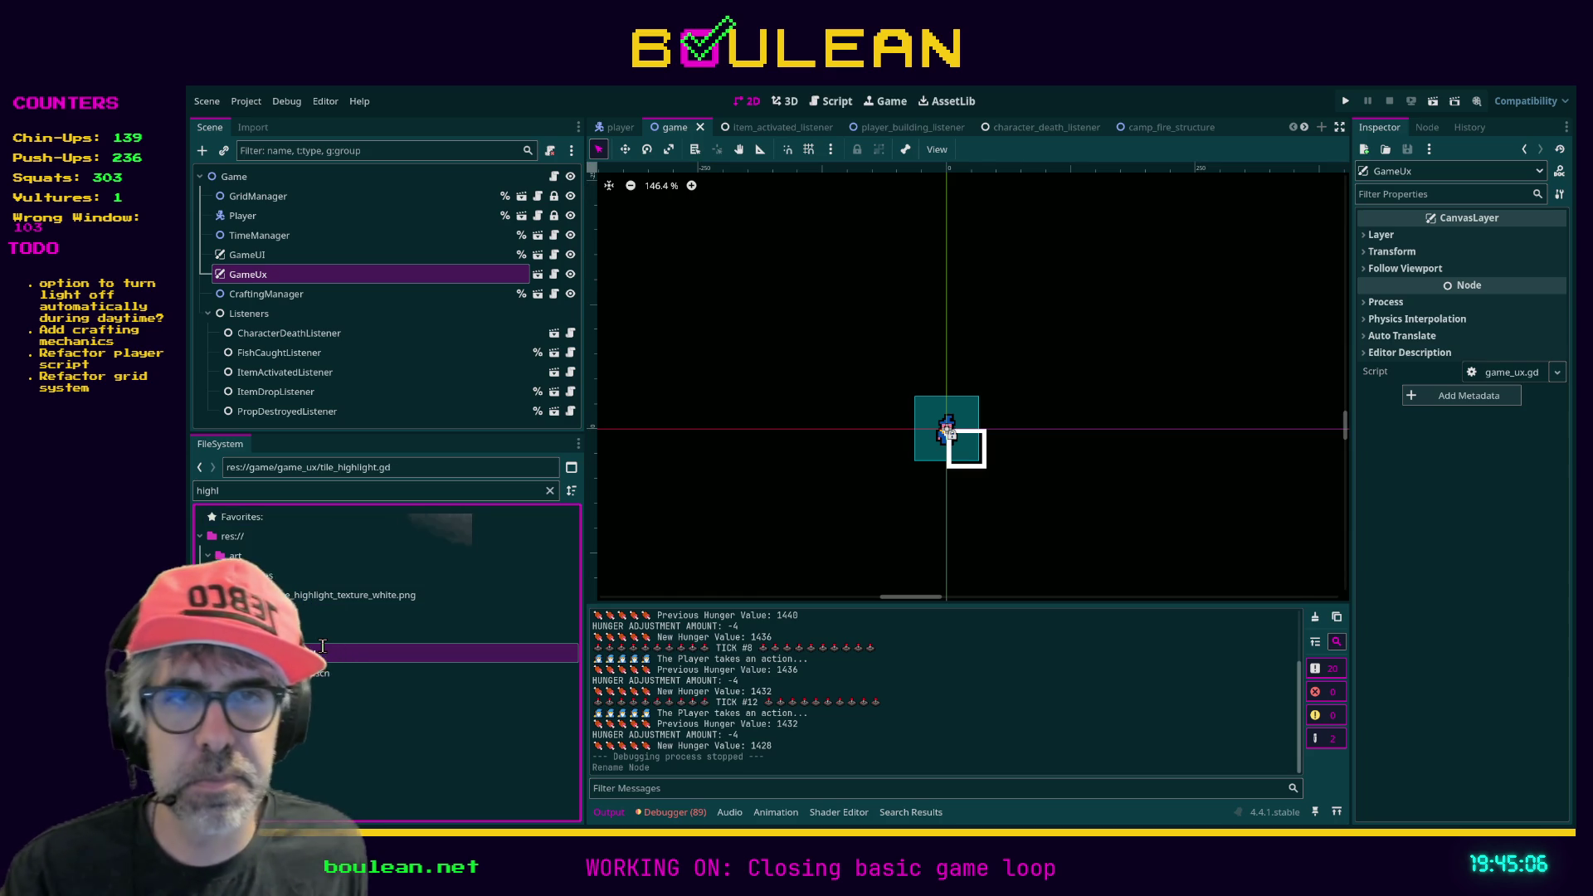
pyautogui.write('er')
pyautogui.press('Return')
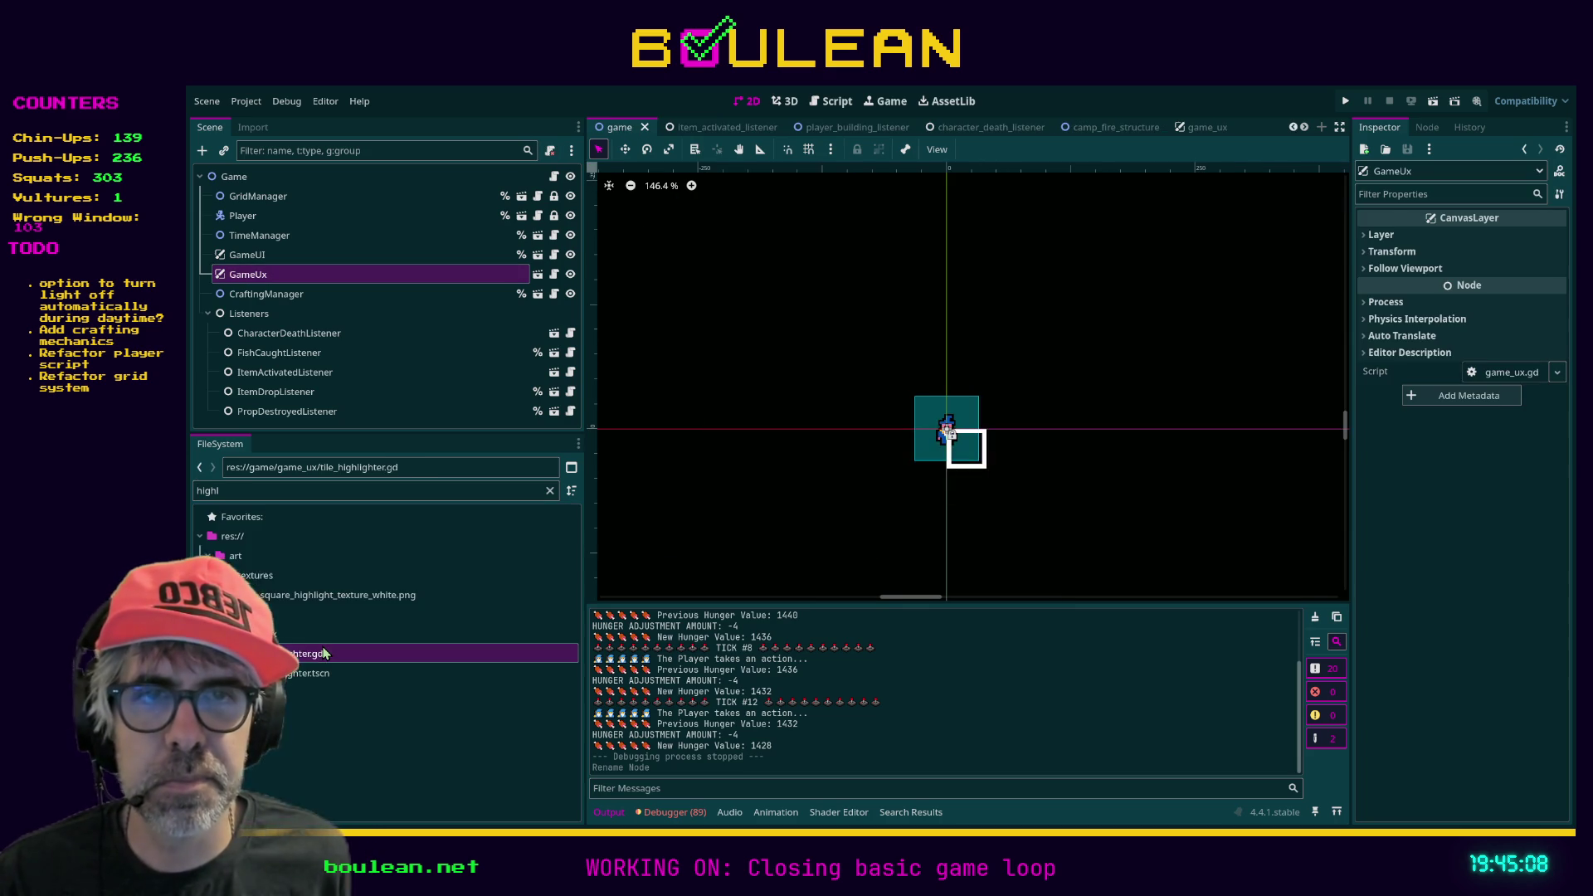
# Step: Instance tile_highlighter.tscn into the game scene, toggle its visibility, and save and run
pyautogui.moveTo(324, 673)
pyautogui.mouseDown()
pyautogui.moveTo(415, 551)
pyautogui.moveTo(348, 390)
pyautogui.moveTo(241, 311)
pyautogui.mouseUp()
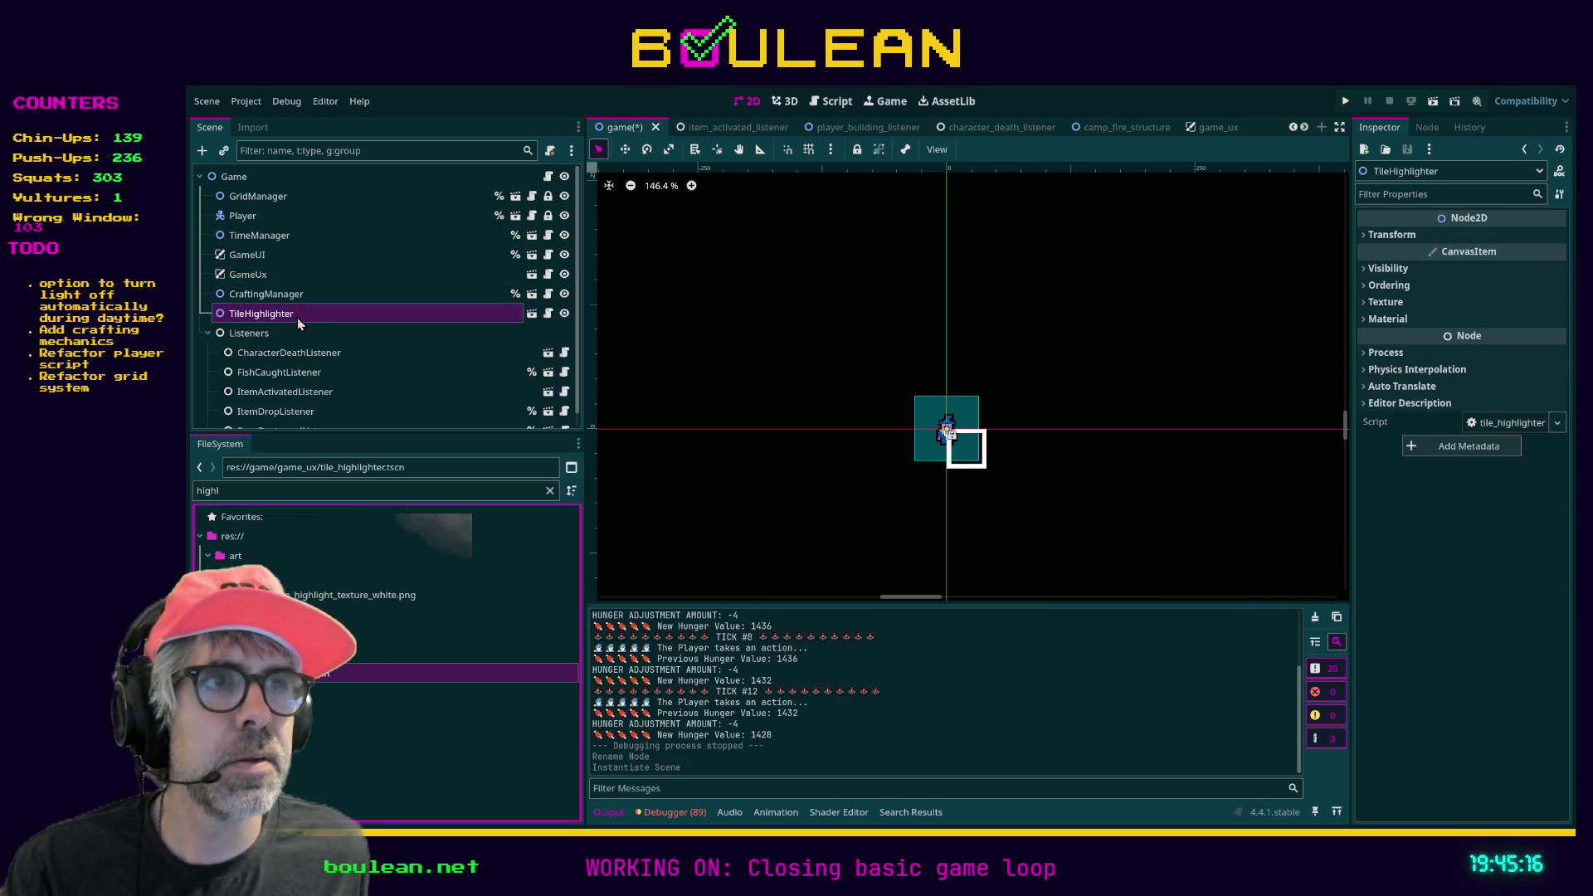
pyautogui.scroll(-4, 721, 355)
pyautogui.scroll(-5, 721, 355)
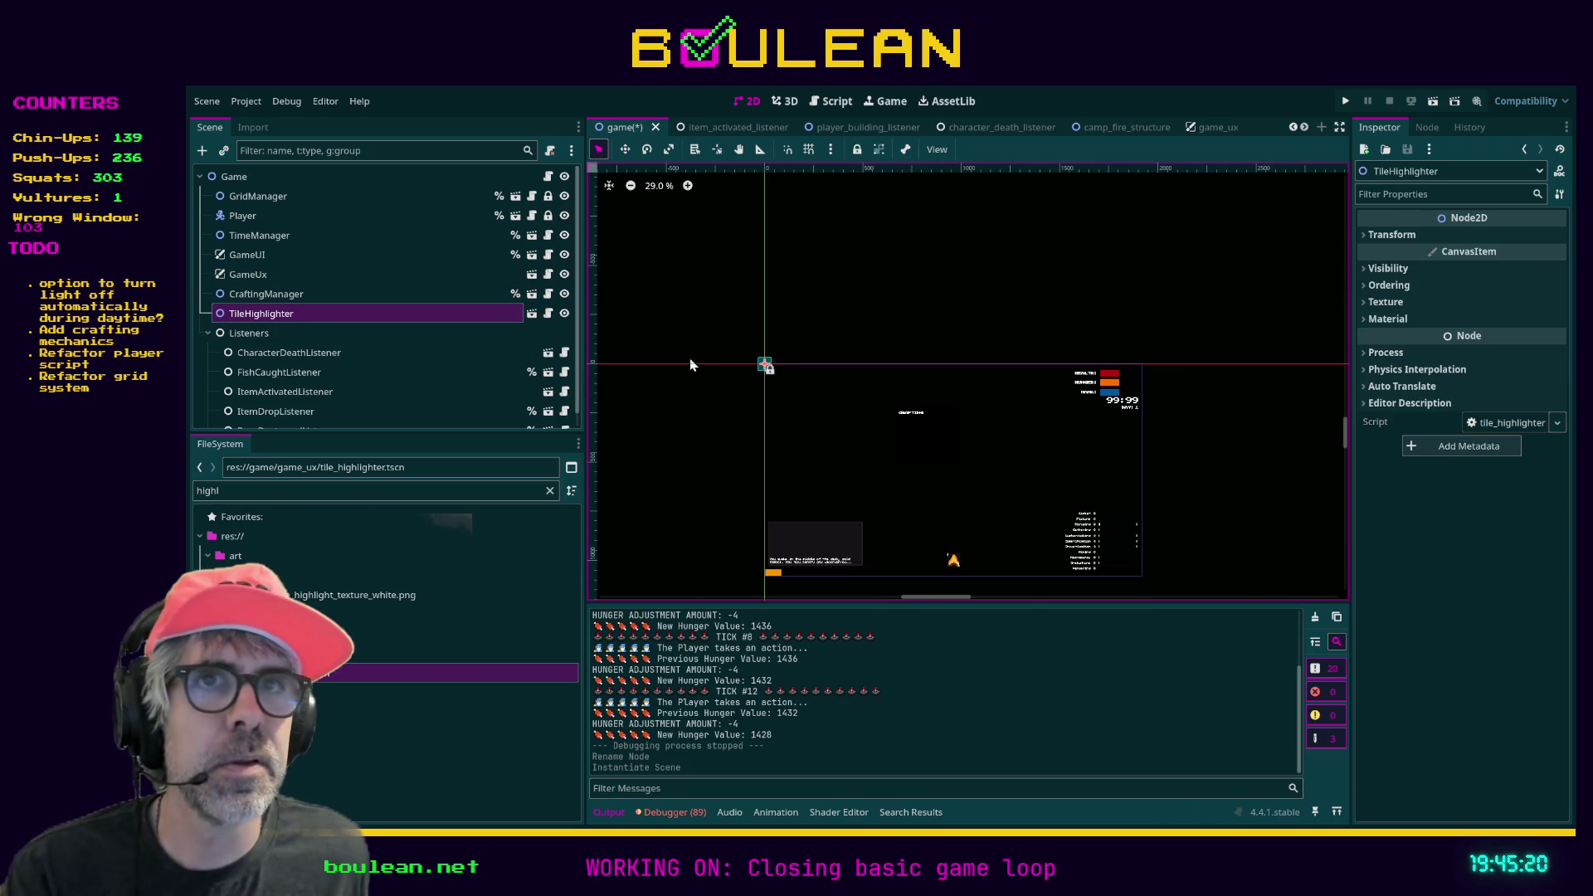
pyautogui.click(260, 297)
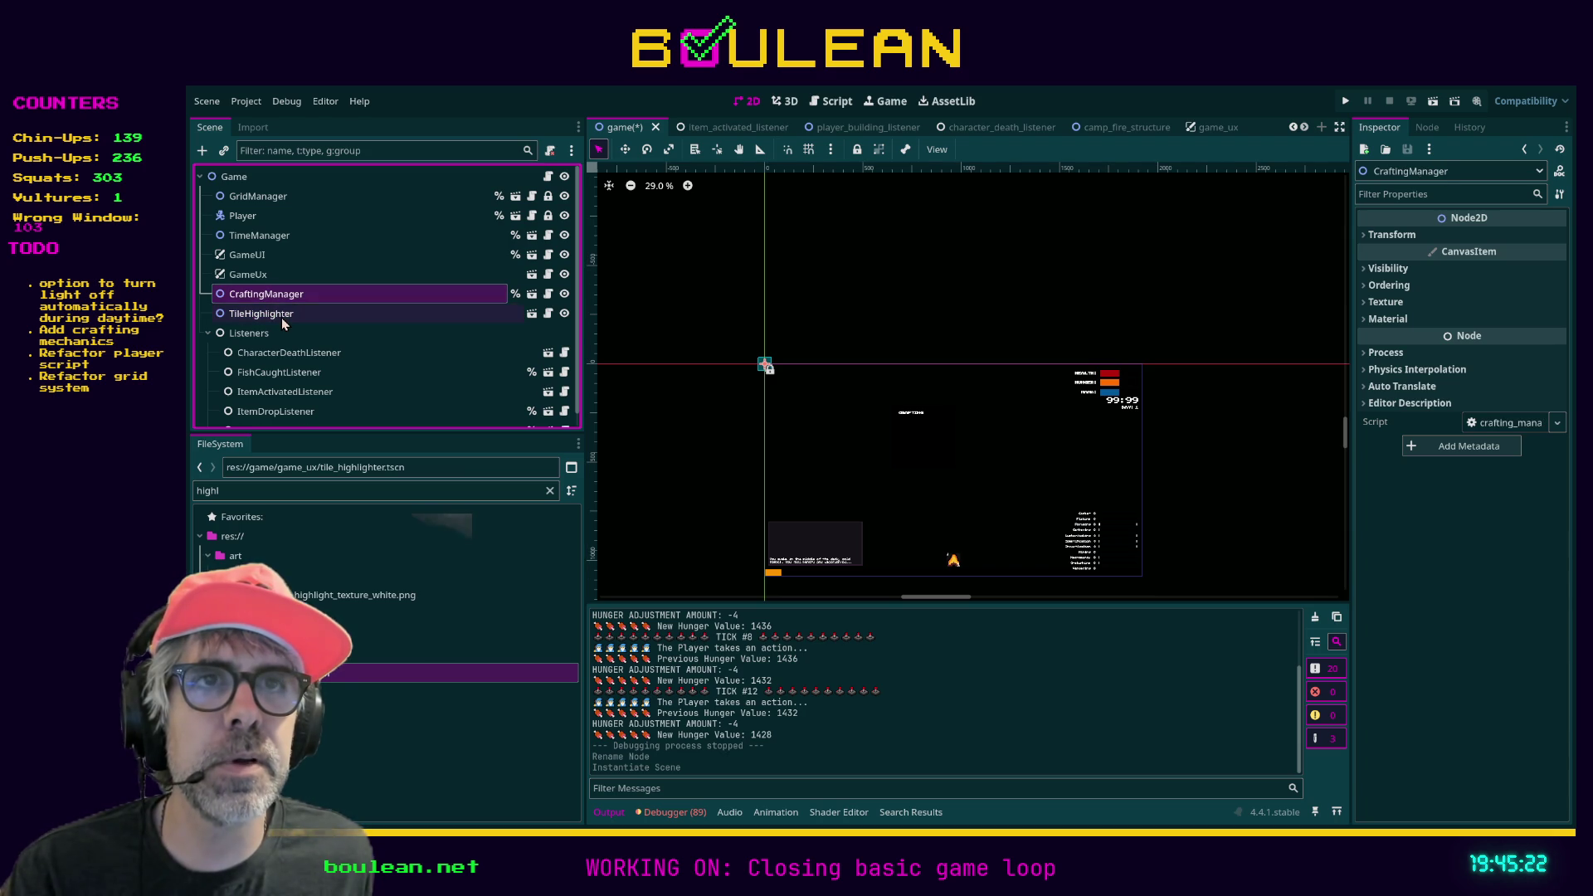
pyautogui.click(281, 317)
pyautogui.click(562, 314)
pyautogui.click(563, 314)
pyautogui.hotkey('ctrl', 's')
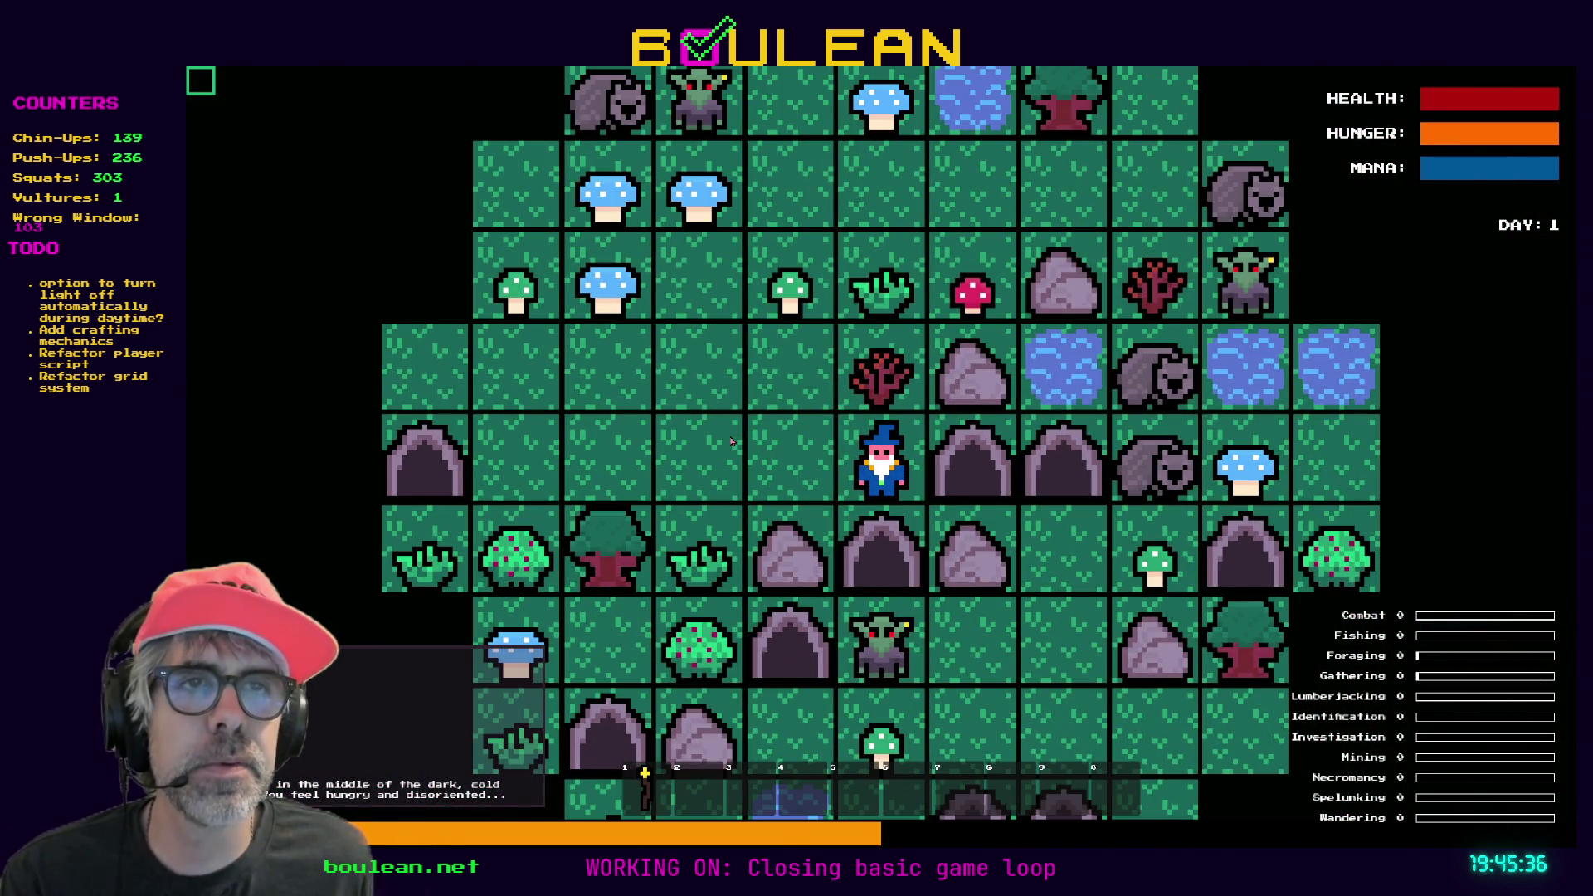
# Step: Stop the game, hide the GameUx layer, and save the game scene
pyautogui.press('F8')
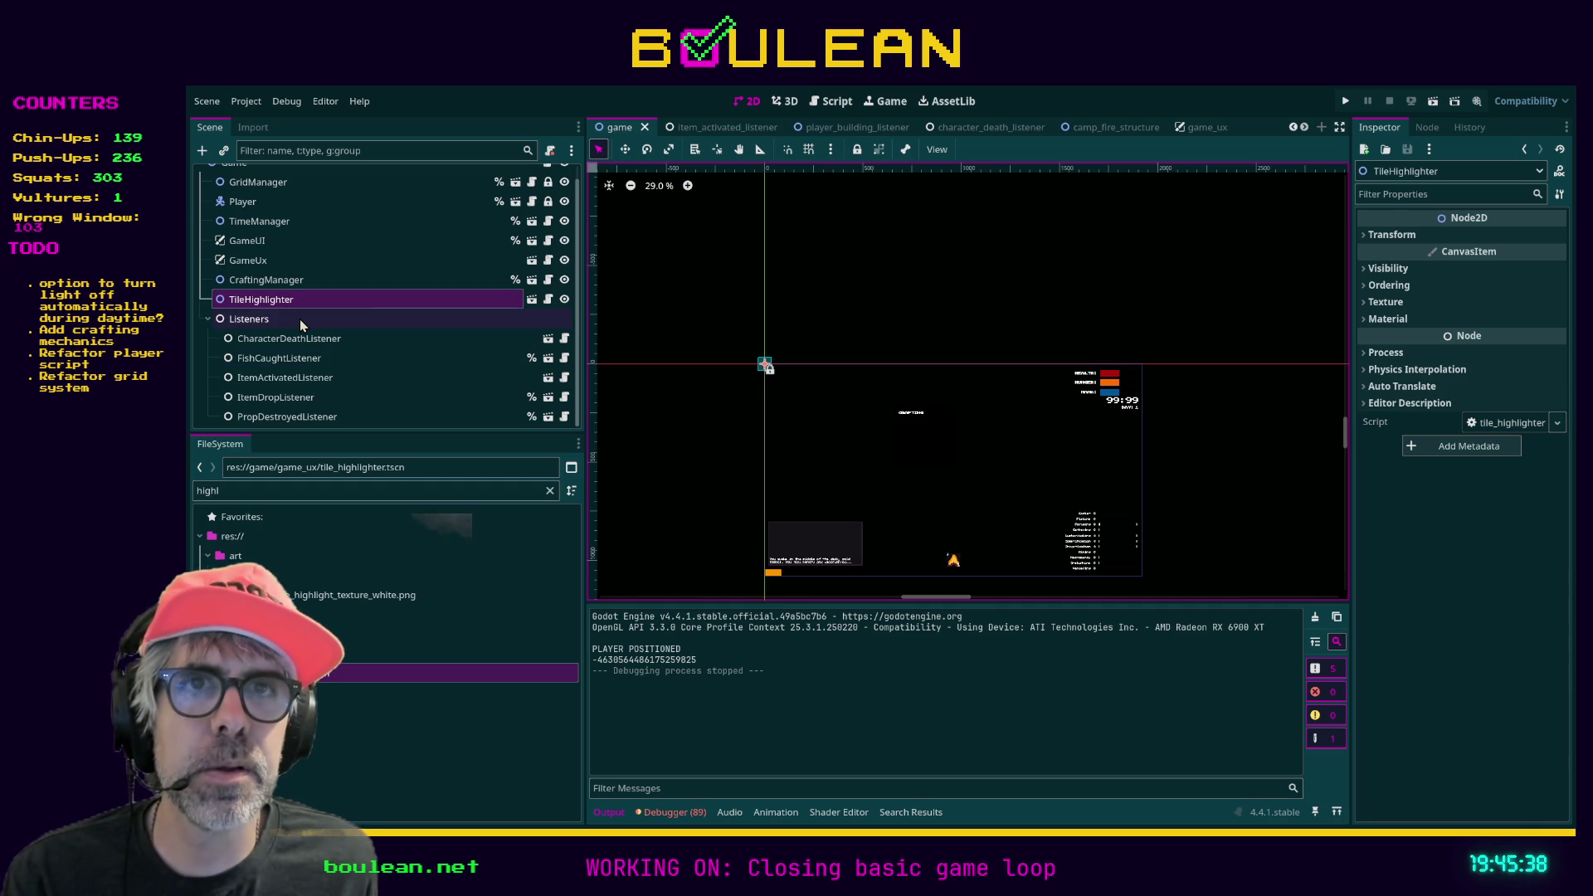
pyautogui.click(564, 264)
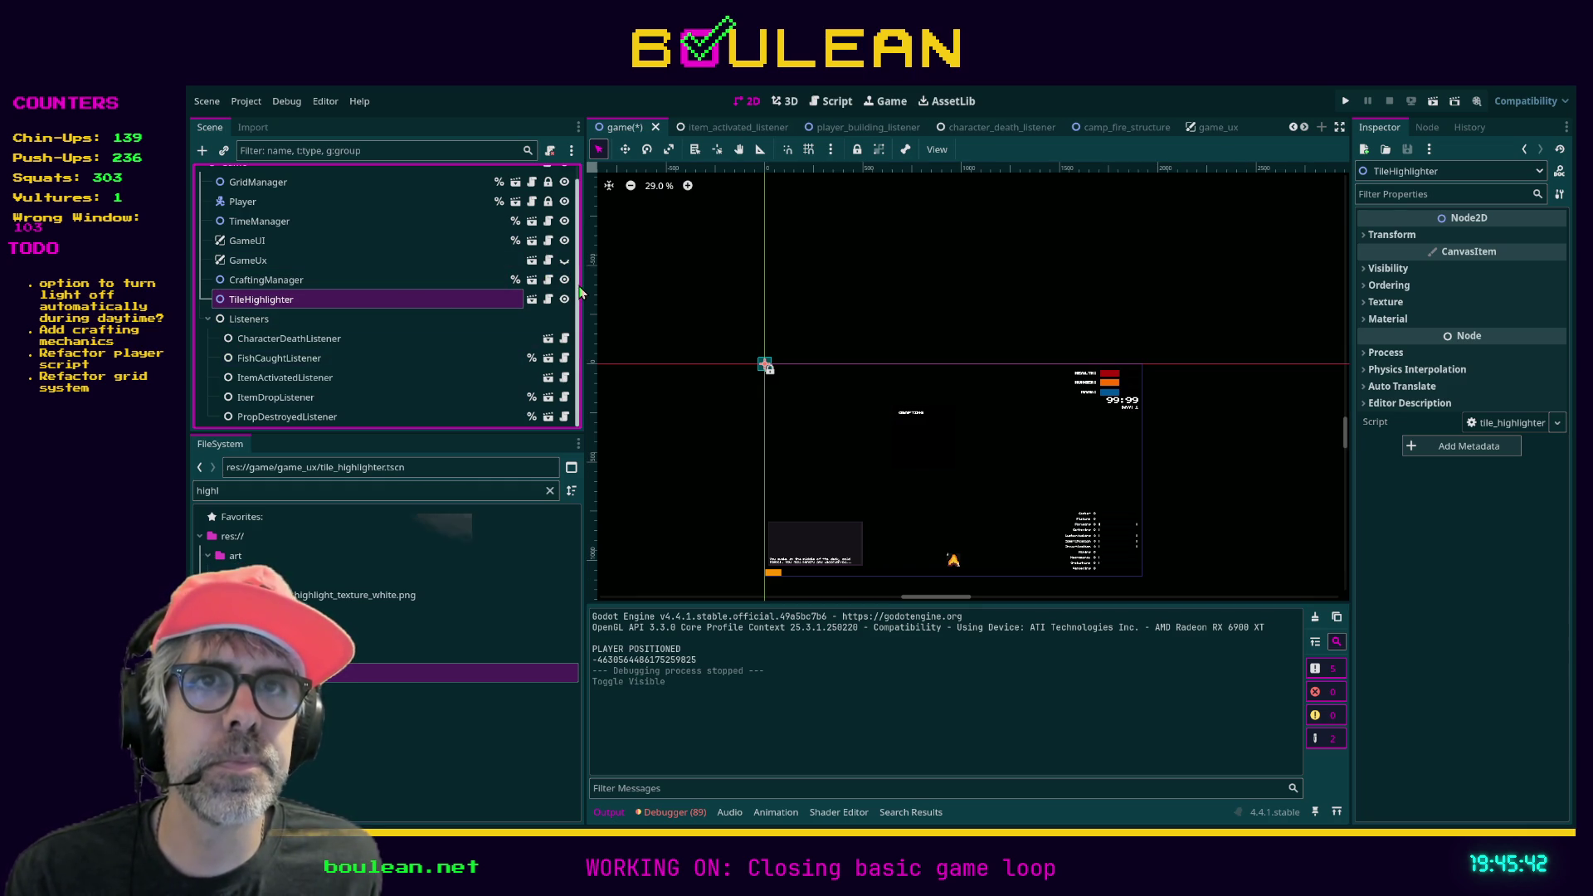
pyautogui.hotkey('ctrl', 's')
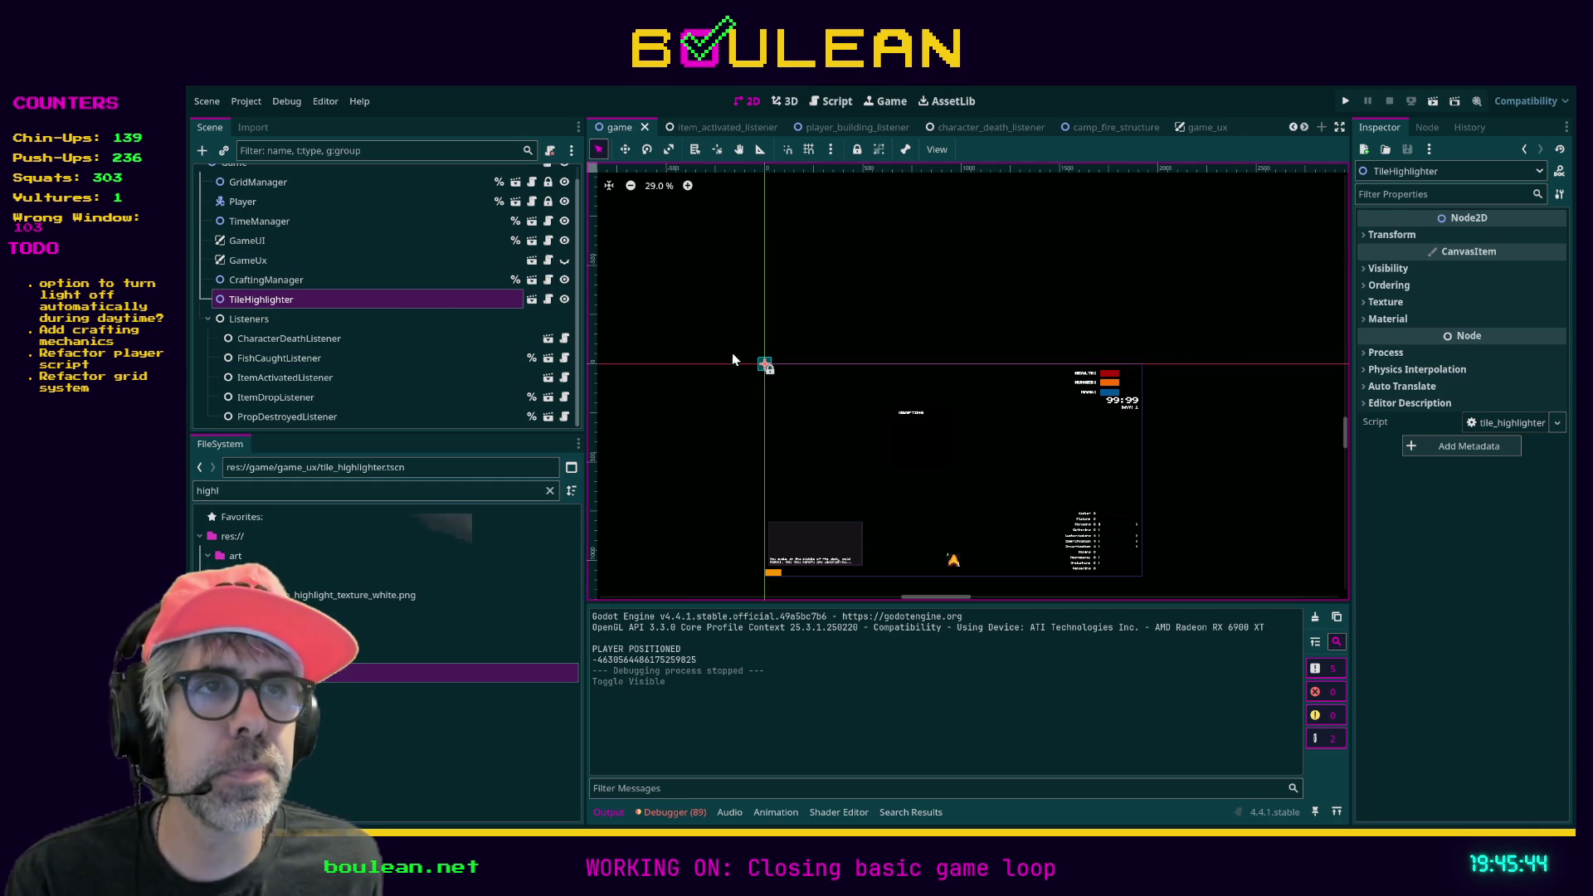
# Step: Test-run the game again, zooming the view in and out, then stop it
pyautogui.scroll(5, 732, 352)
pyautogui.scroll(2, 805, 390)
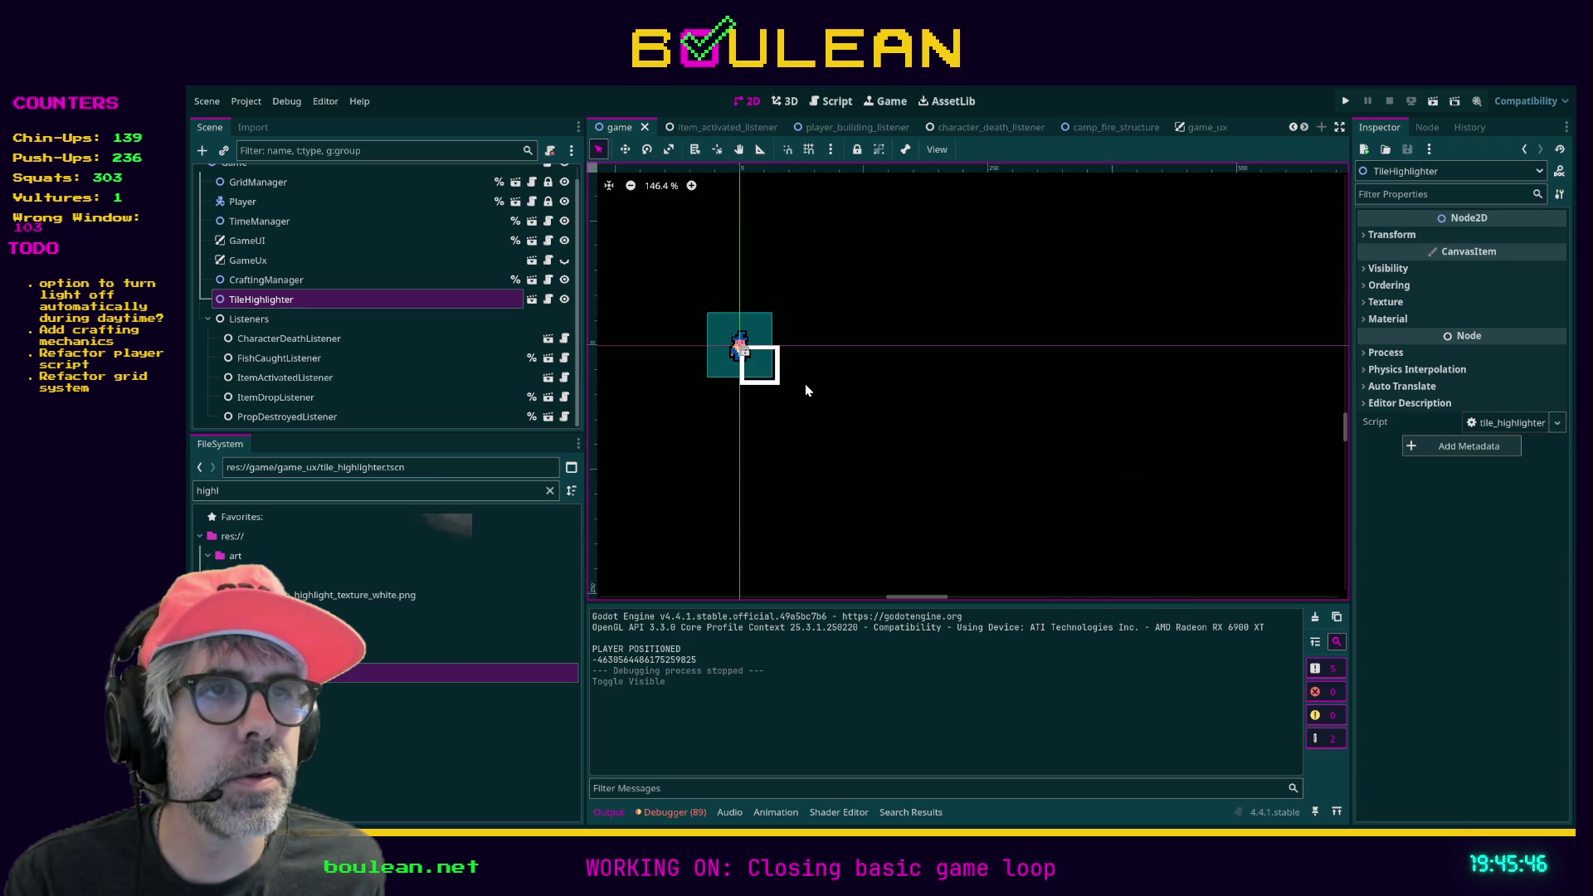
pyautogui.scroll(-4, 804, 390)
pyautogui.scroll(3, 806, 390)
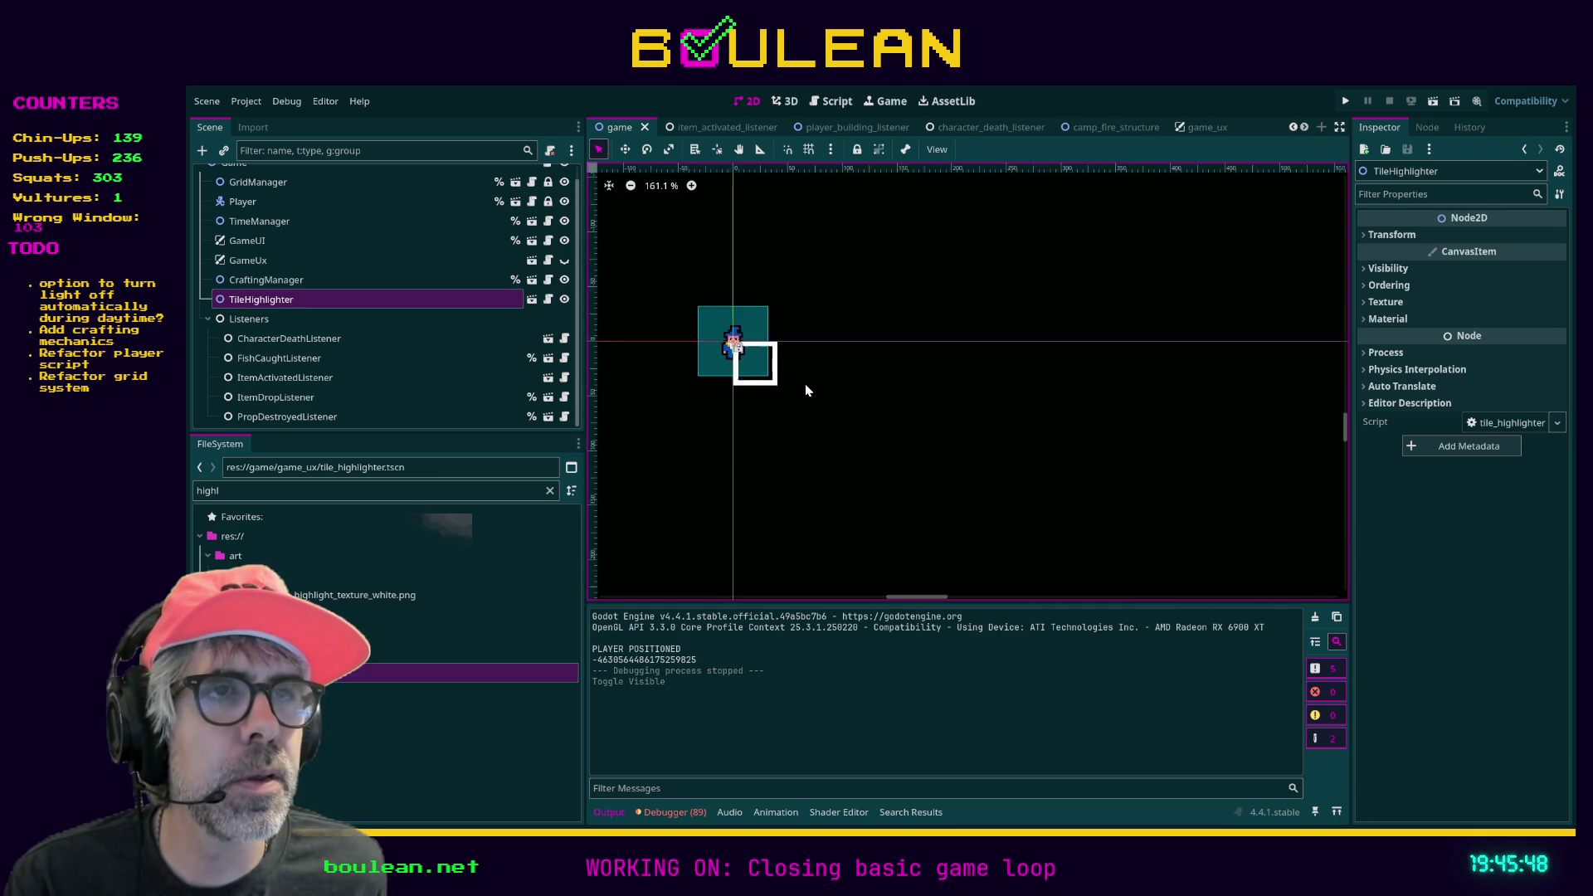
pyautogui.scroll(-3, 806, 390)
pyautogui.scroll(-2, 805, 384)
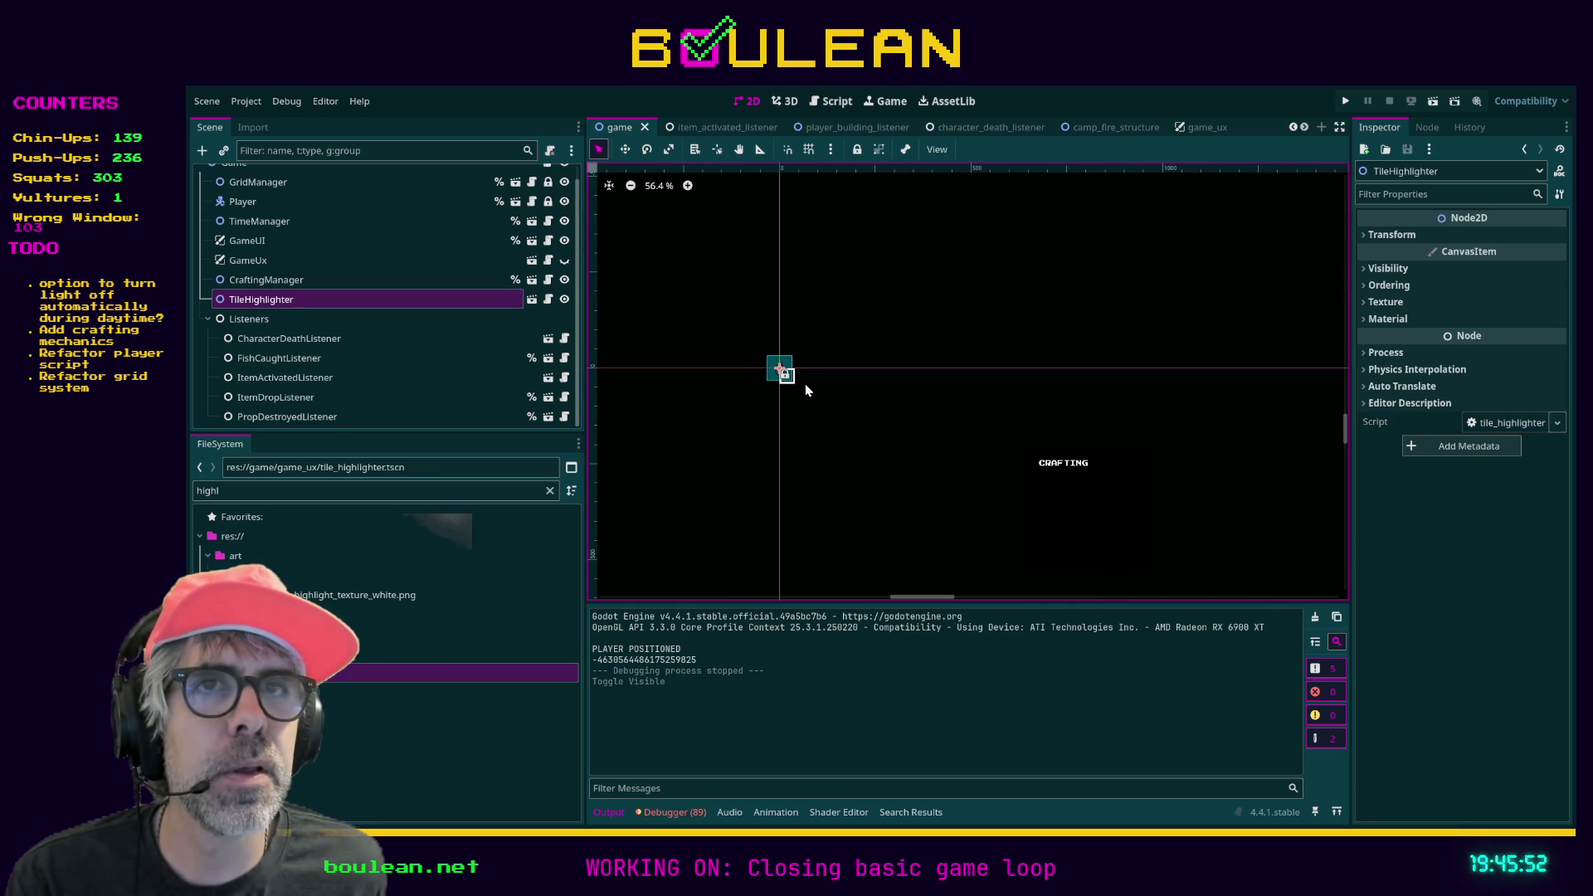
pyautogui.hotkey('ctrl', 's')
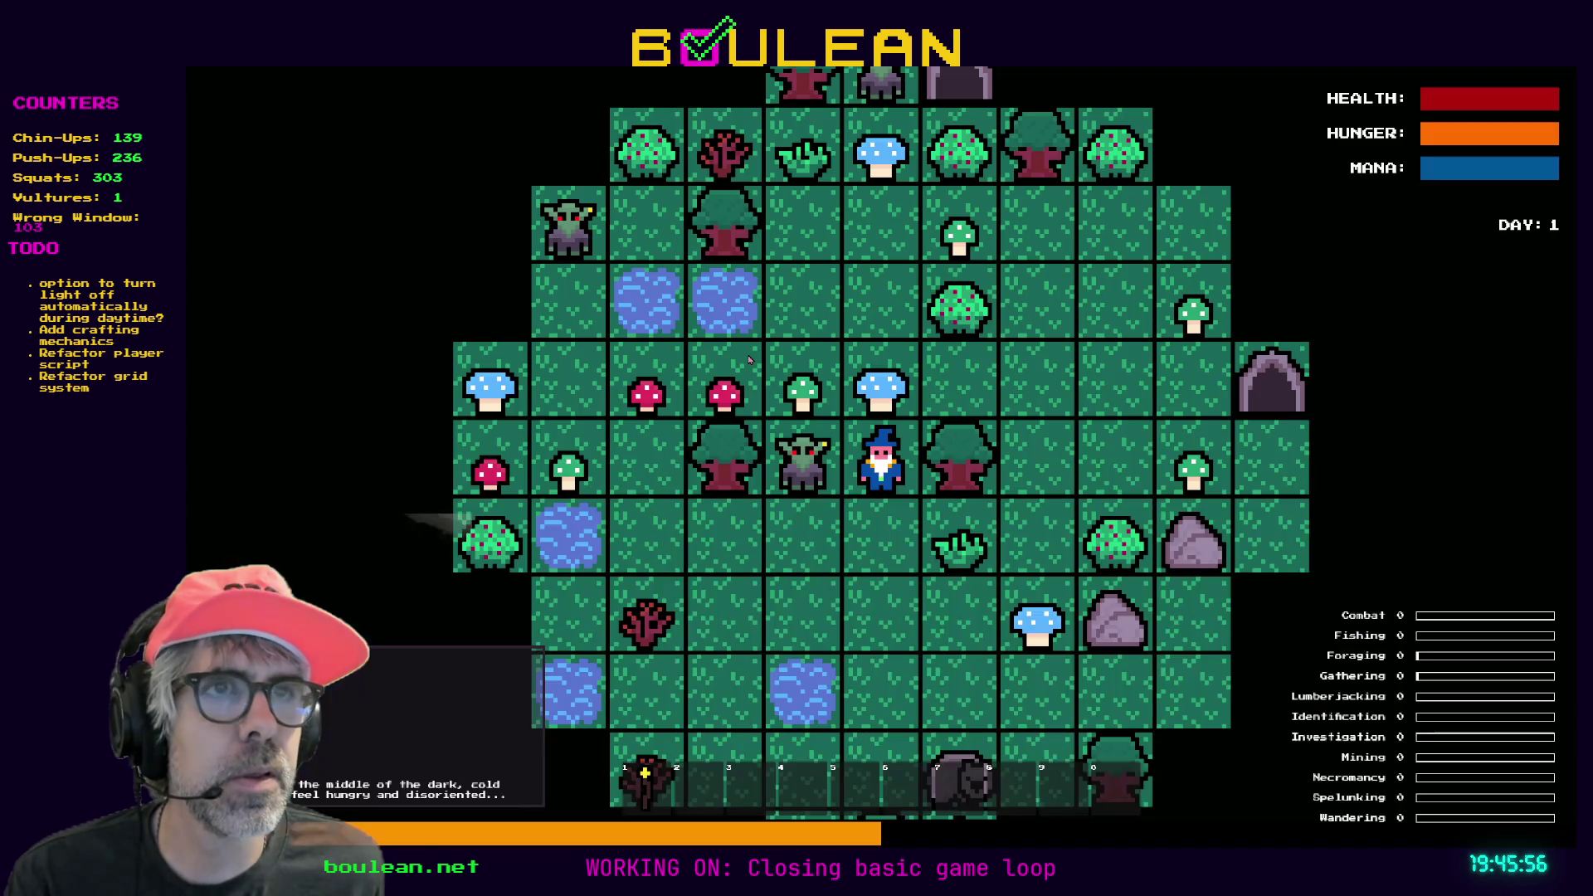
pyautogui.scroll(-5, 547, 290)
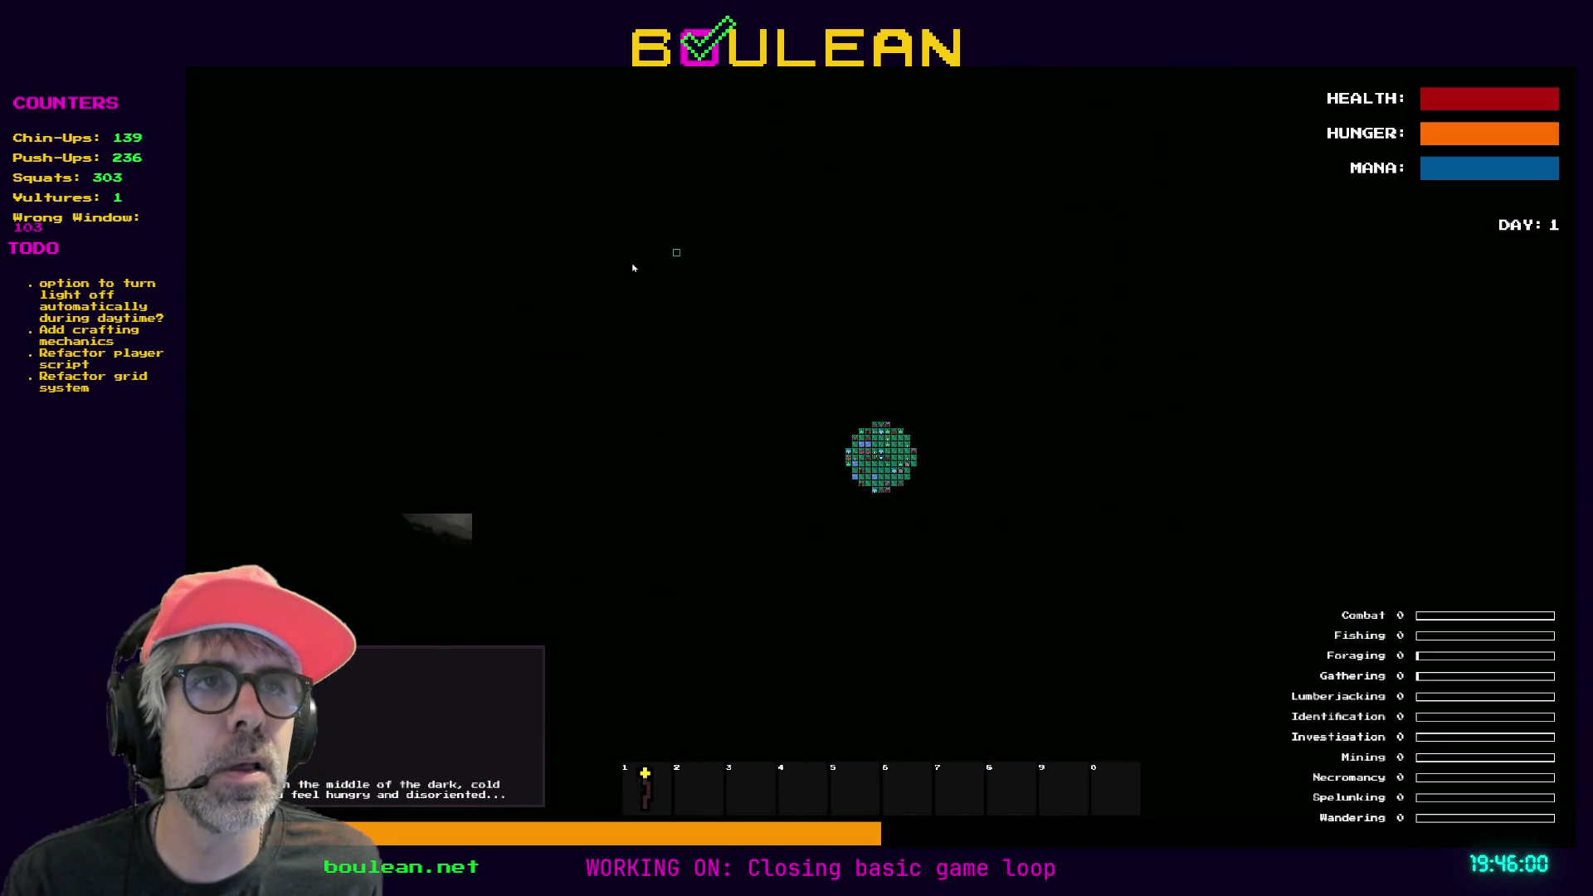
pyautogui.scroll(3, 632, 267)
pyautogui.press('F8')
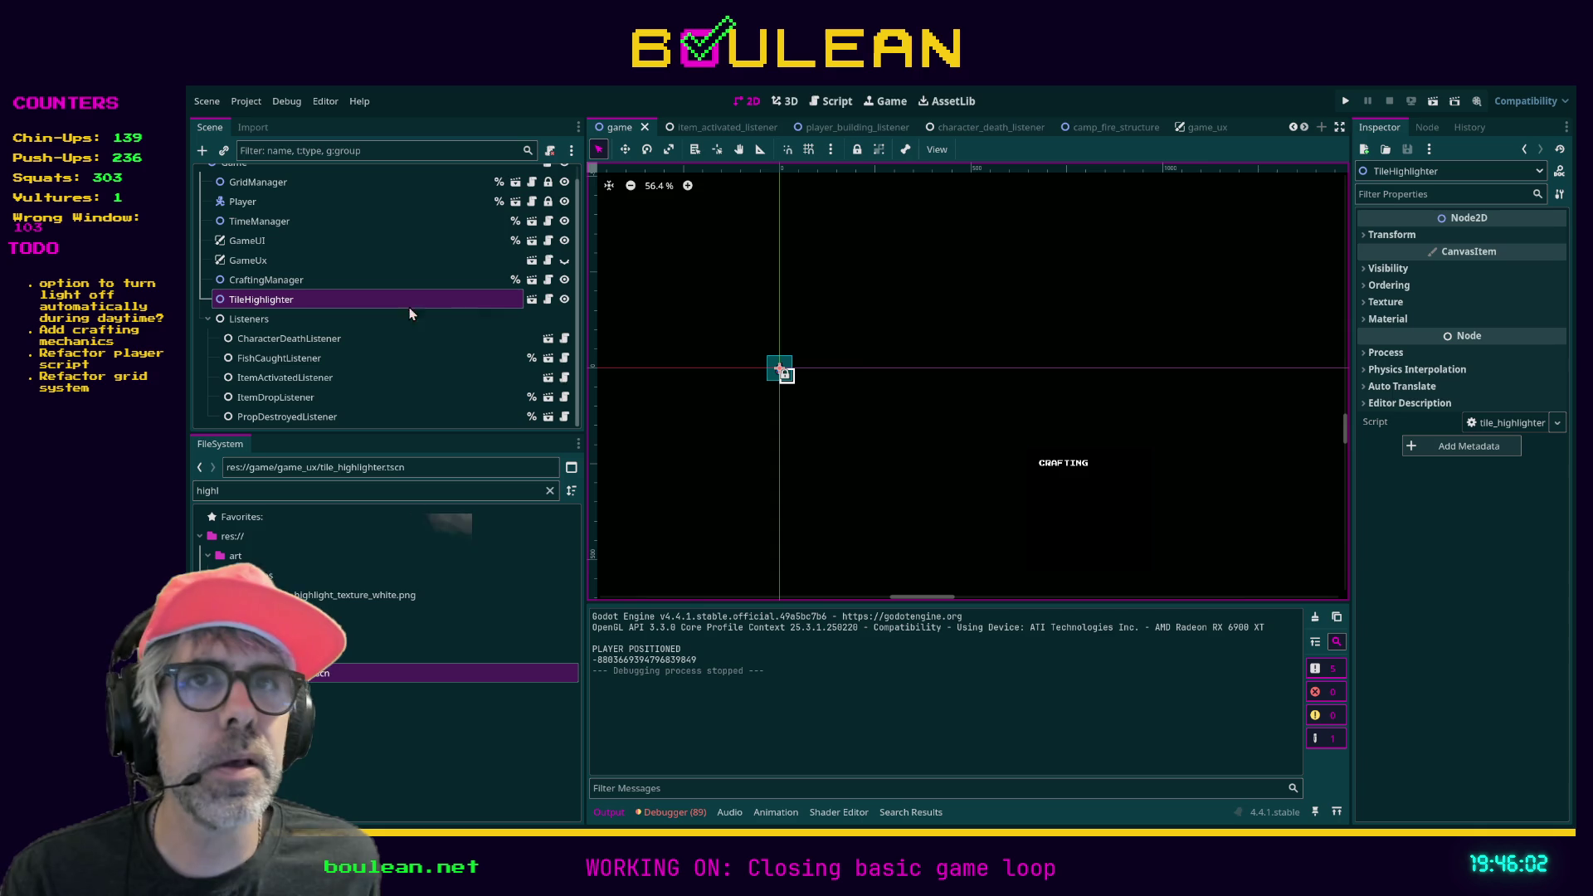
pyautogui.click(1369, 236)
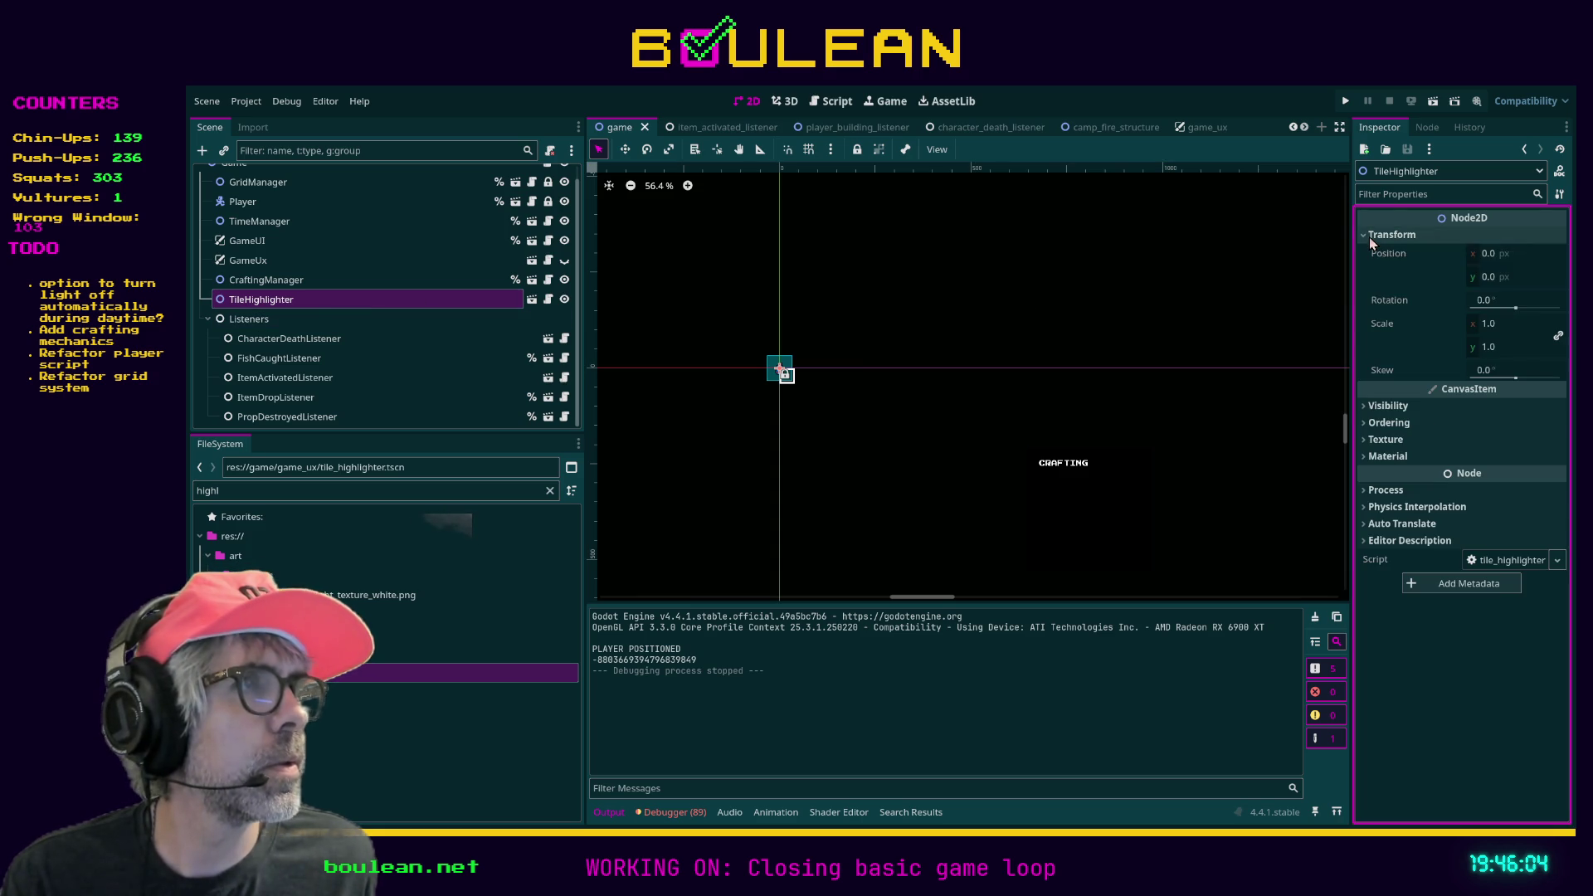
# Step: Set TileHighlighter's position to 500, 500 px and save the scene
pyautogui.click(1497, 256)
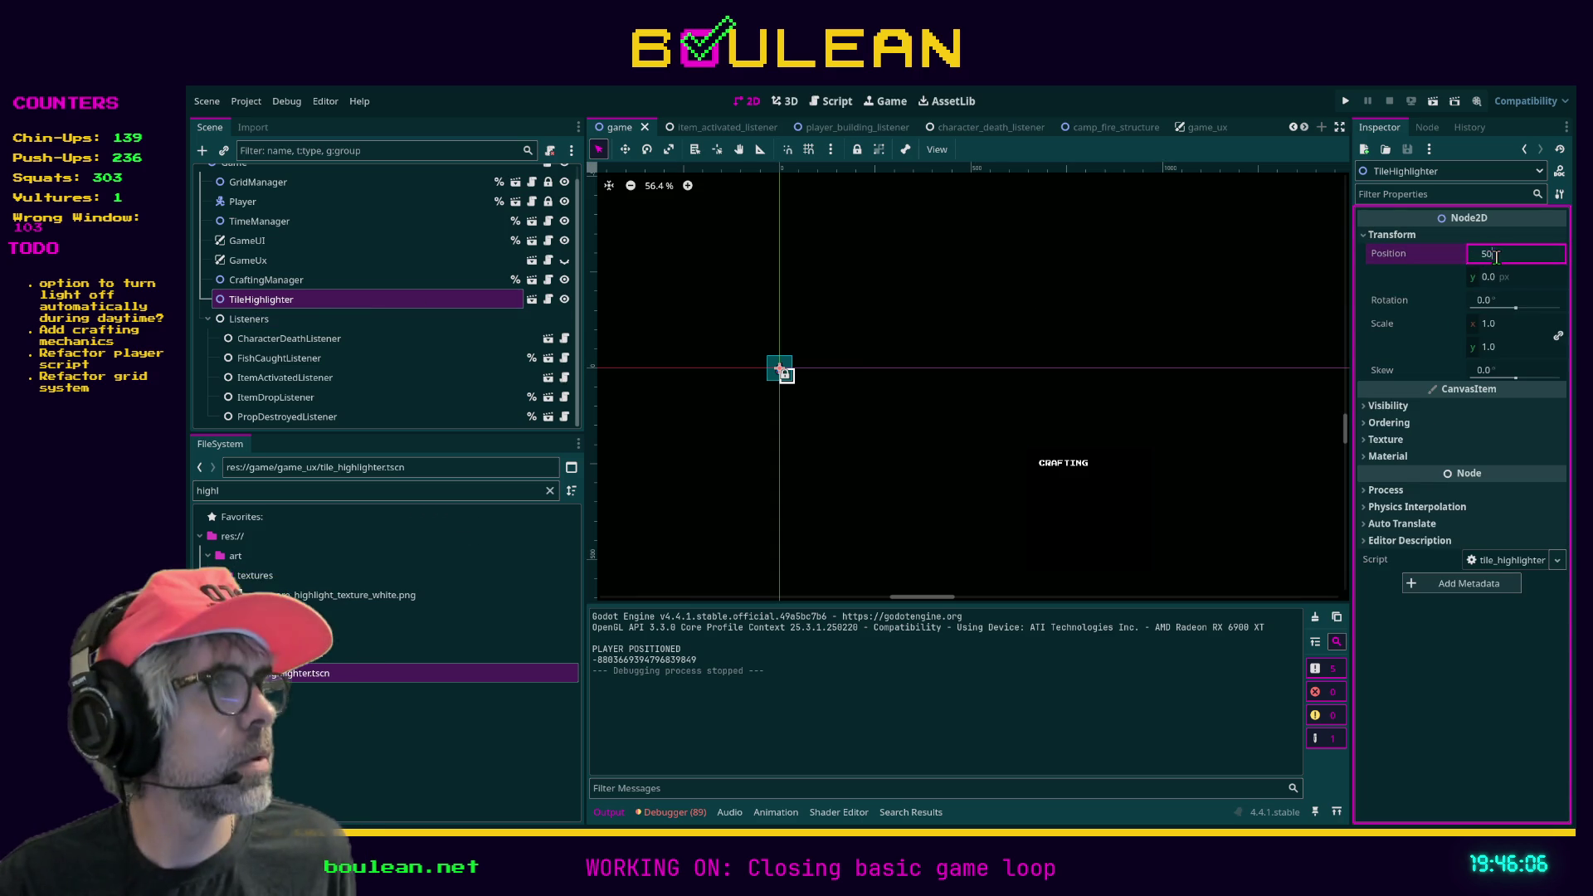
pyautogui.press('Tab')
pyautogui.write('50')
pyautogui.press('Return')
pyautogui.hotkey('ctrl', 's')
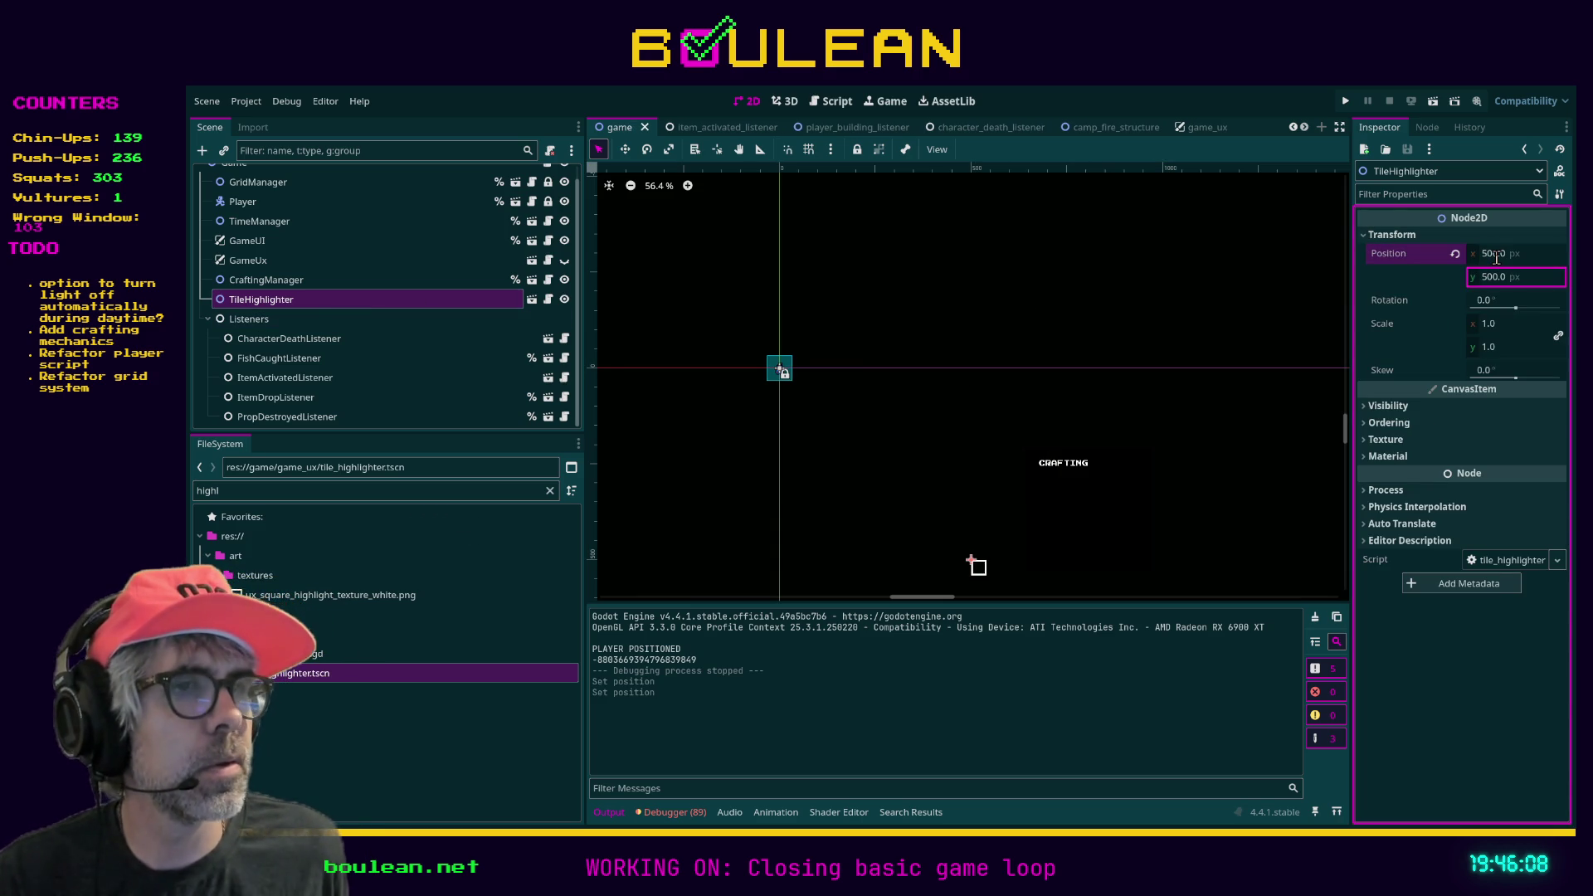
# Step: Test-run the game to check the highlighter's placement, then stop it
pyautogui.hotkey('ctrl', 's')
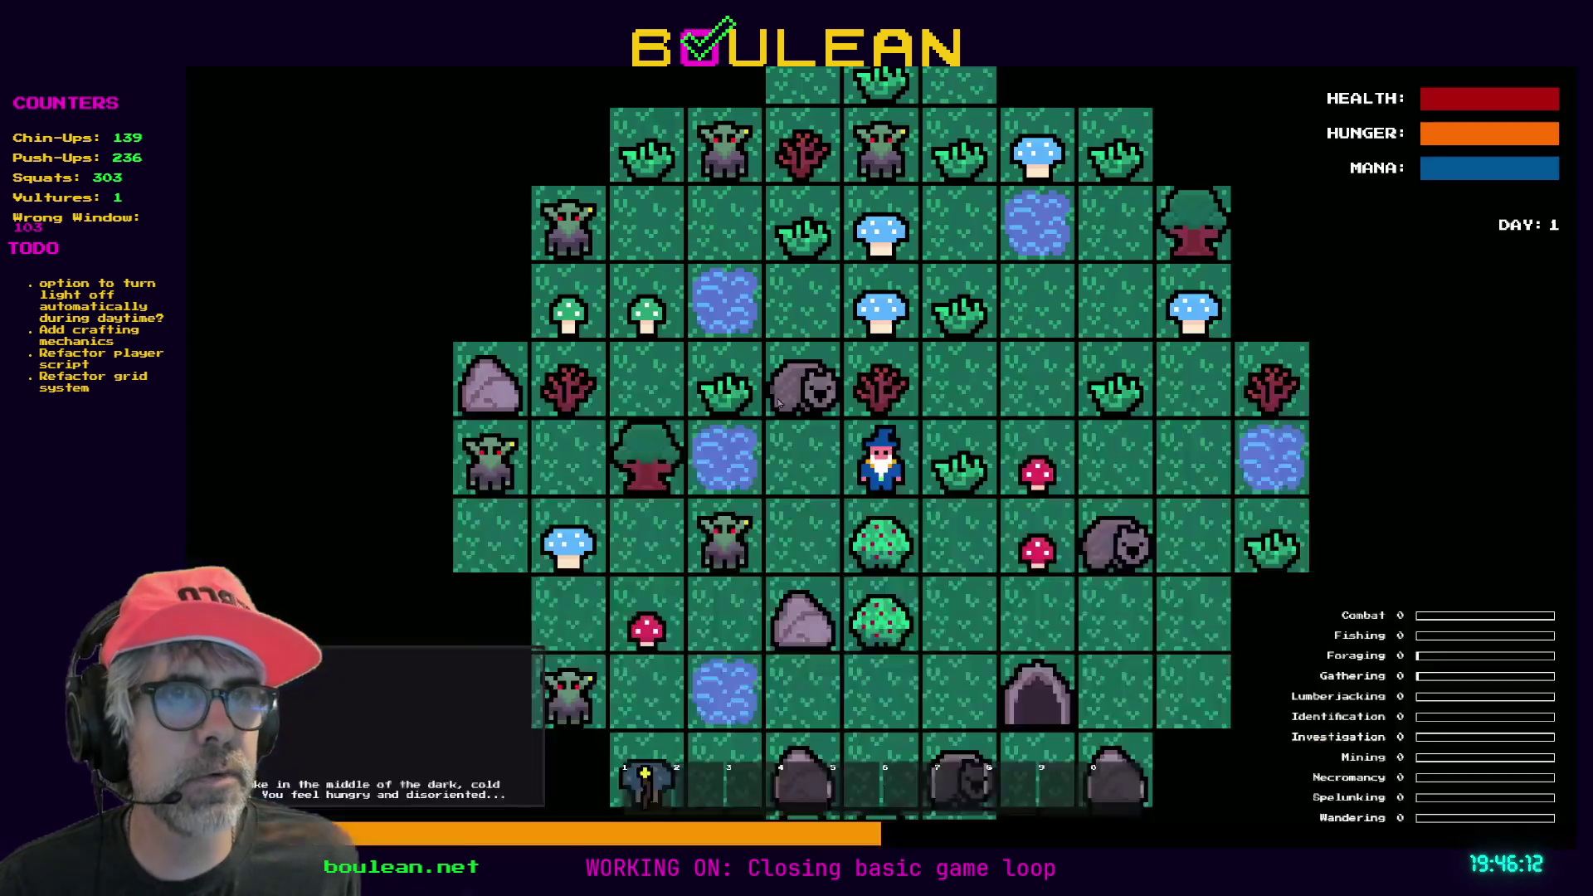
pyautogui.scroll(-3, 778, 403)
pyautogui.scroll(-2, 779, 402)
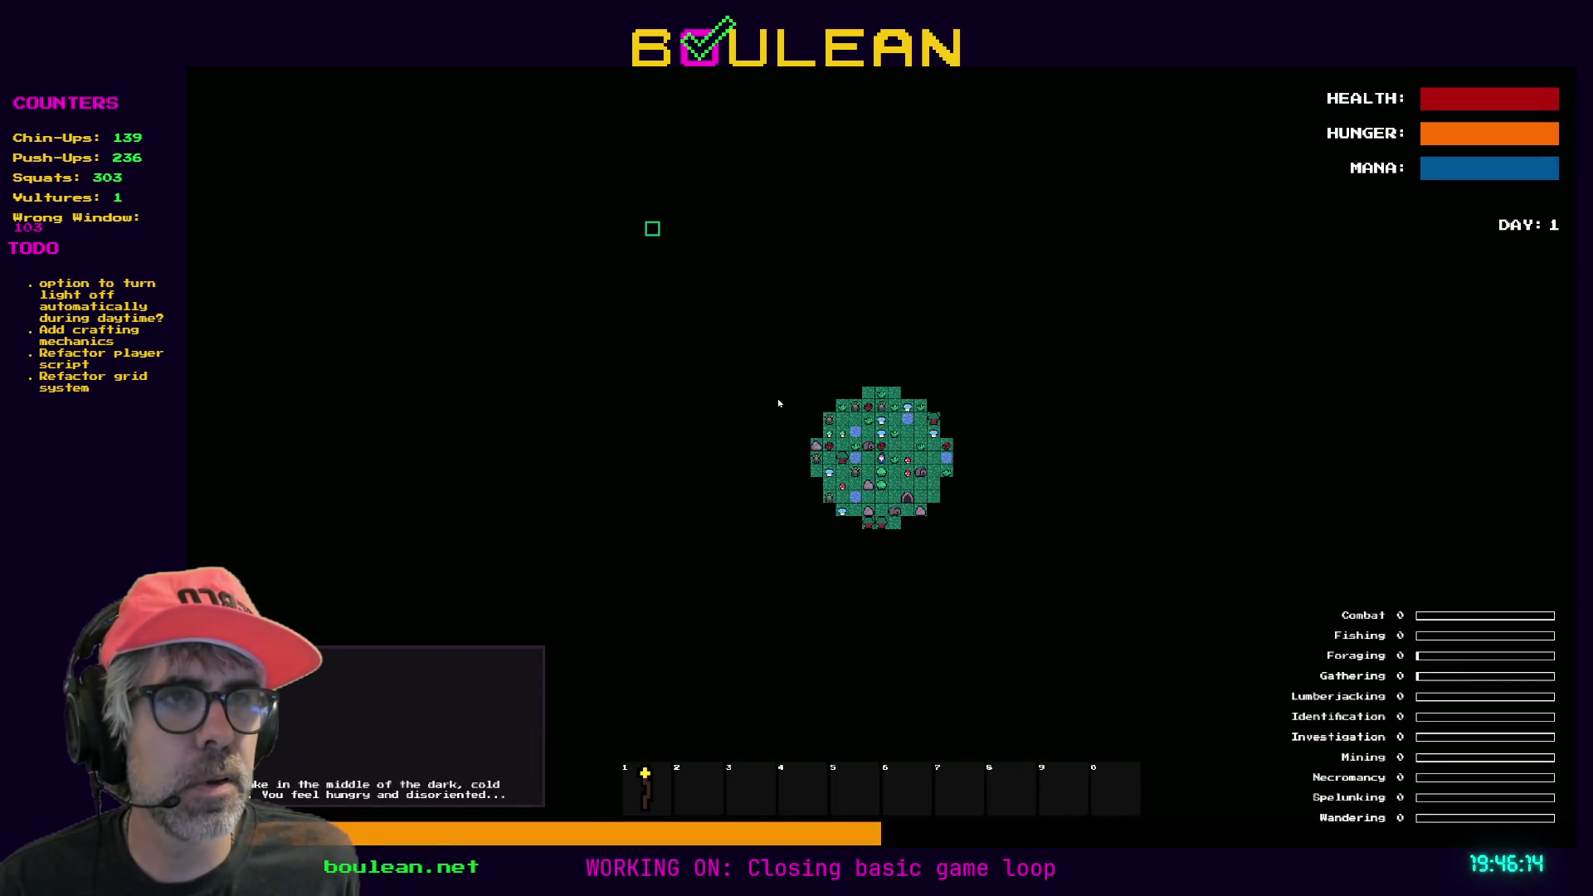
pyautogui.scroll(2, 779, 403)
pyautogui.scroll(-2, 779, 403)
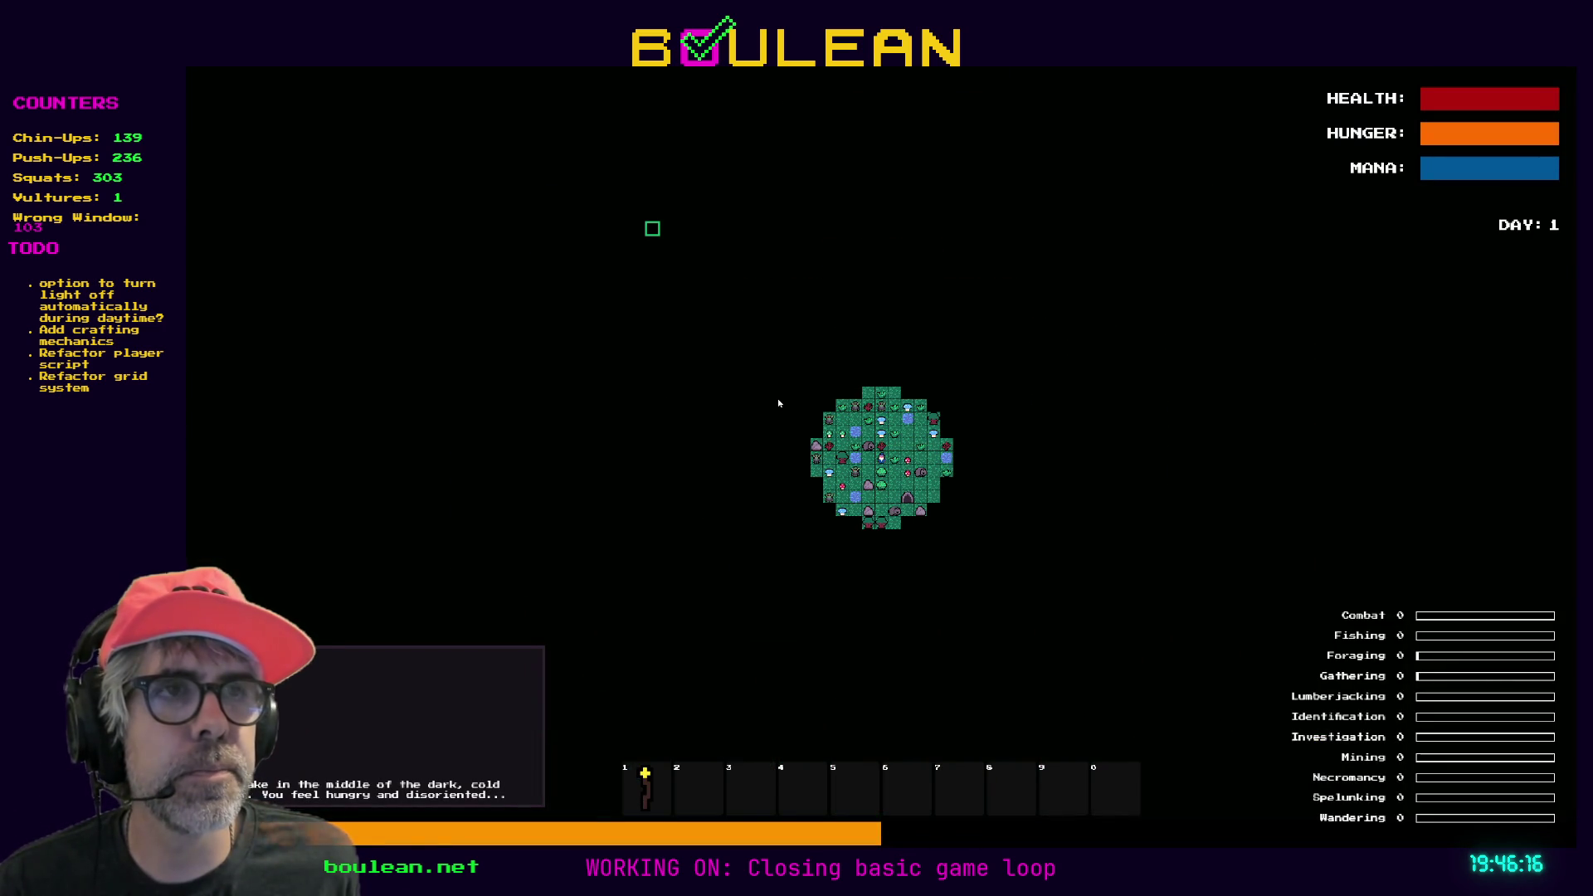
pyautogui.scroll(3, 779, 403)
pyautogui.scroll(2, 778, 402)
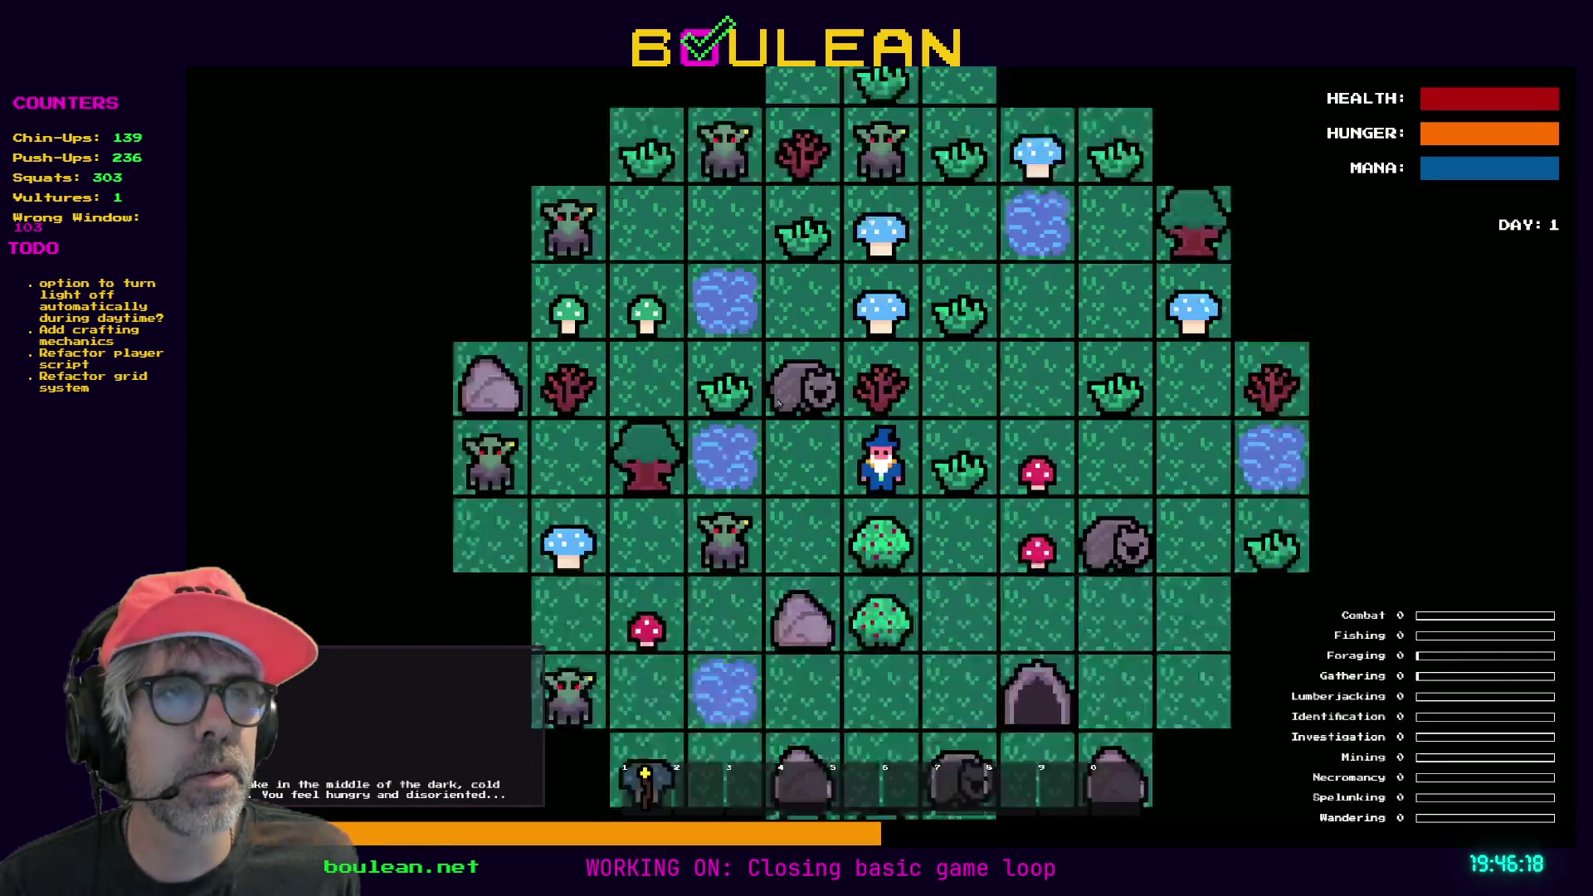
pyautogui.scroll(-3, 778, 402)
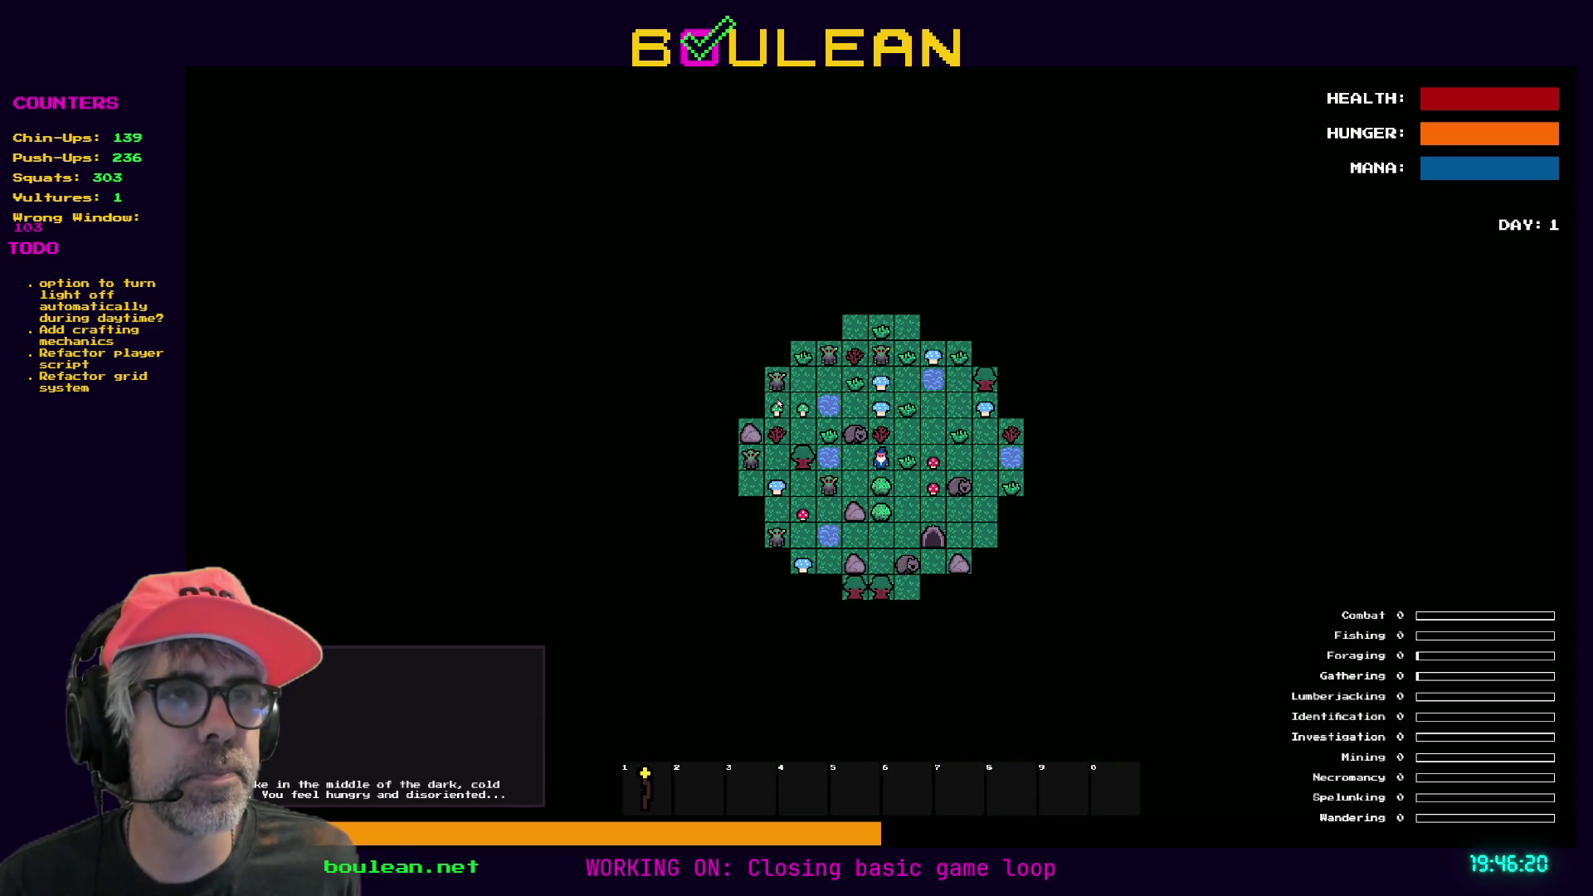
pyautogui.press('Escape')
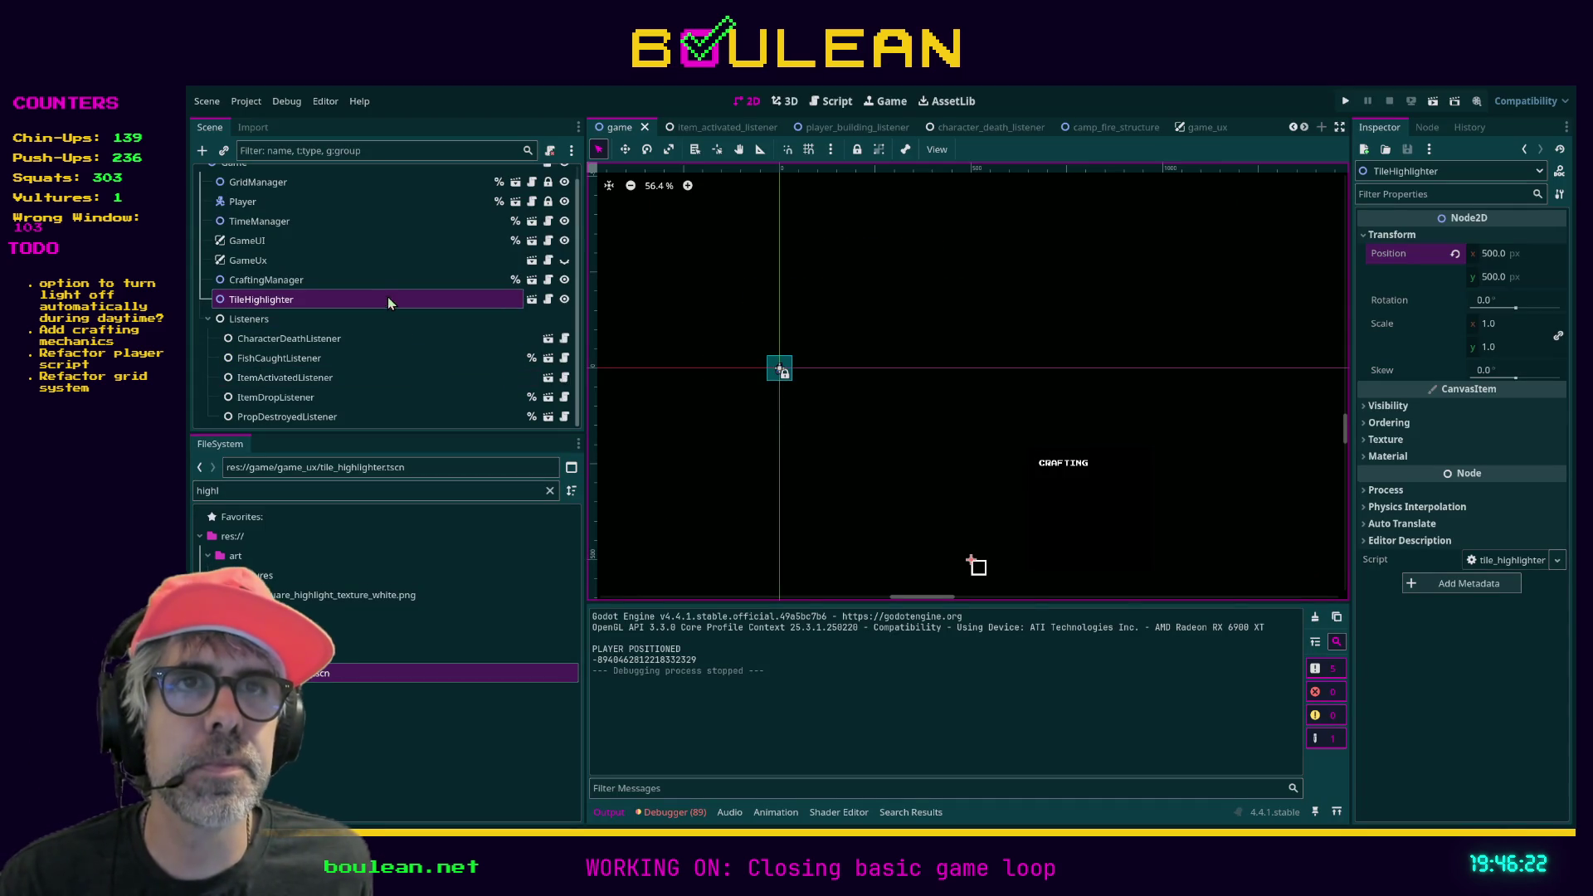
# Step: Toggle TileHighlighter's visibility off and on, then open its tile_highlighter.gd script
pyautogui.click(381, 282)
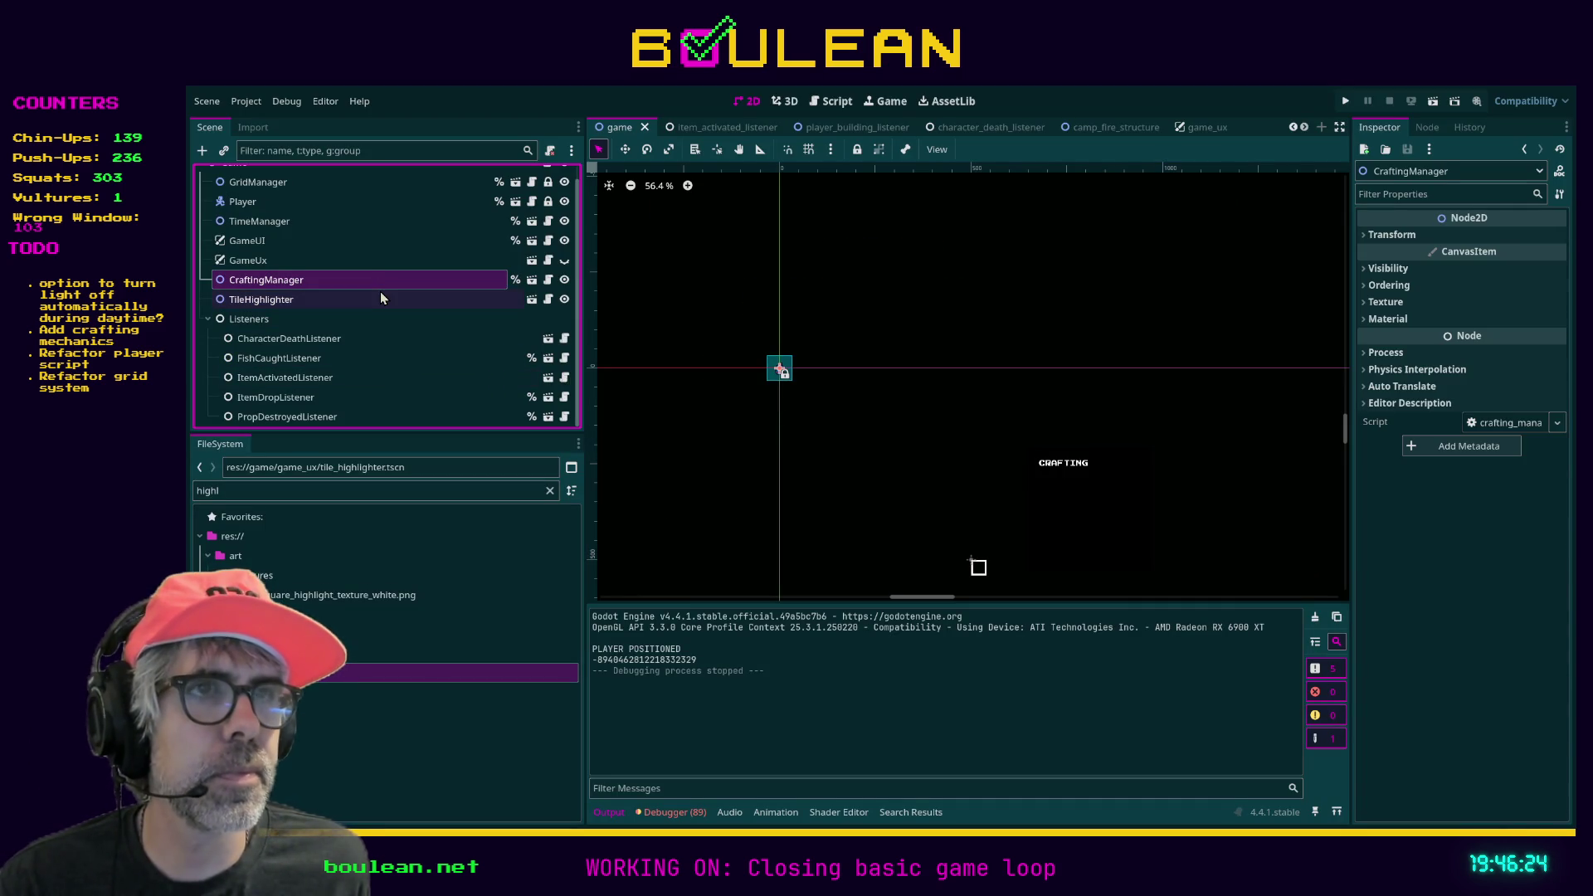
pyautogui.click(380, 295)
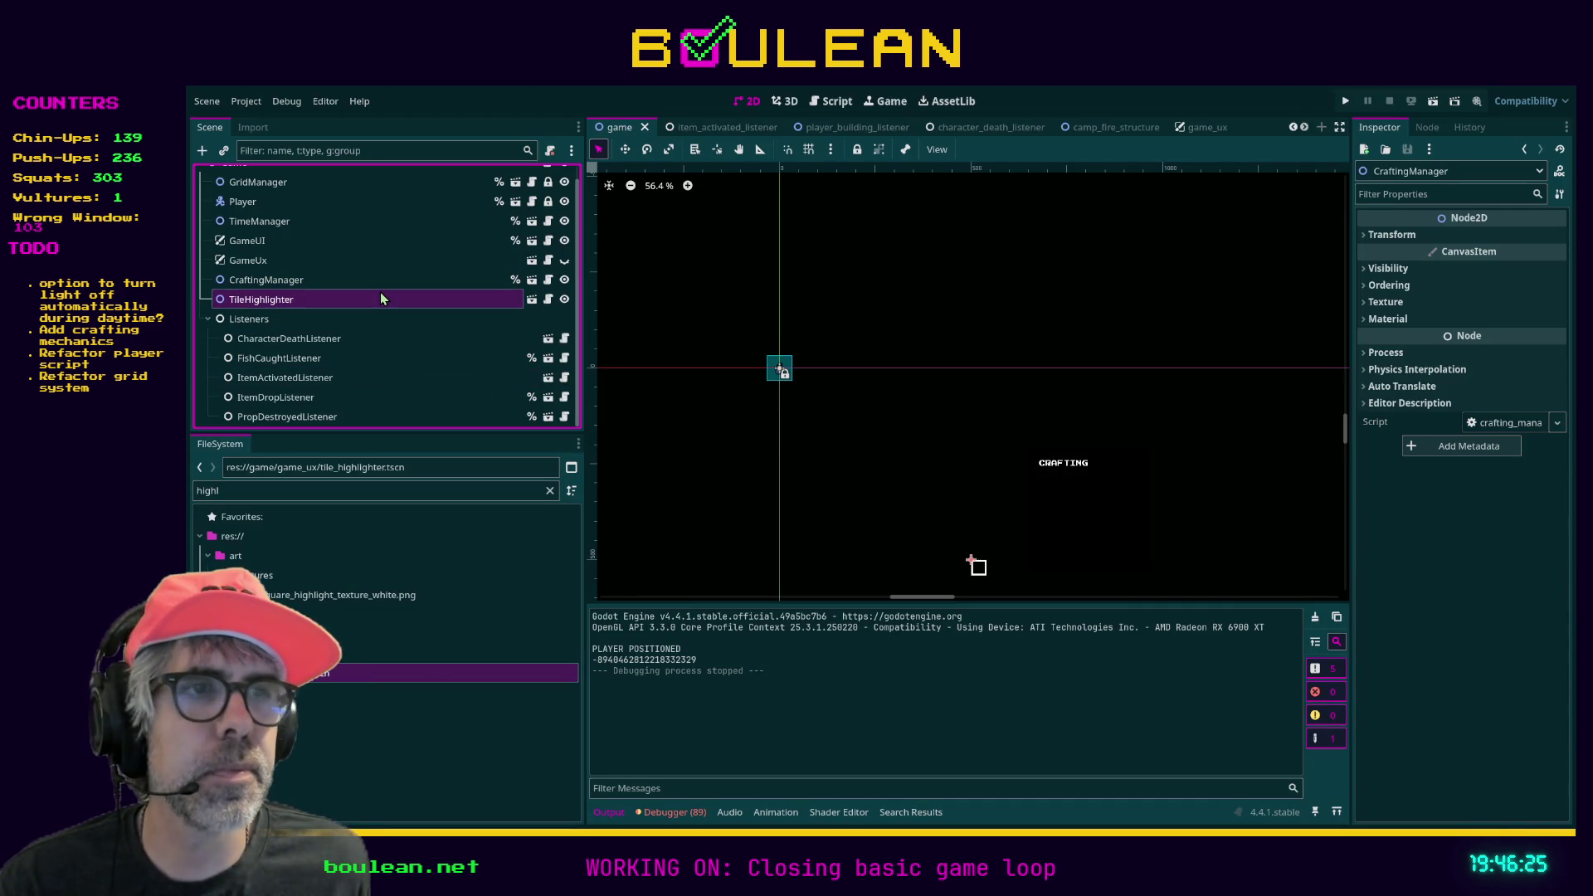
pyautogui.click(566, 301)
pyautogui.click(565, 301)
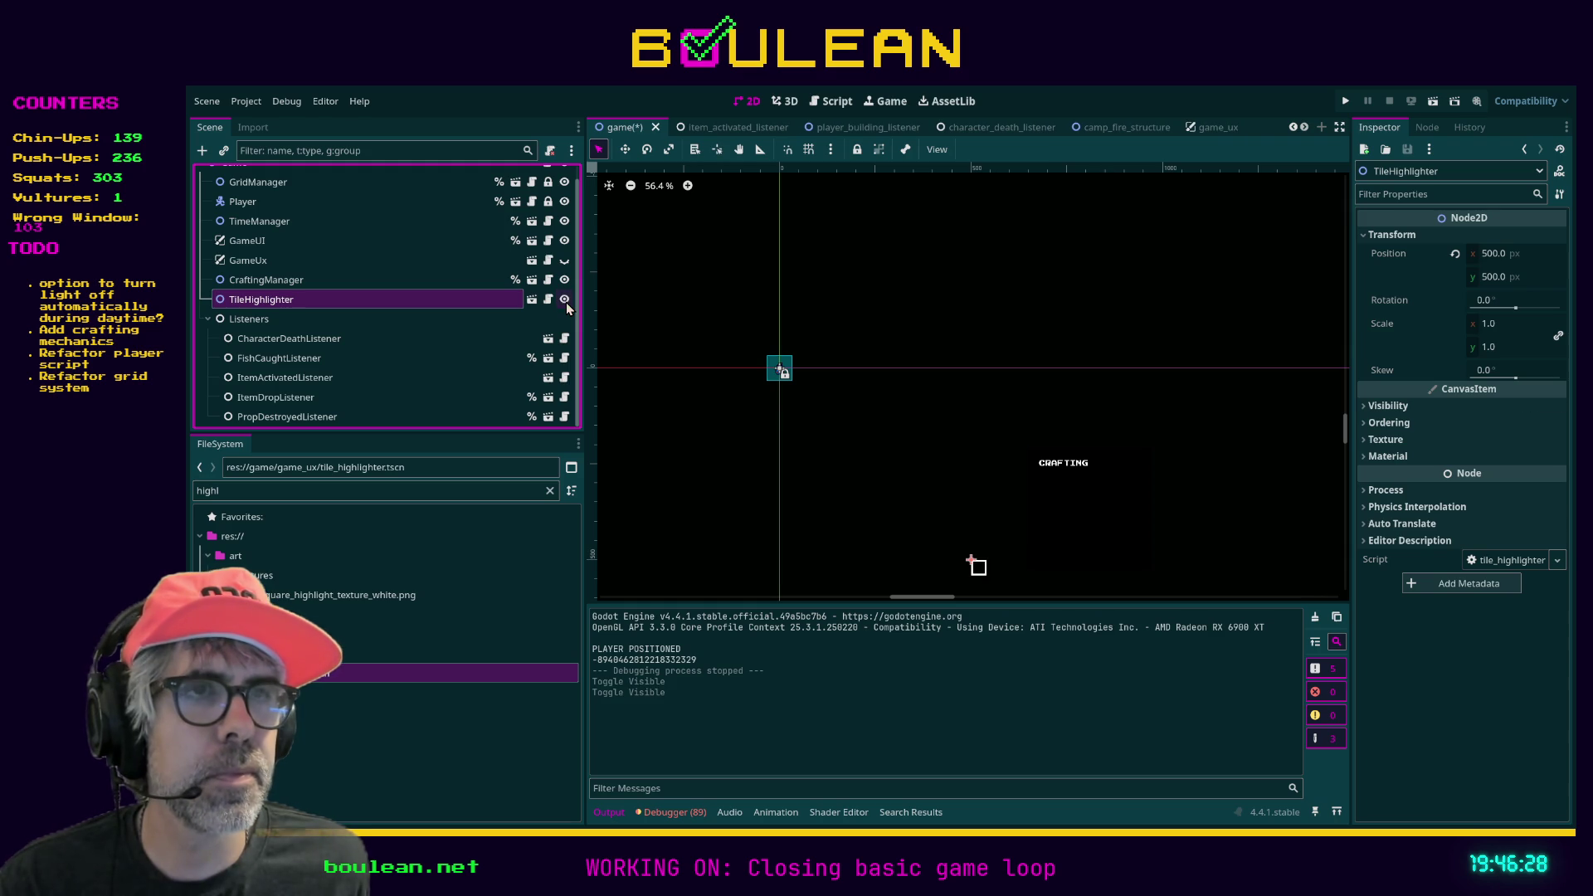
pyautogui.click(546, 302)
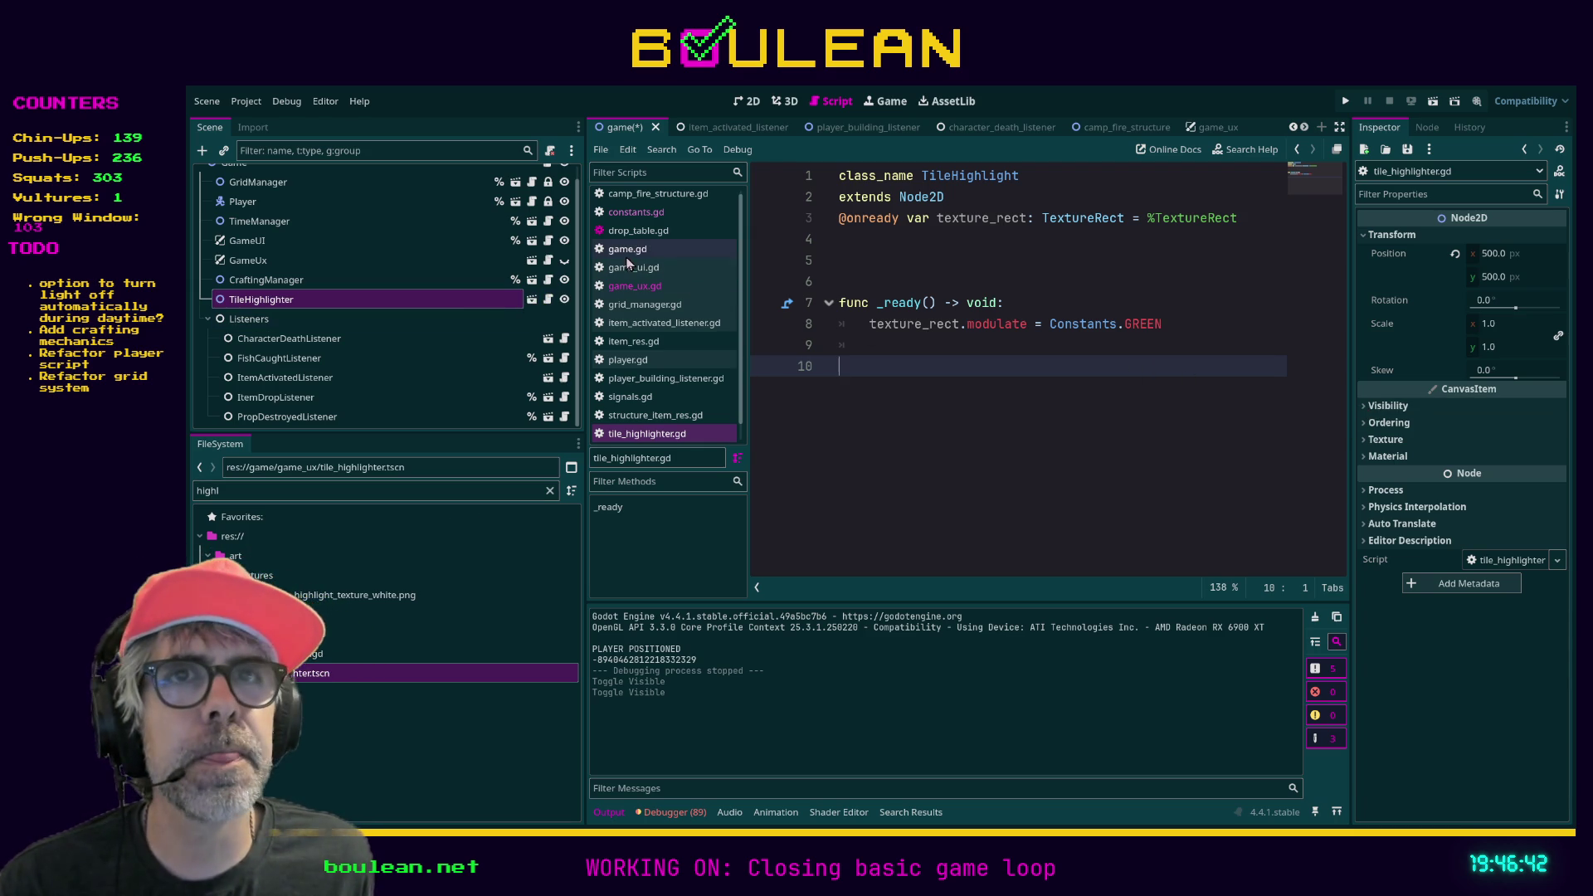
# Step: Delete the old TileHighlight node from the GameUx scene and go back to the game scene
pyautogui.click(393, 258)
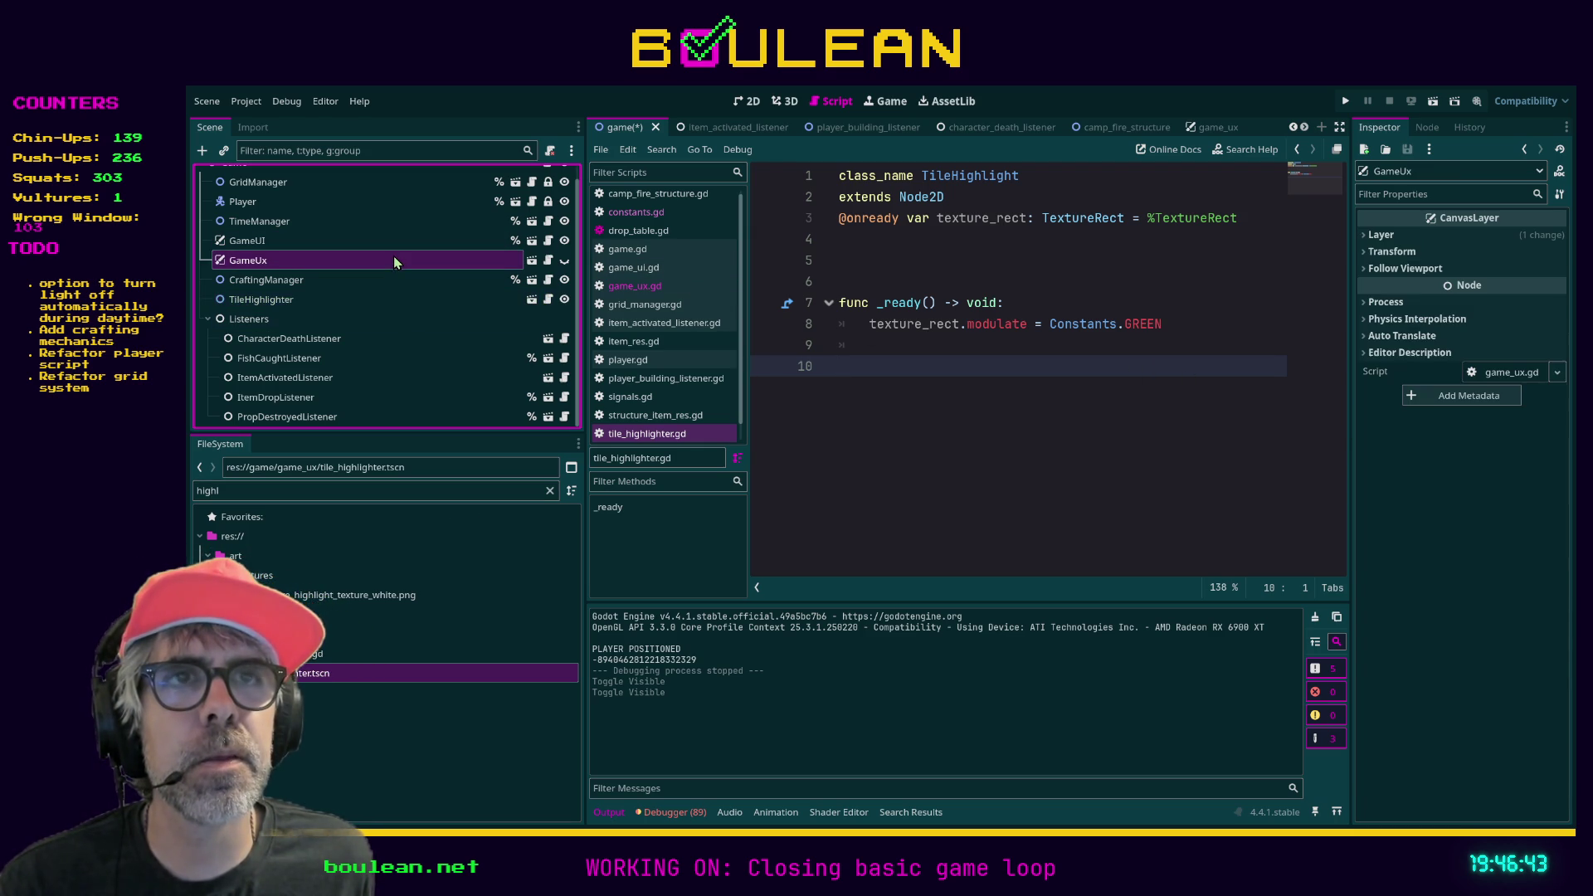
pyautogui.click(531, 260)
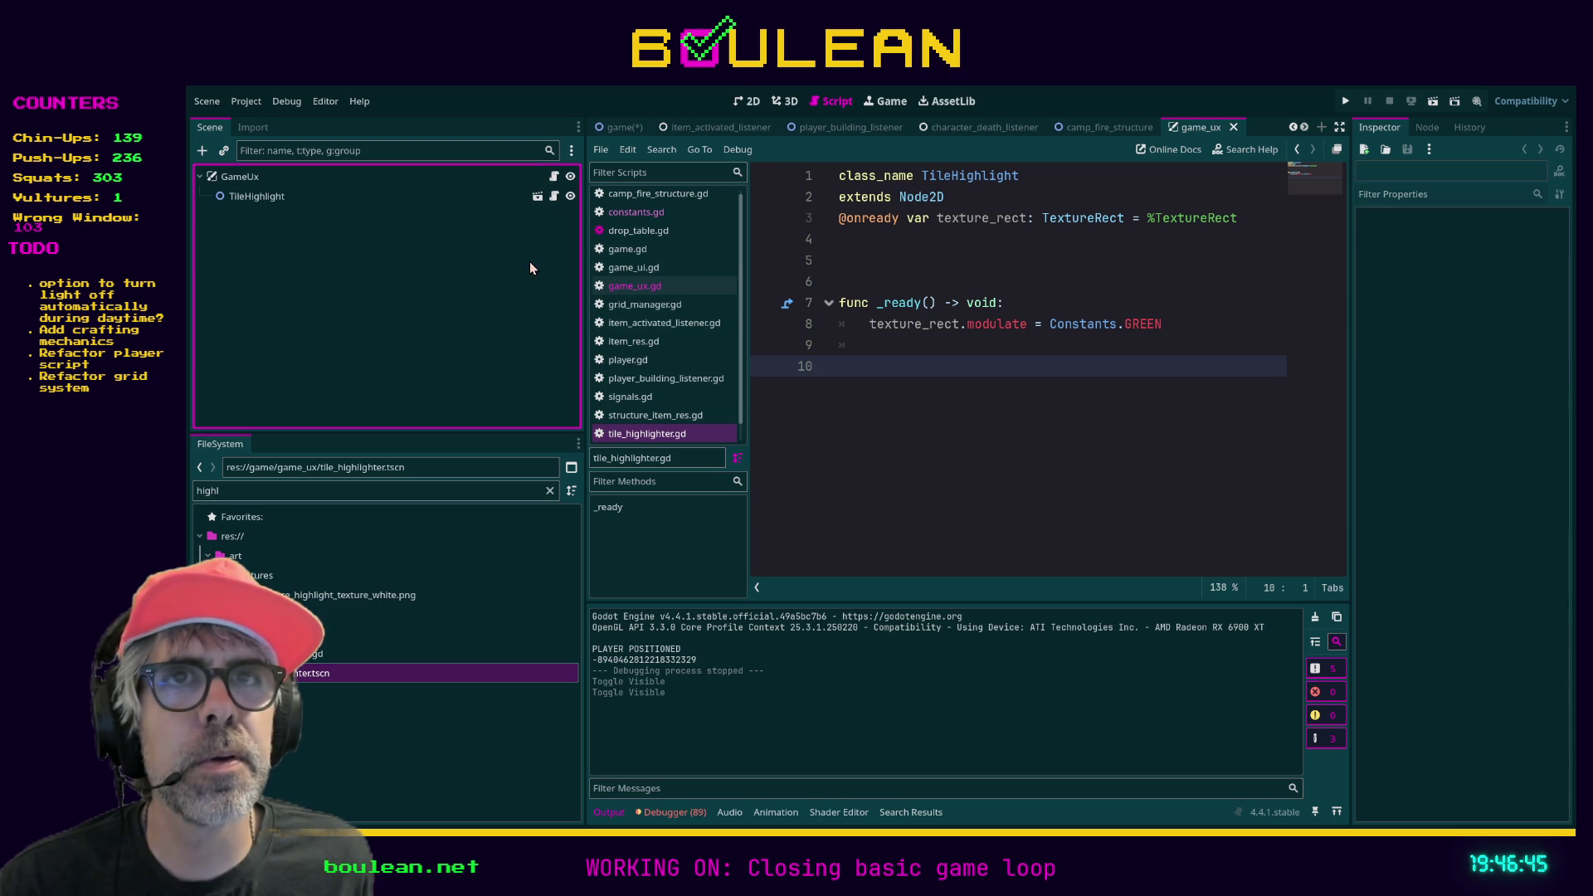
pyautogui.click(448, 196)
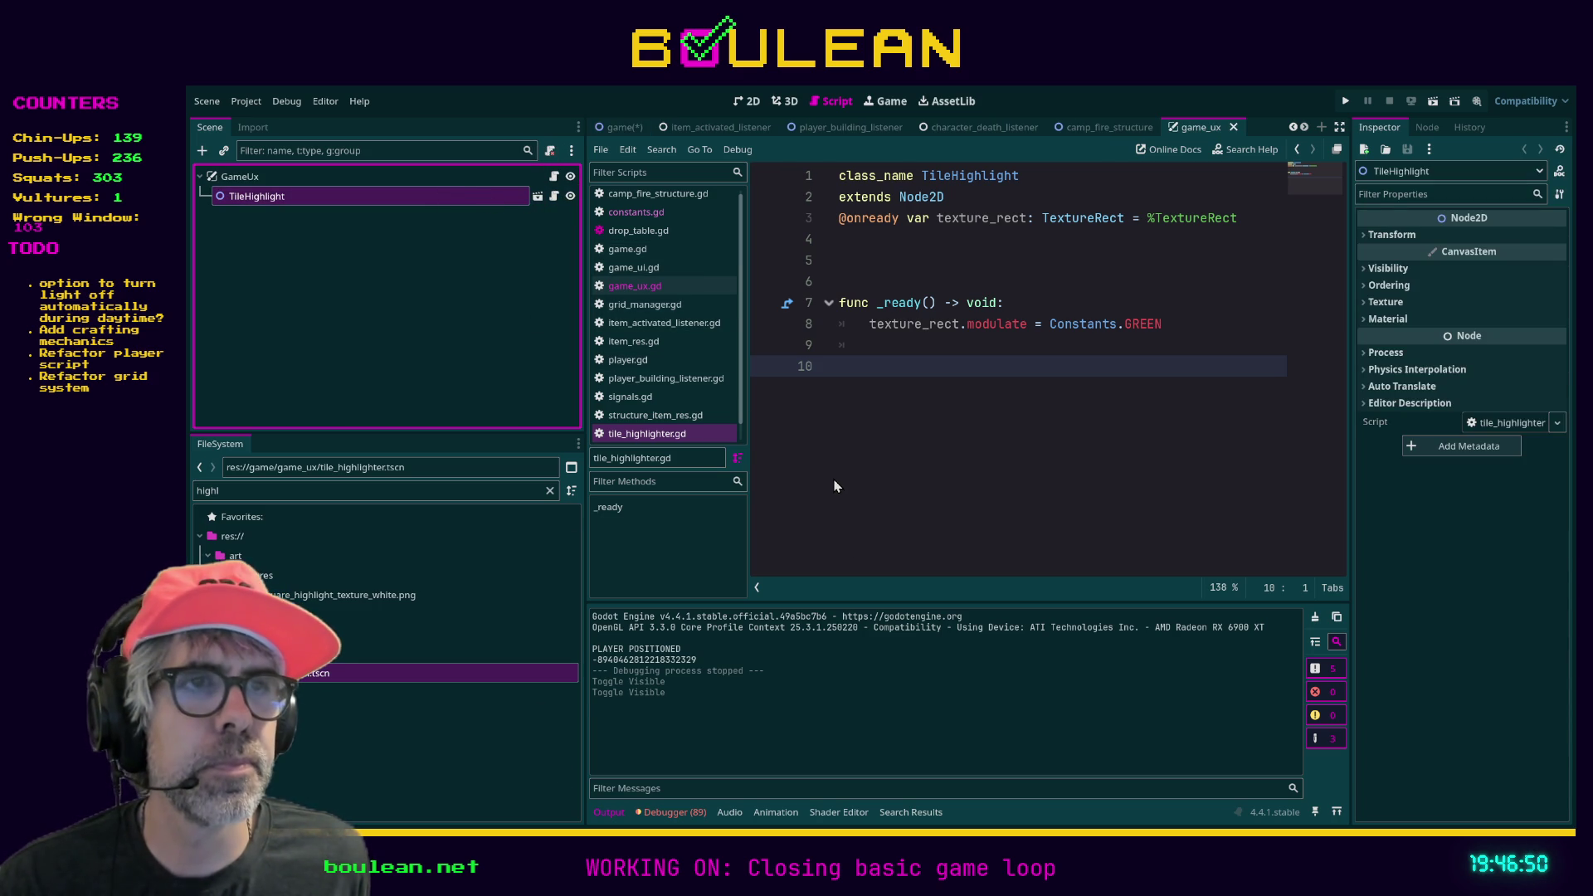
pyautogui.press('Delete')
pyautogui.click(928, 416)
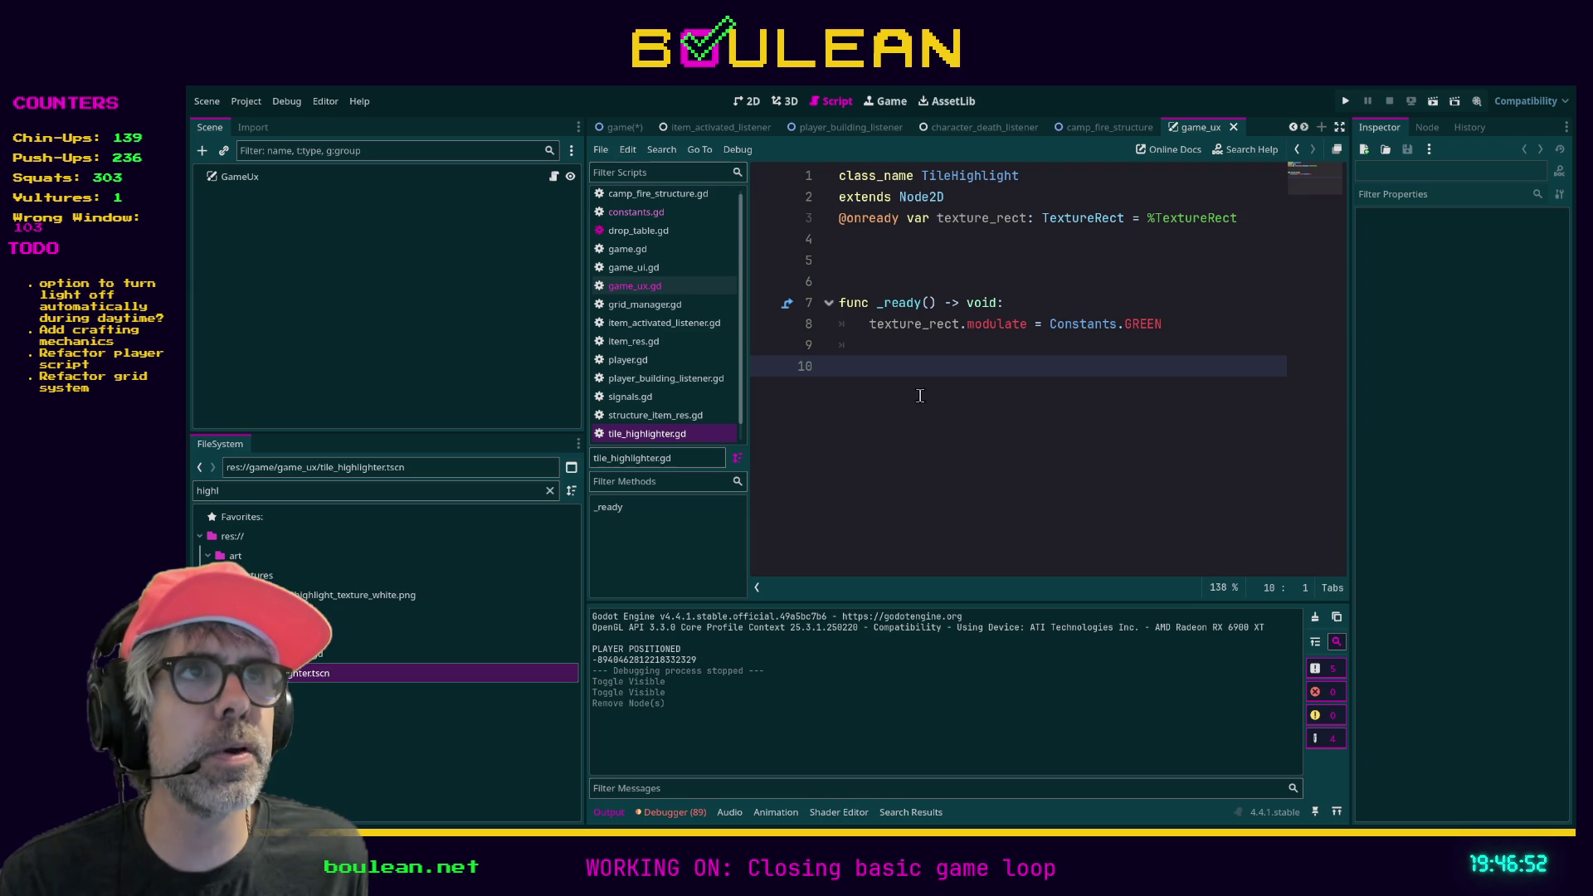
pyautogui.click(624, 130)
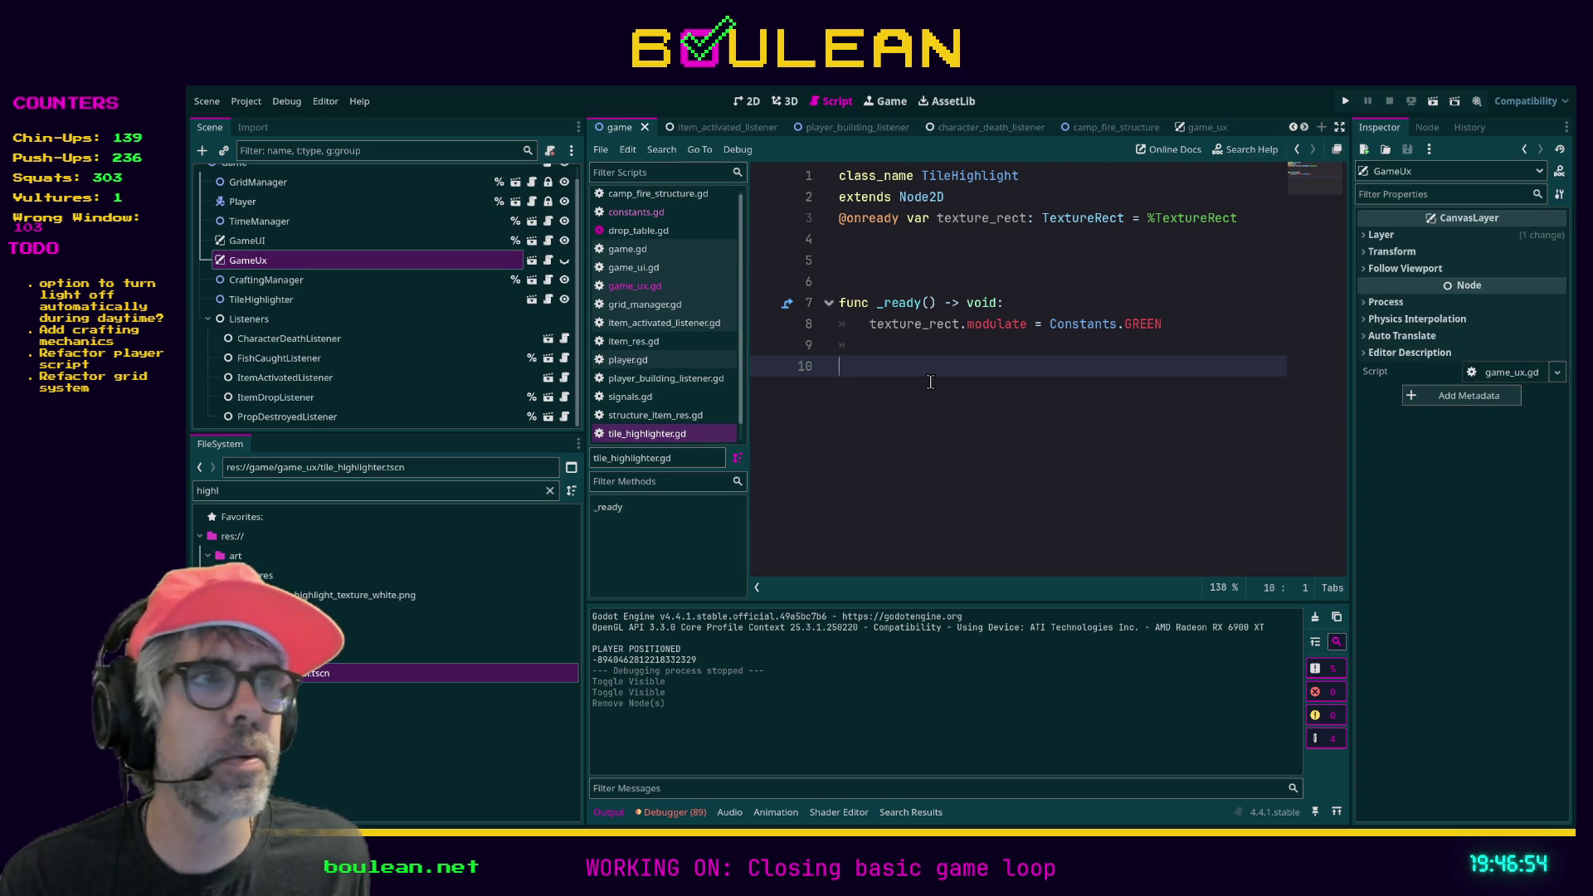
# Step: Move TileHighlighter directly below Player in the scene tree and save
pyautogui.click(1372, 237)
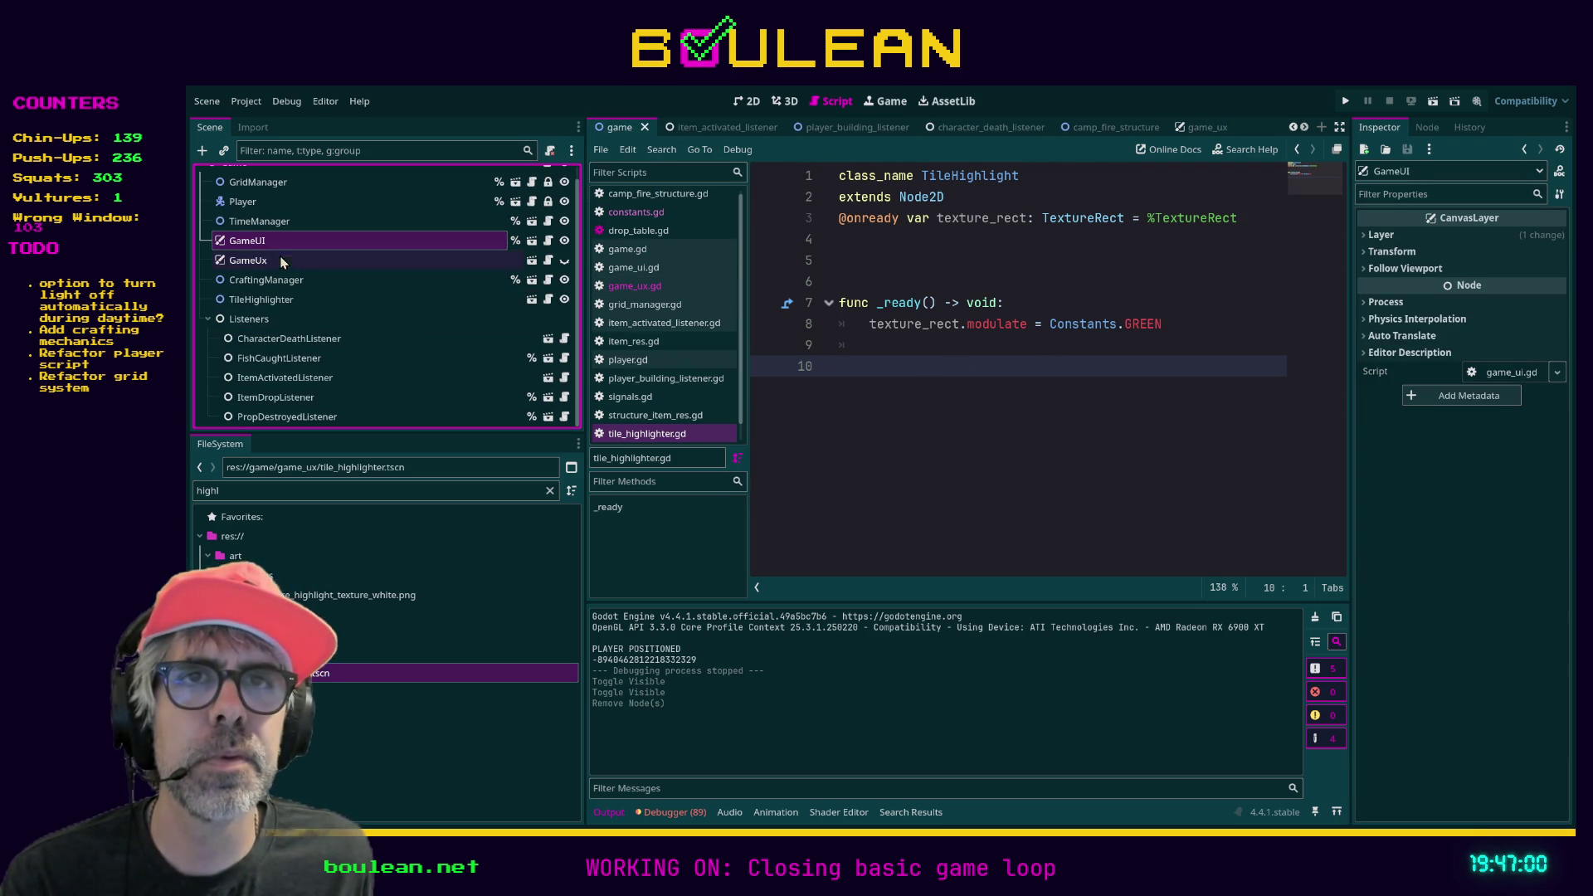
pyautogui.click(278, 322)
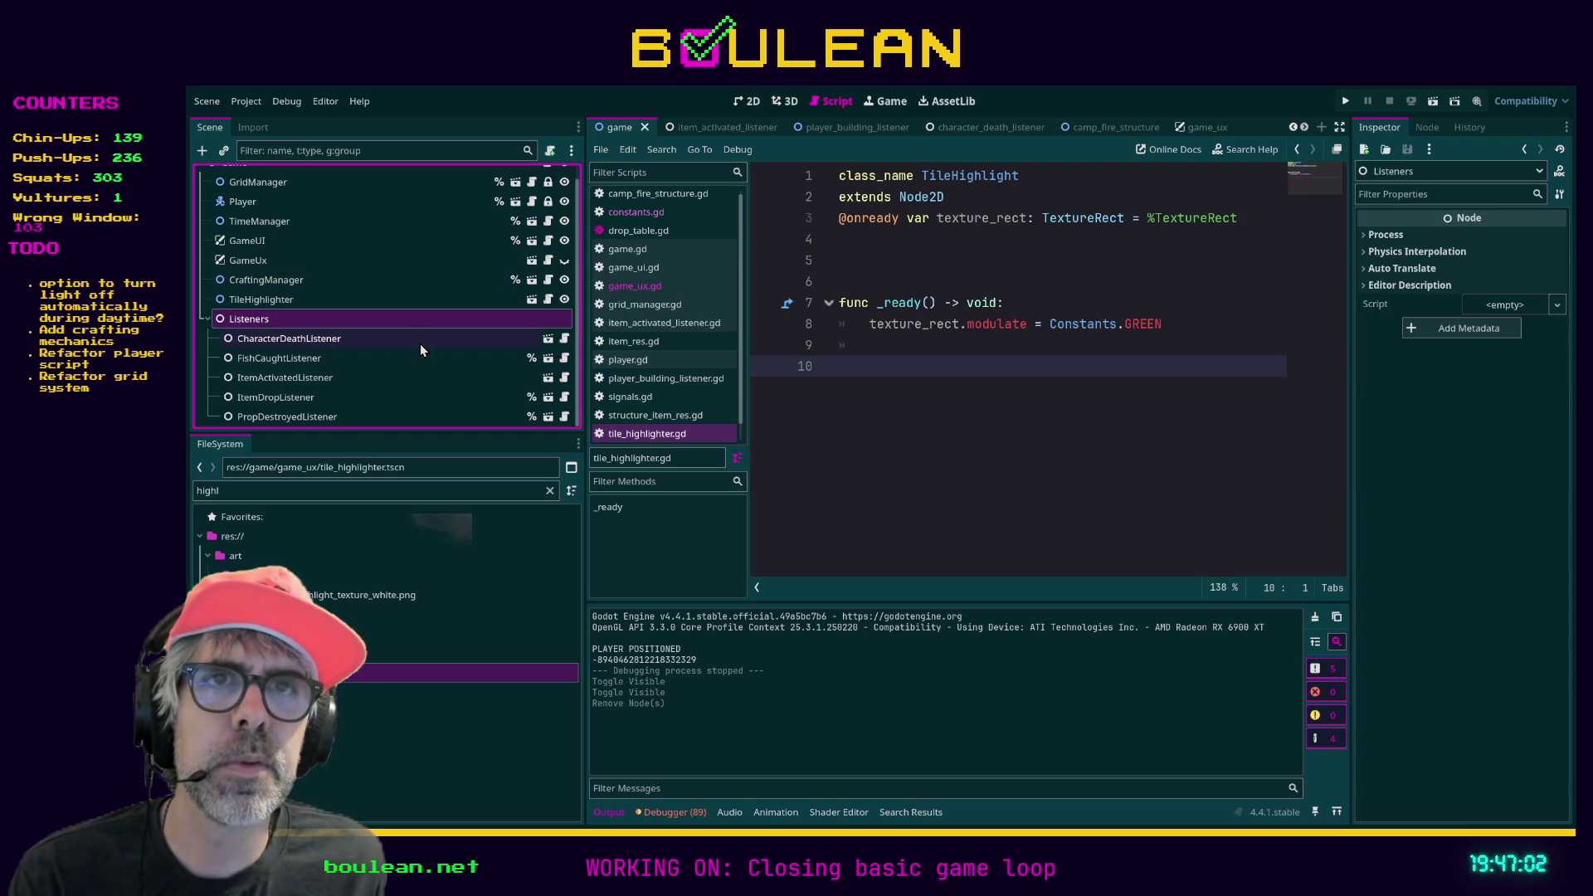
pyautogui.click(294, 302)
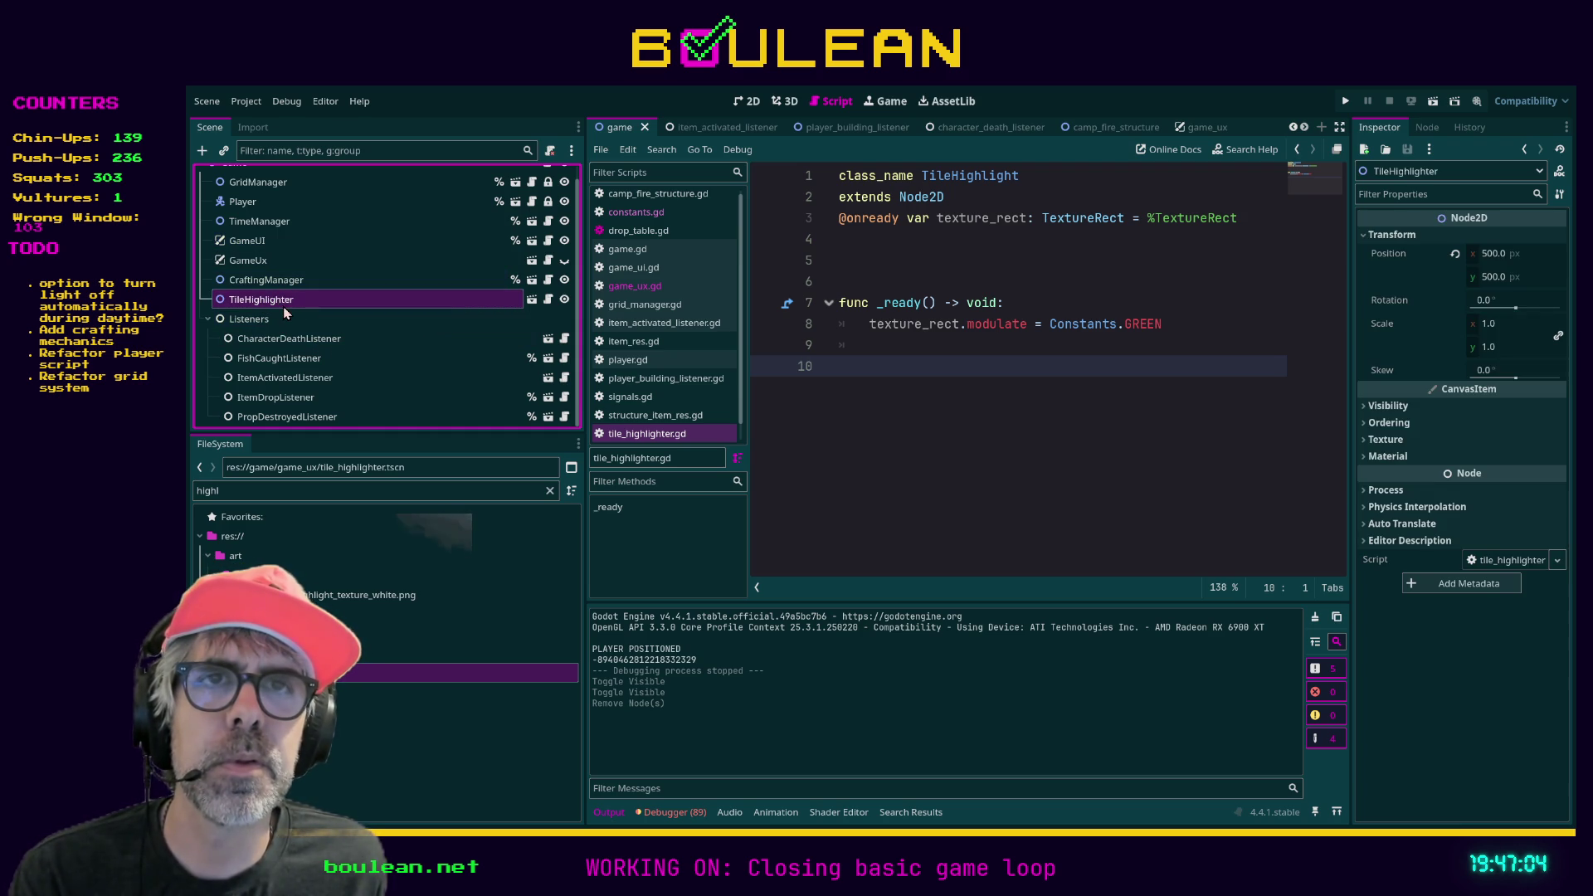
pyautogui.moveTo(276, 302)
pyautogui.mouseDown()
pyautogui.moveTo(273, 217)
pyautogui.moveTo(343, 218)
pyautogui.mouseUp()
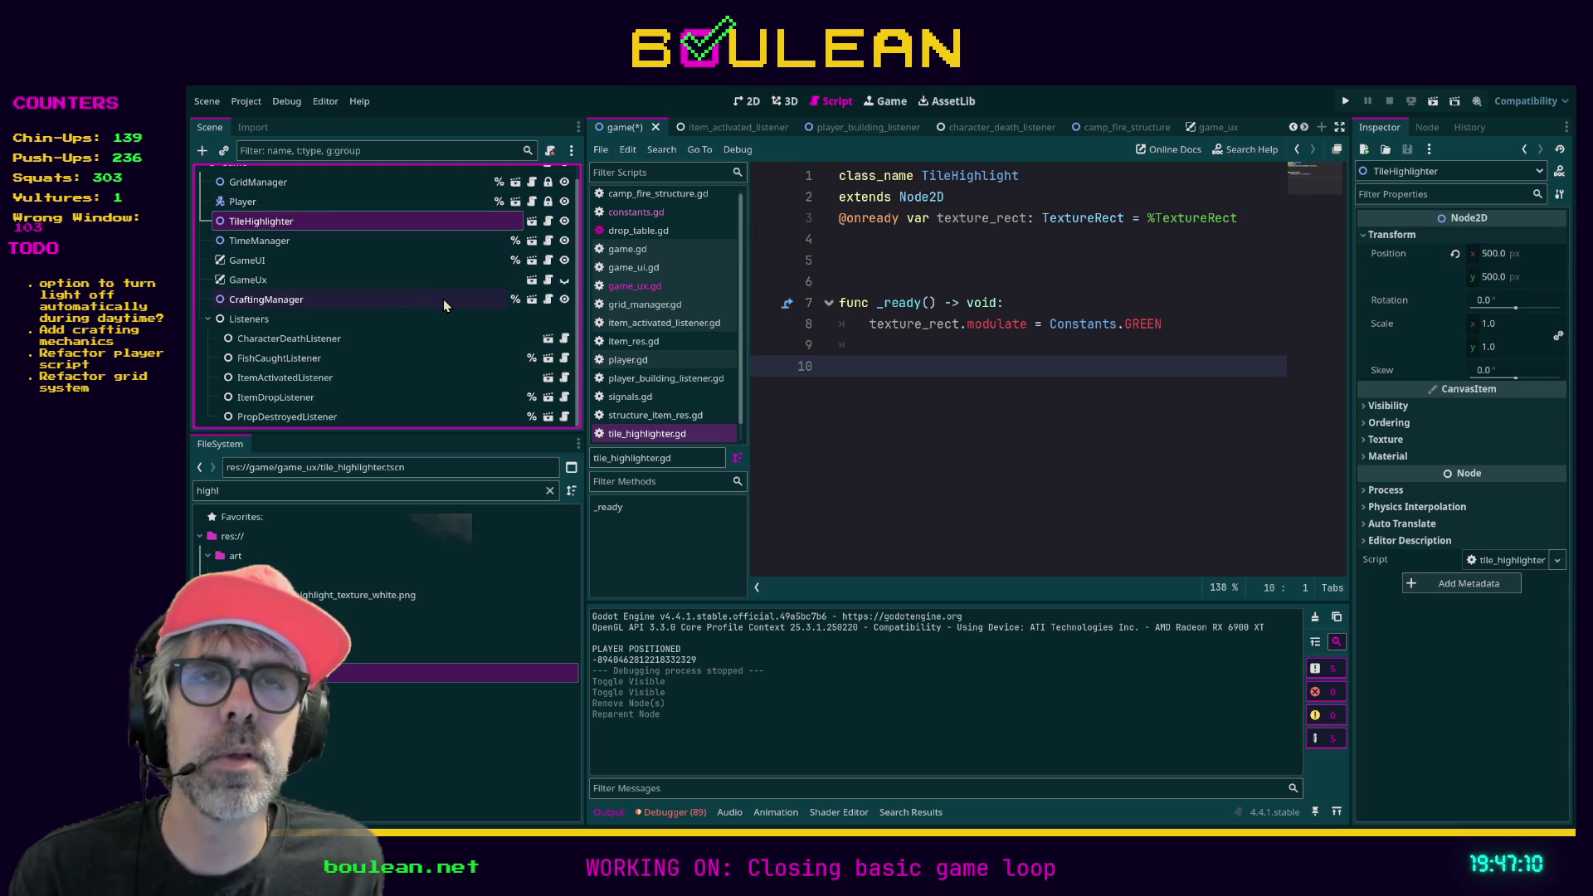
pyautogui.hotkey('ctrl', 's')
# Step: Run the game to see the green tile highlight square, then stop it
pyautogui.press('F5')
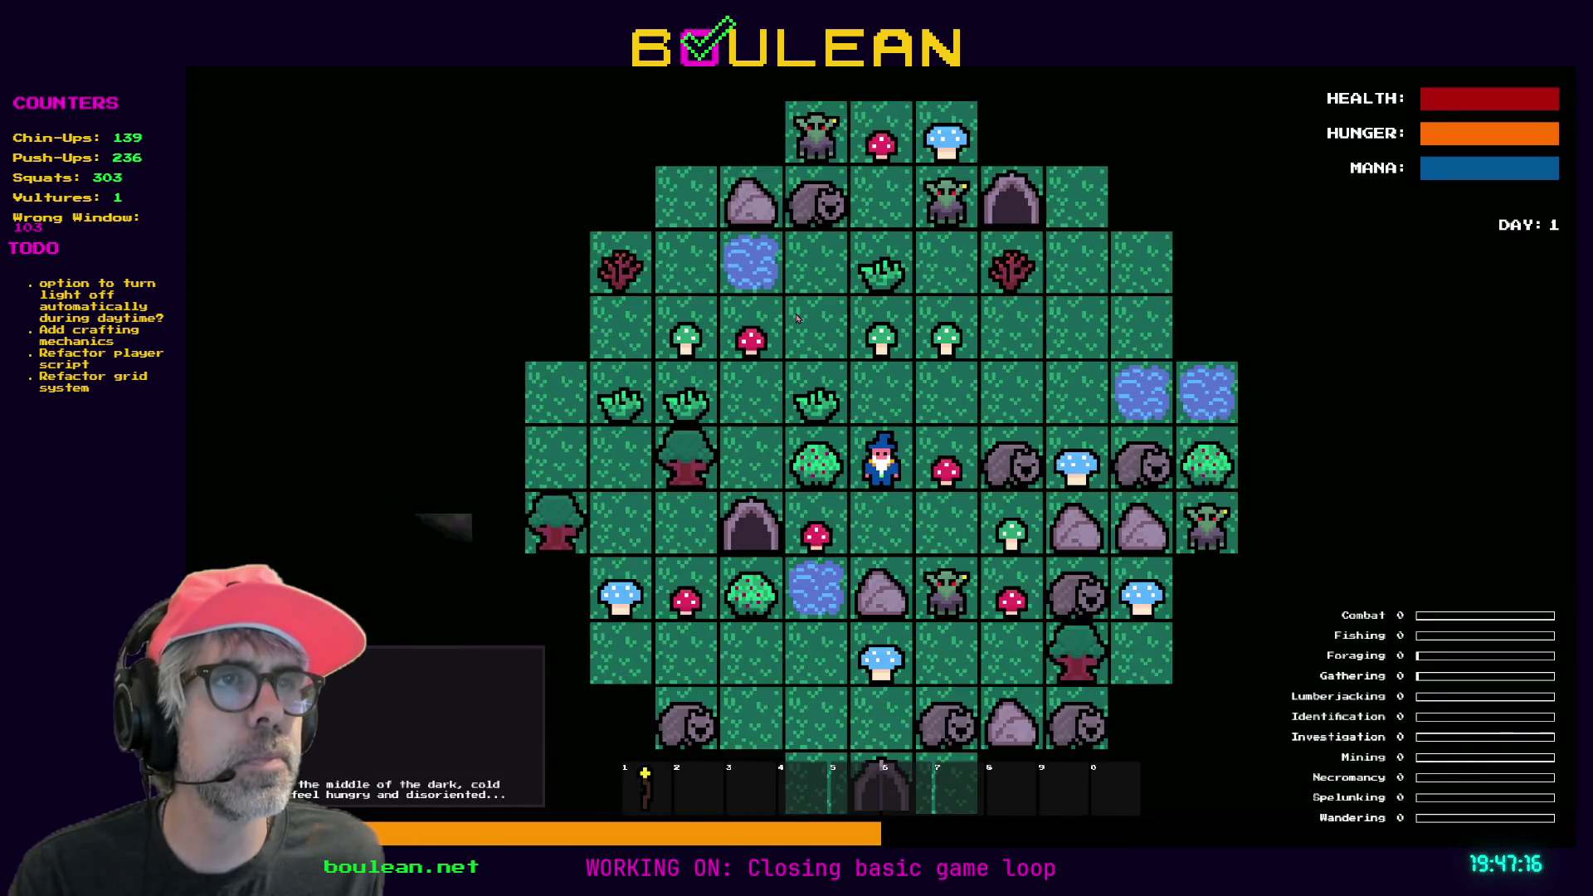
pyautogui.scroll(-3, 796, 318)
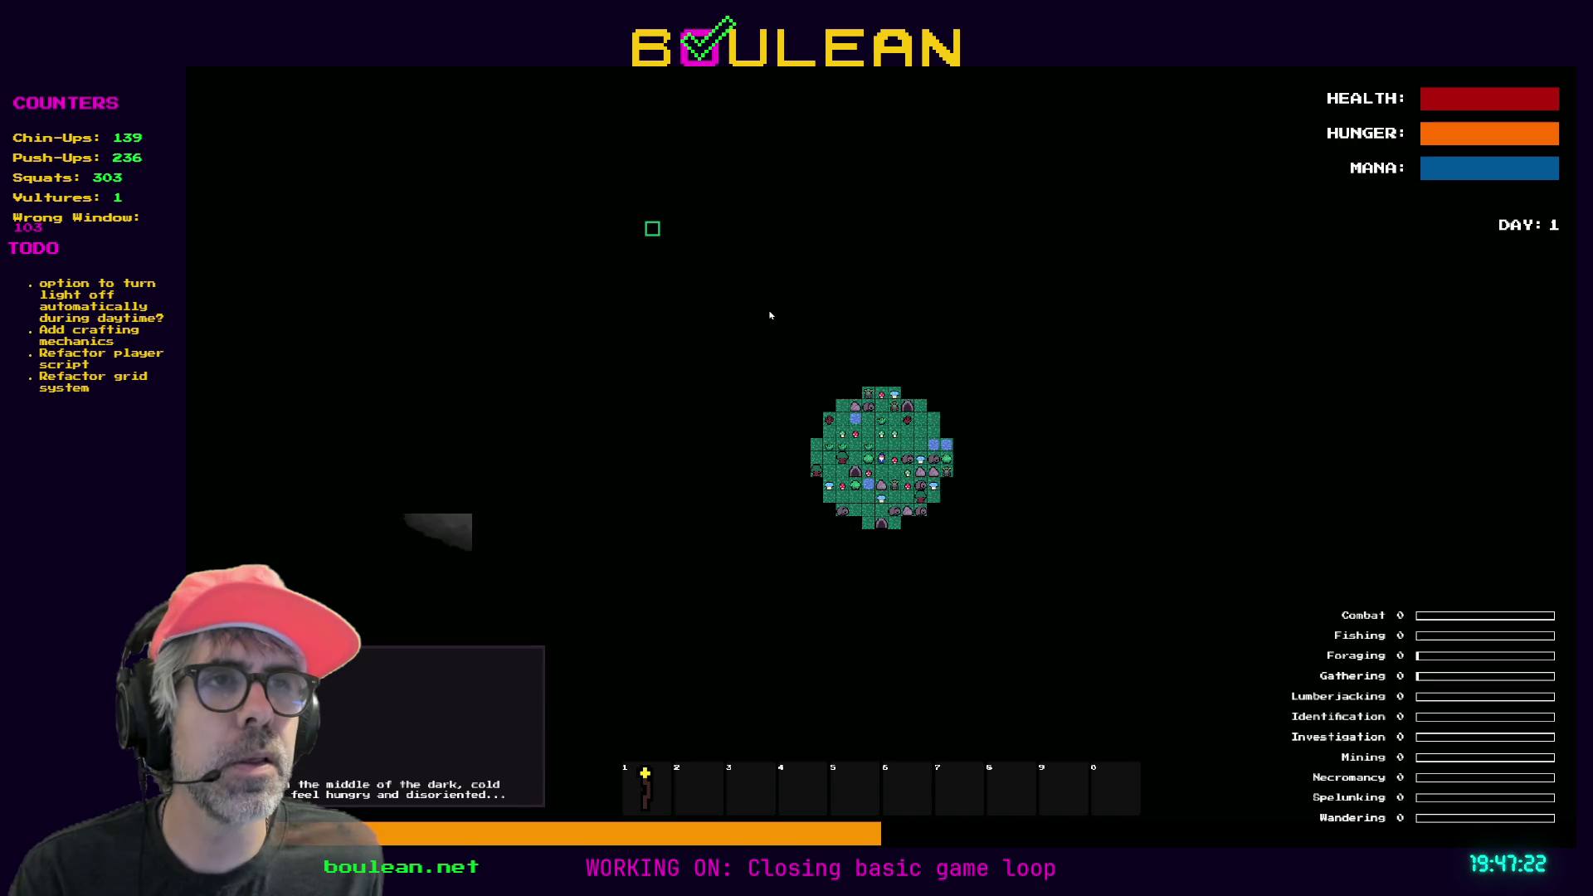
pyautogui.scroll(3, 768, 313)
pyautogui.press('F8')
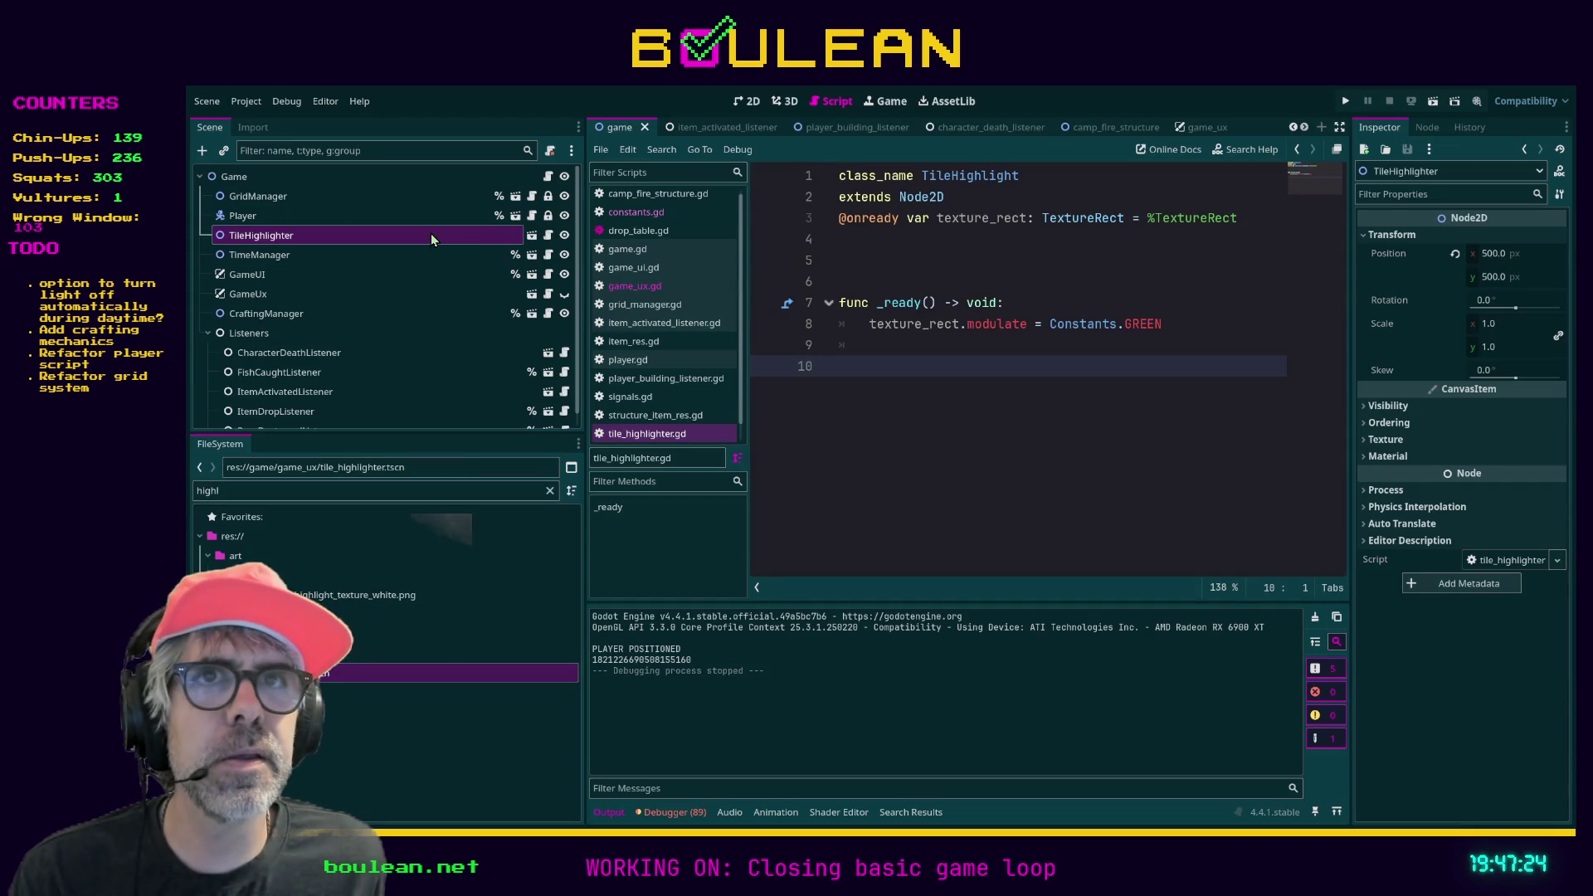
# Step: Hide TileHighlighter, set its x position to 1000 and save the game scene
pyautogui.click(564, 236)
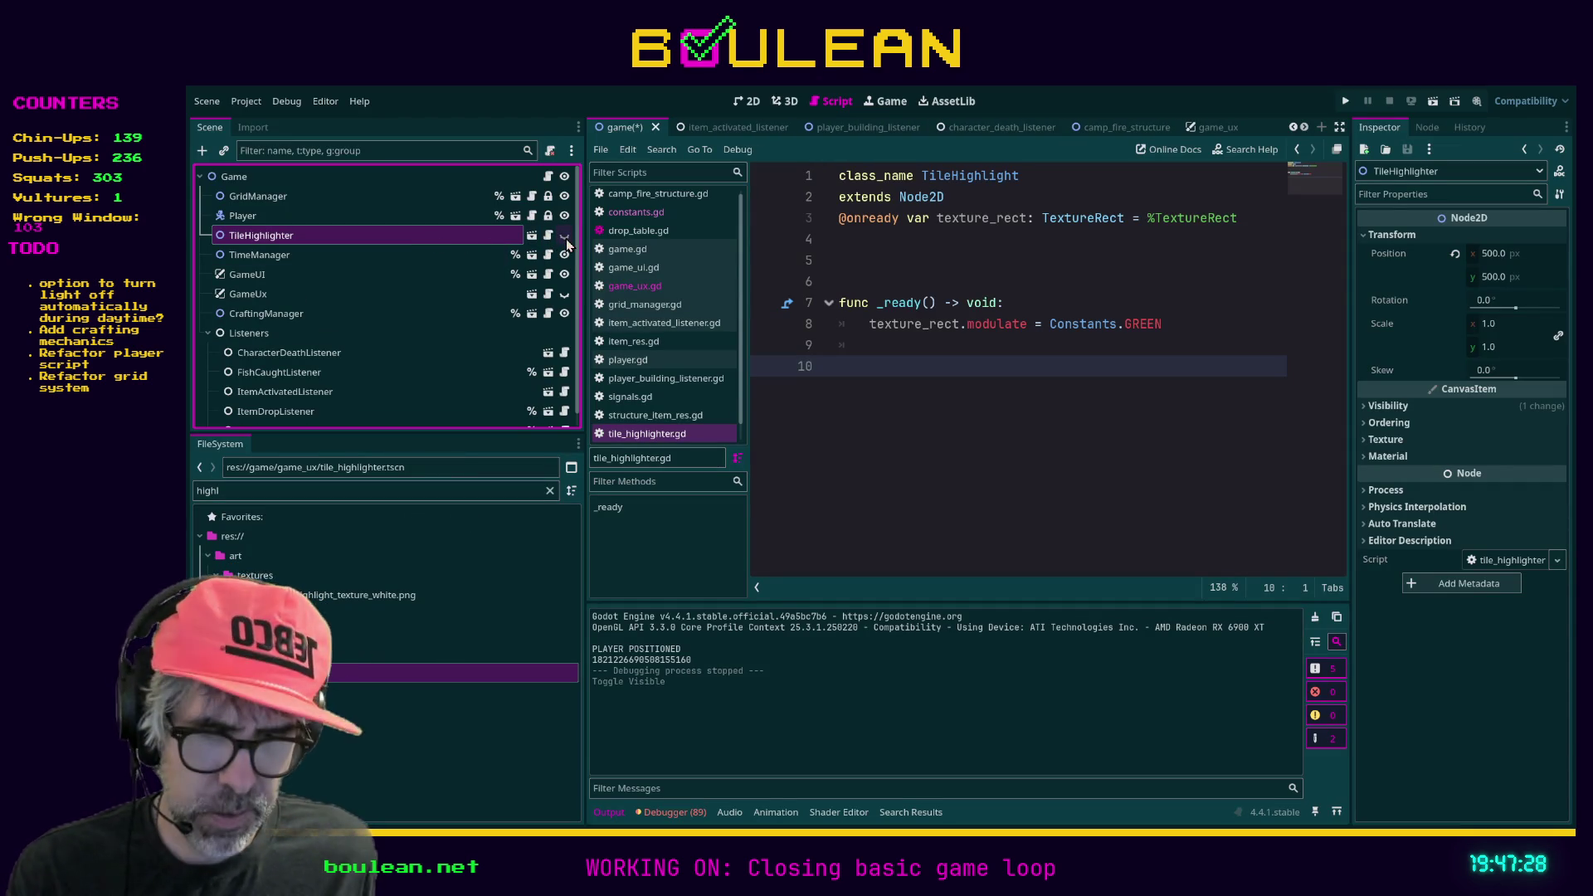
pyautogui.click(1504, 255)
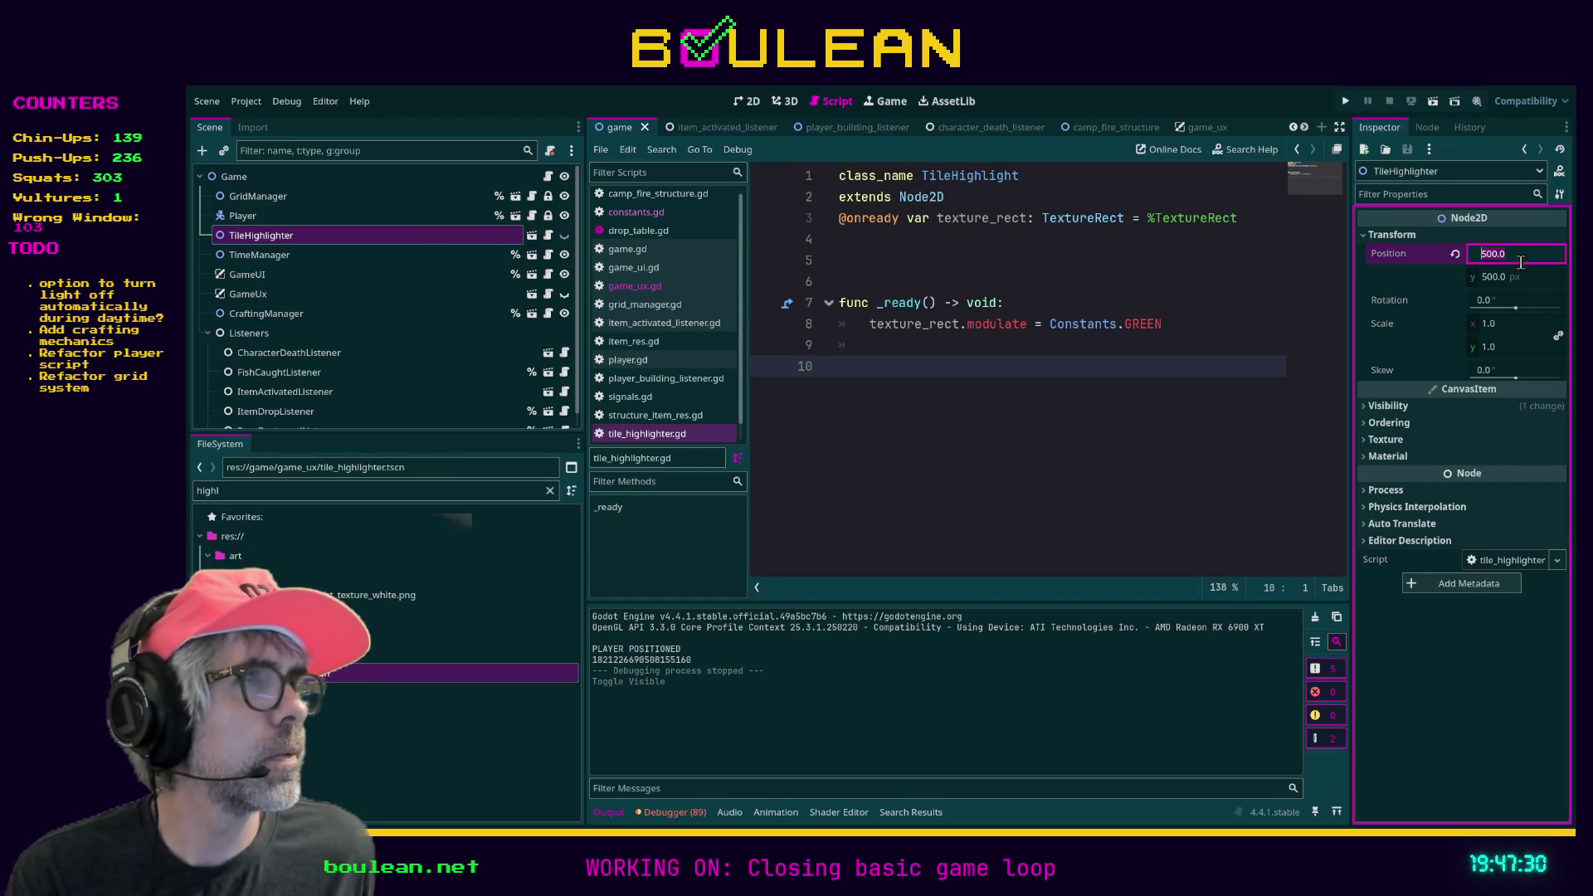
pyautogui.write('10')
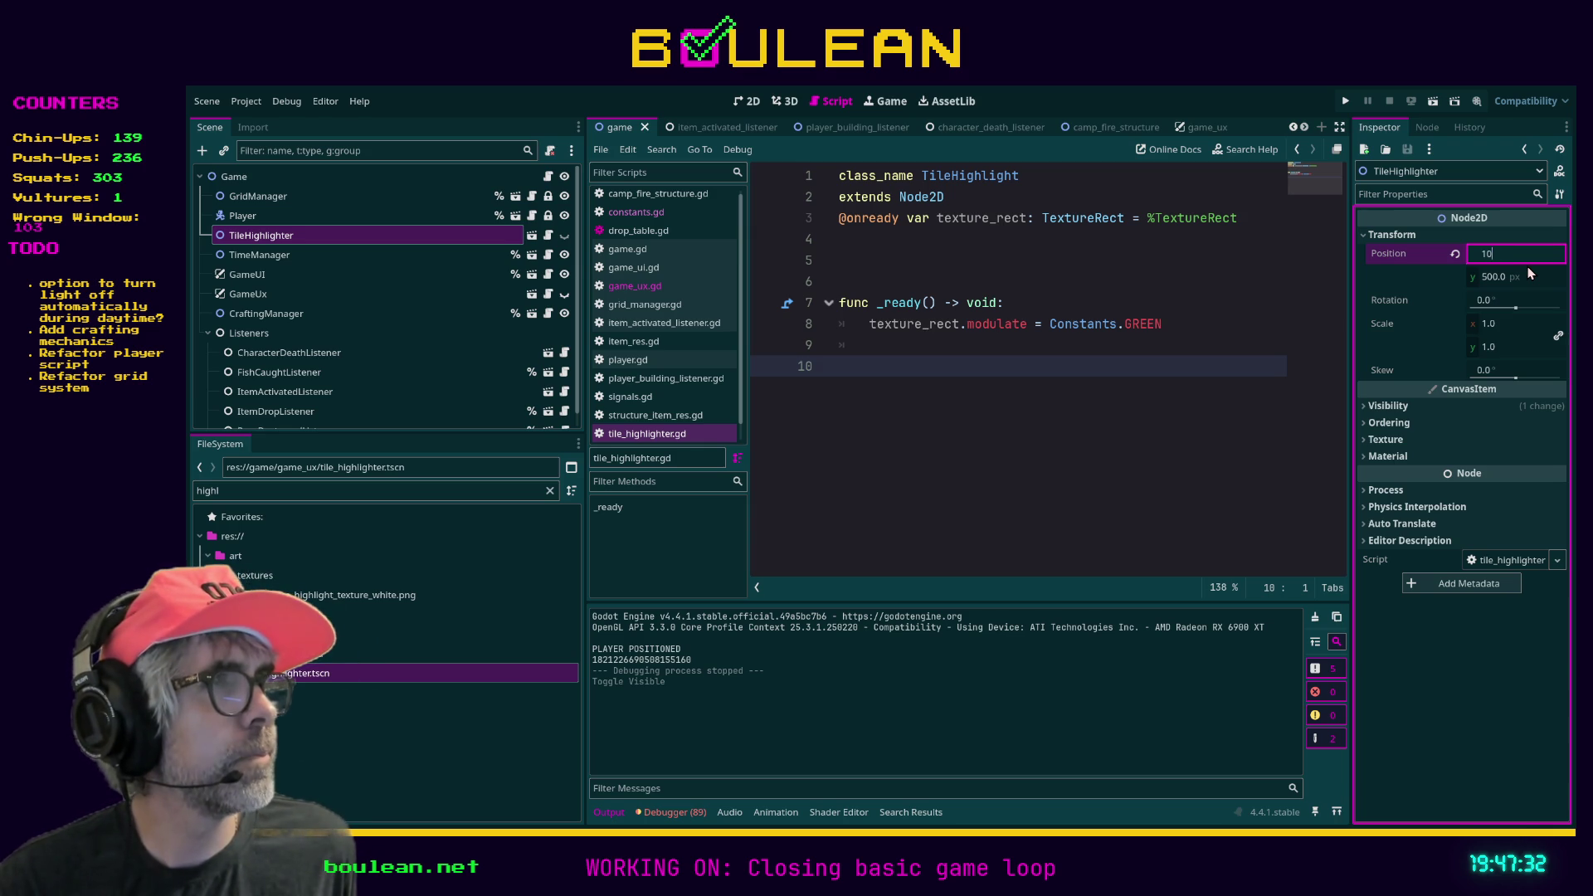
pyautogui.press('Return')
pyautogui.hotkey('ctrl', 's')
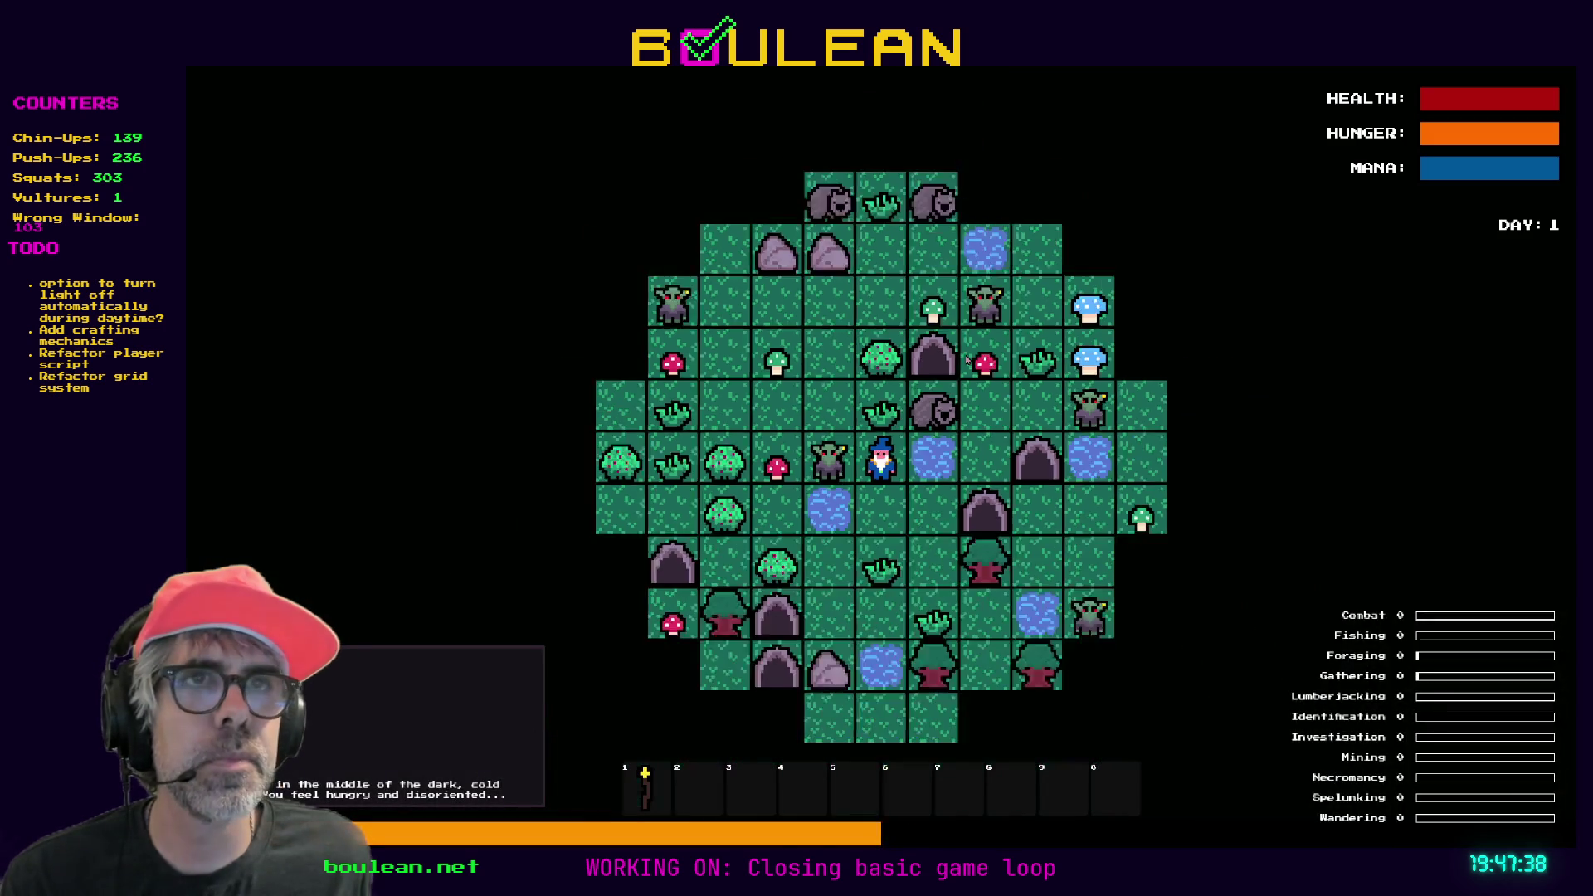
# Step: Scroll around to check the test run, then stop the running game
pyautogui.scroll(-5, 967, 359)
pyautogui.scroll(3, 967, 359)
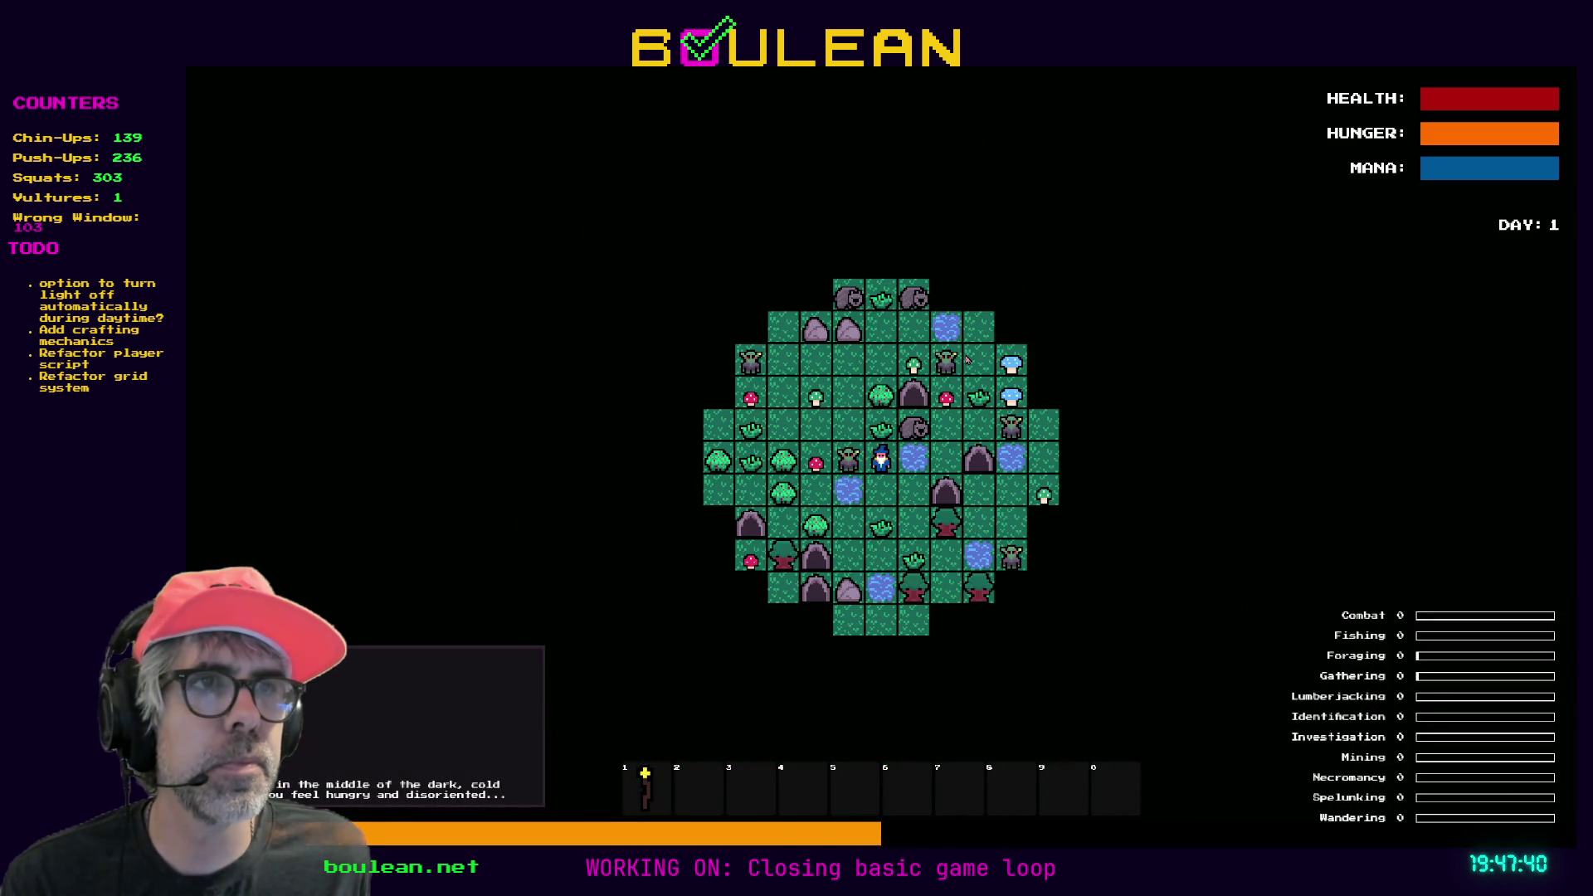
pyautogui.scroll(3, 968, 359)
pyautogui.scroll(3, 967, 359)
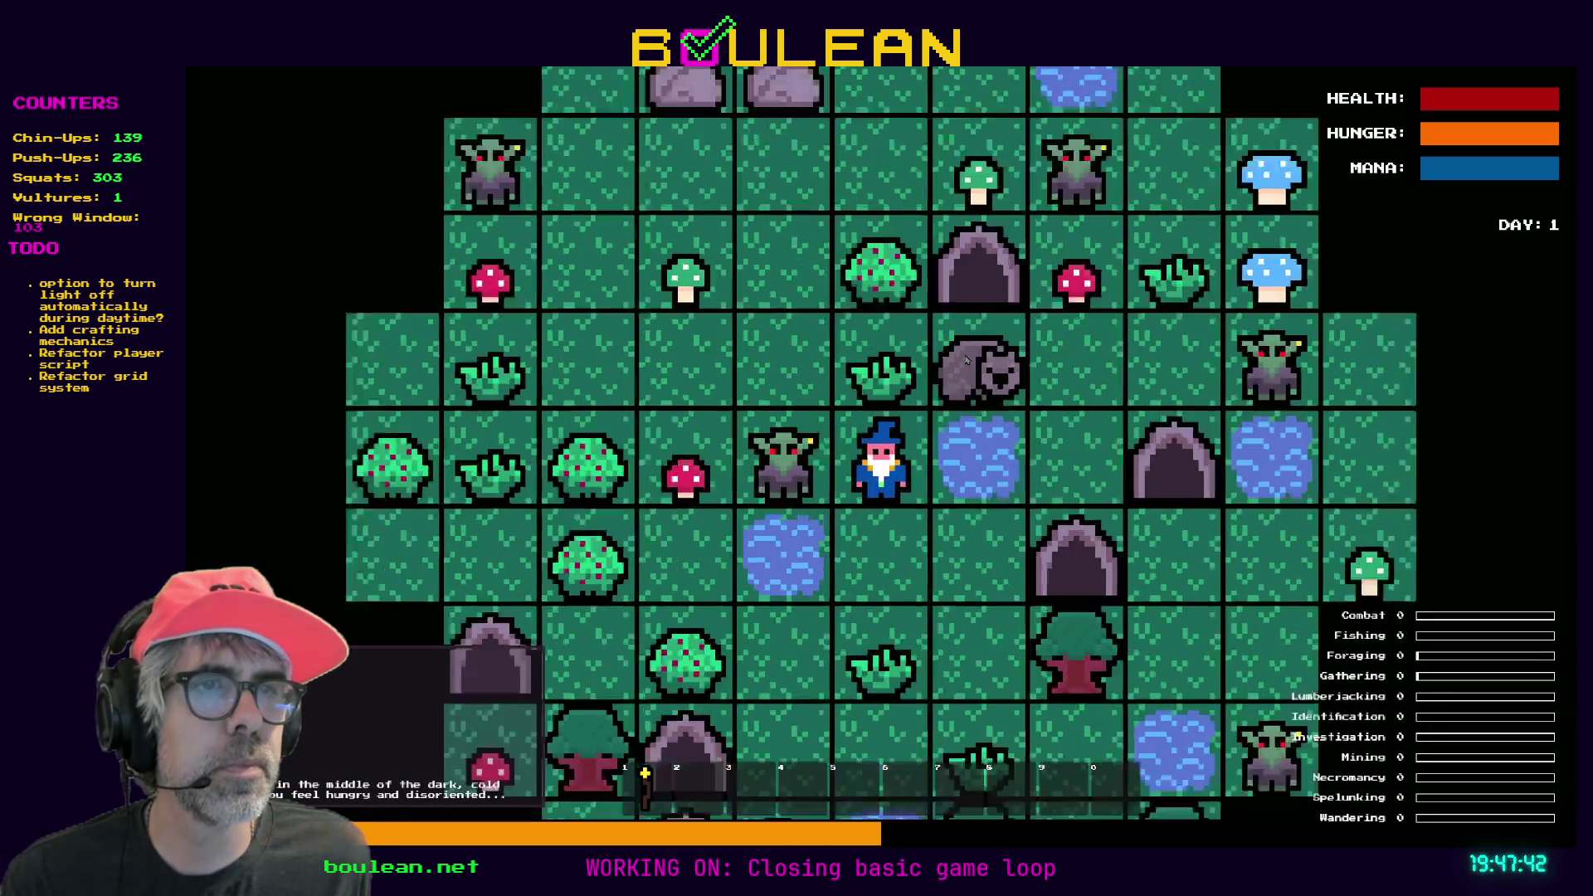
pyautogui.scroll(-6, 967, 357)
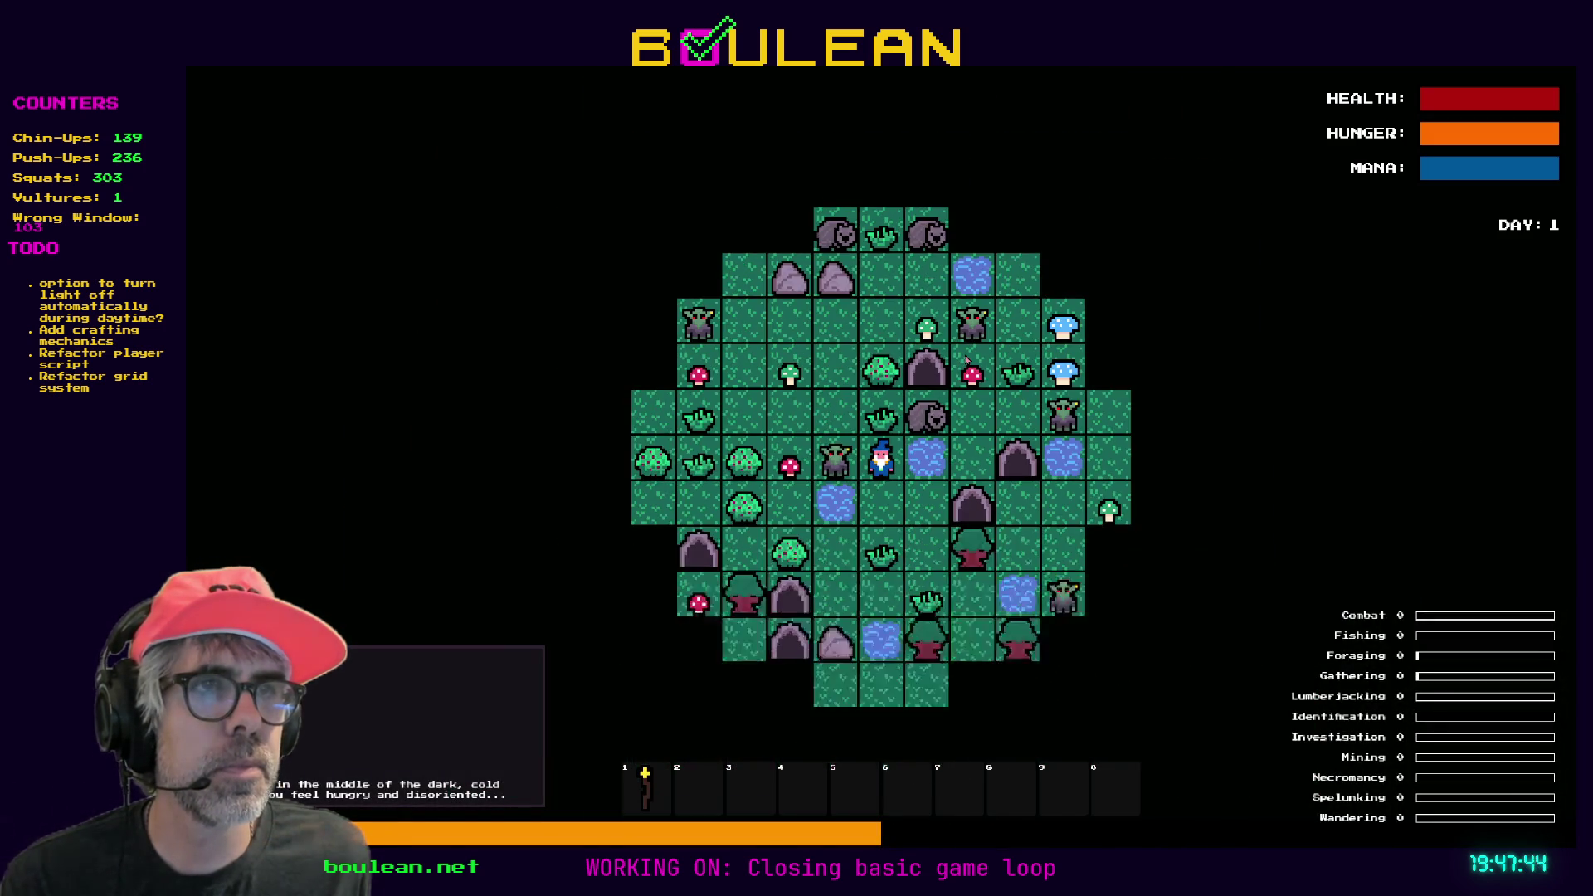
pyautogui.scroll(-4, 964, 358)
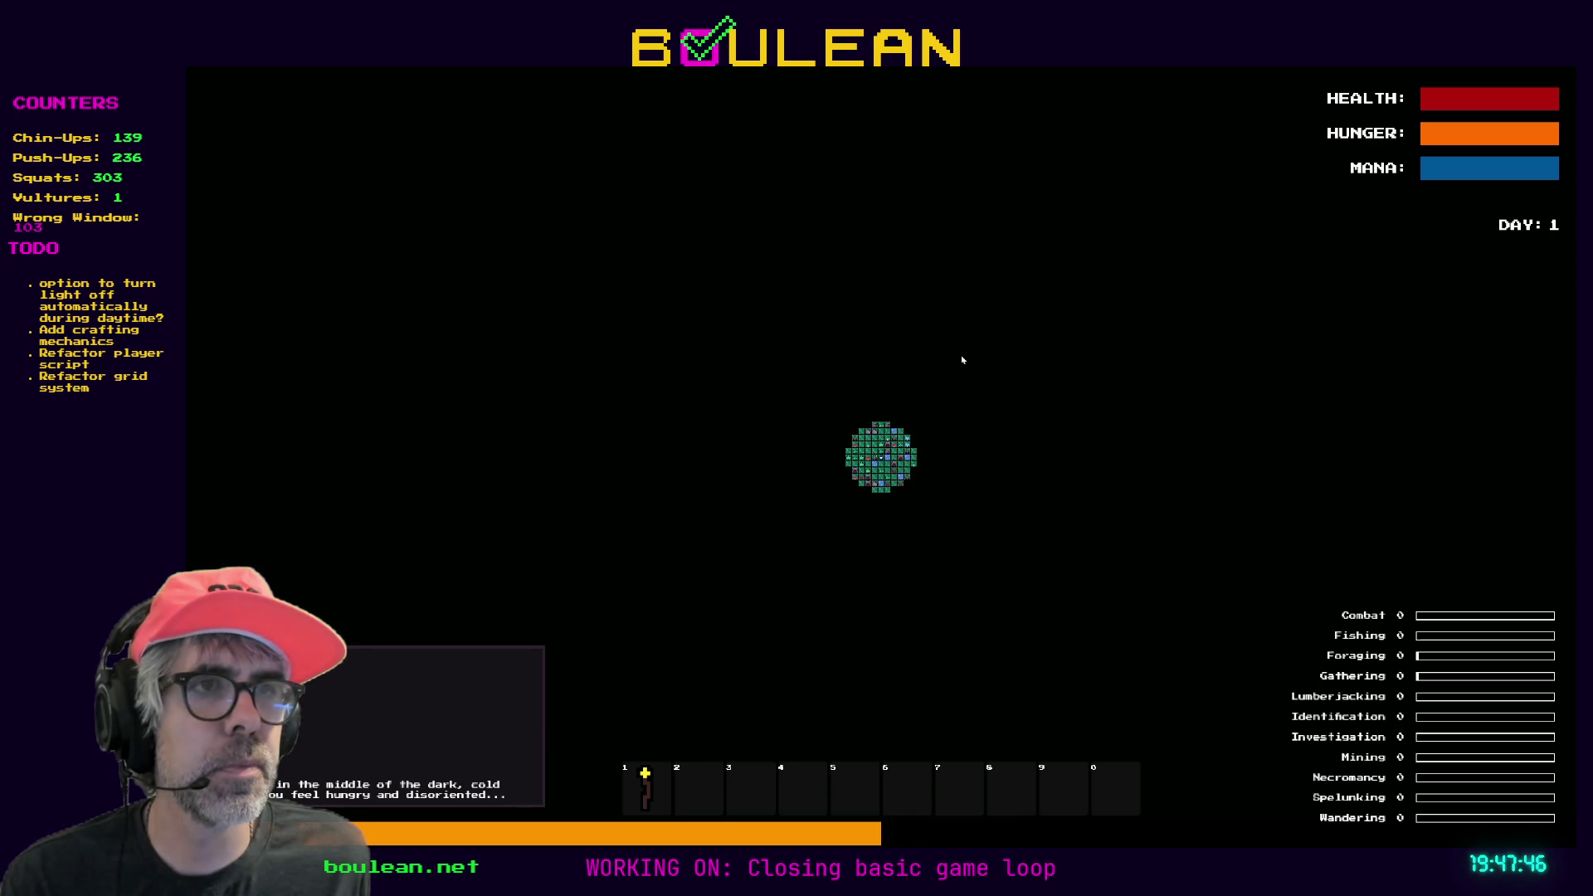
pyautogui.scroll(6, 963, 360)
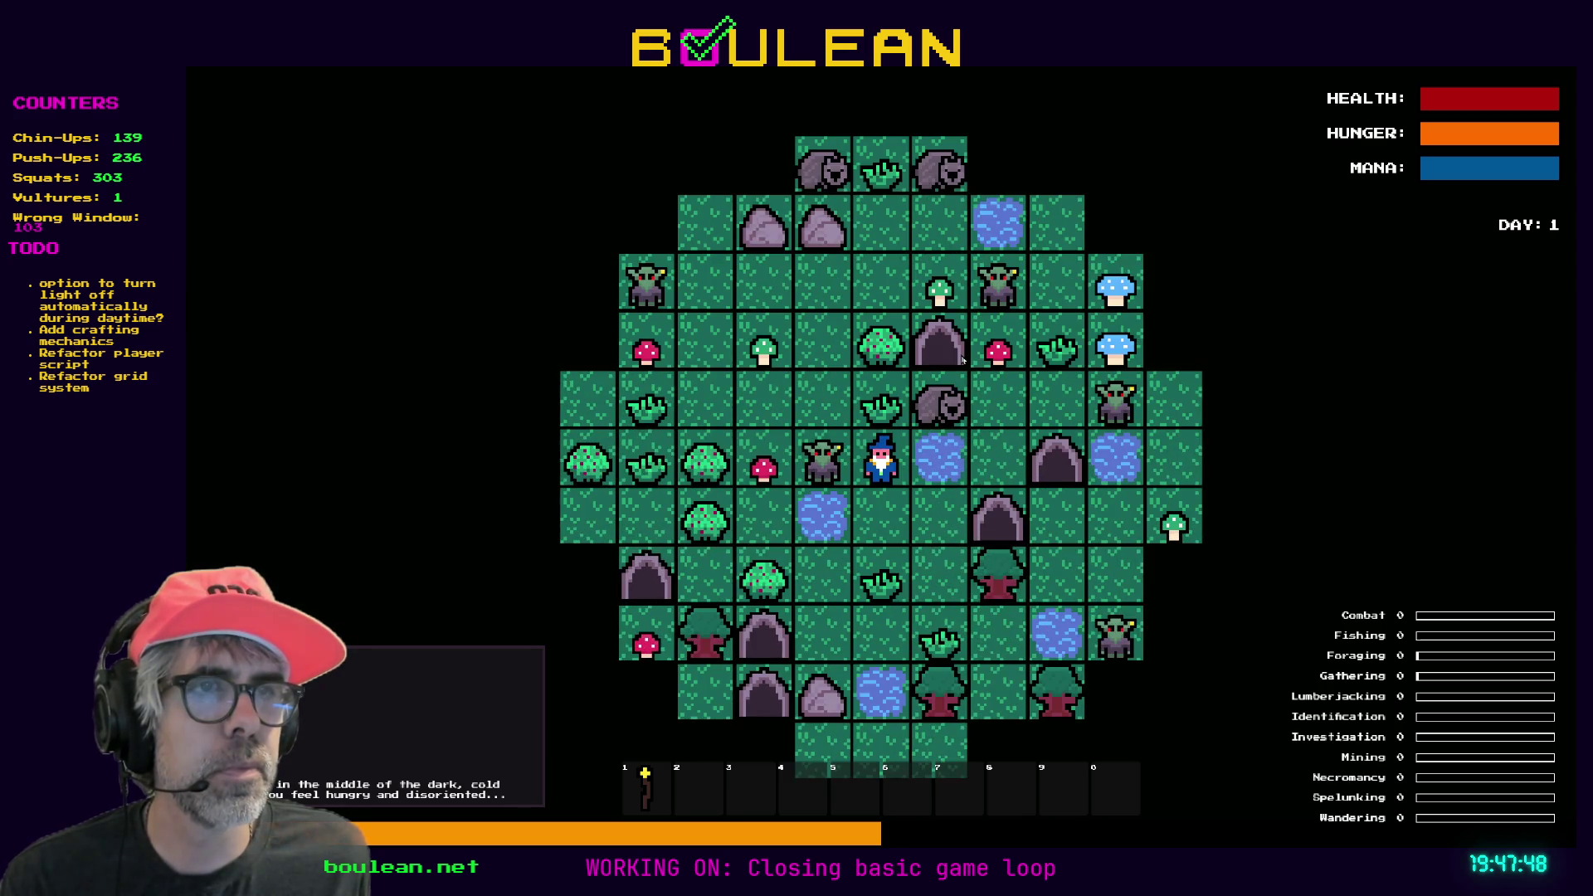
pyautogui.press('F8')
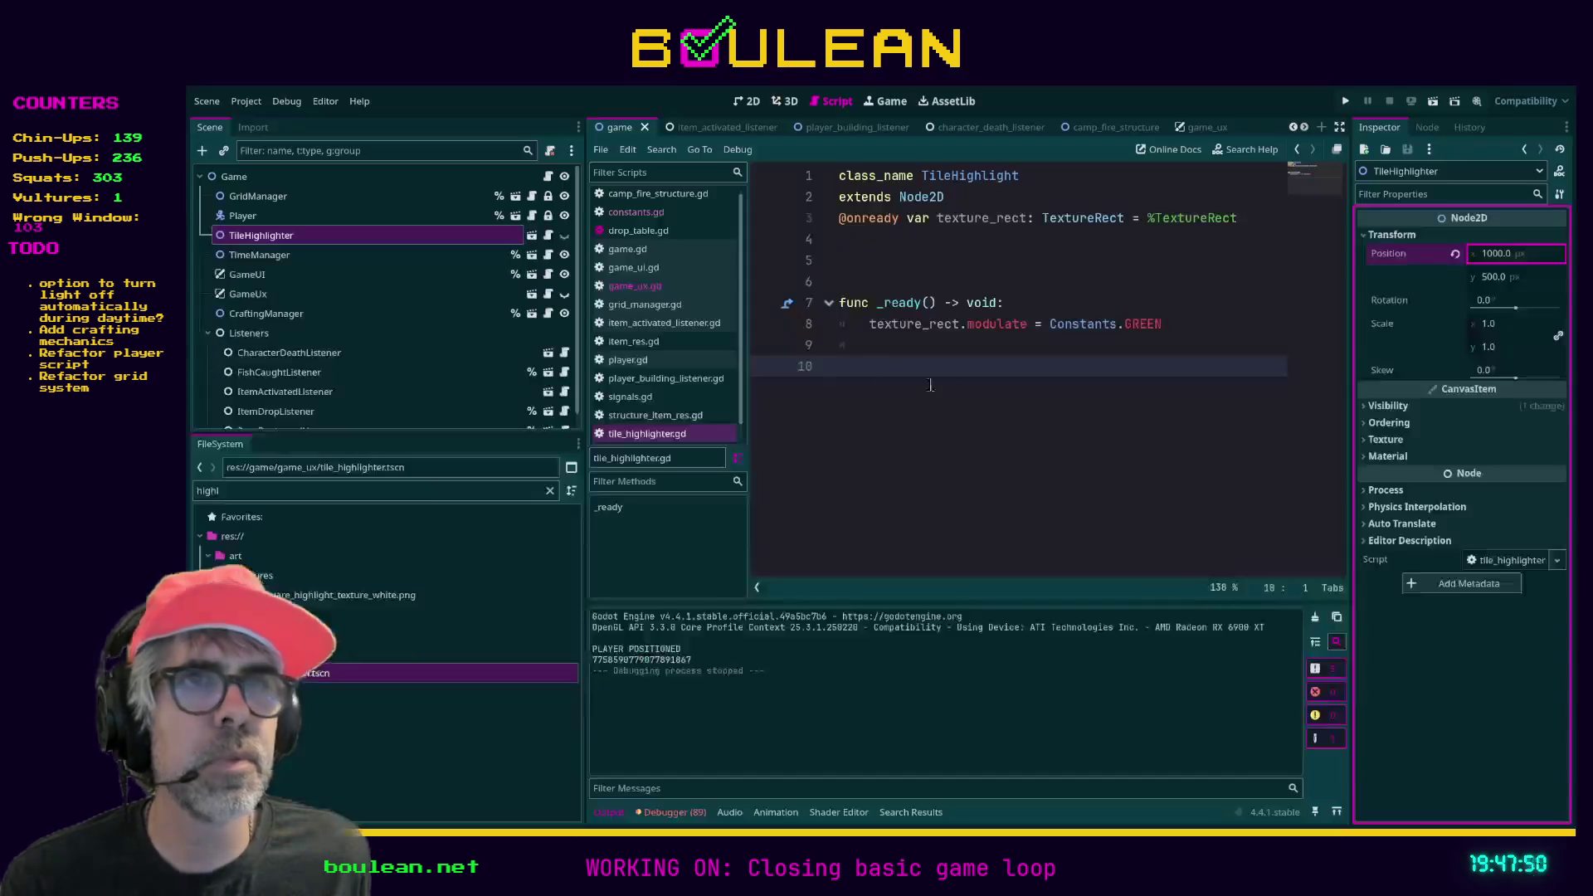
# Step: Move TileHighlighter to x 1500, y 1000, save the scene and run the game
pyautogui.hotkey('ctrl', 's')
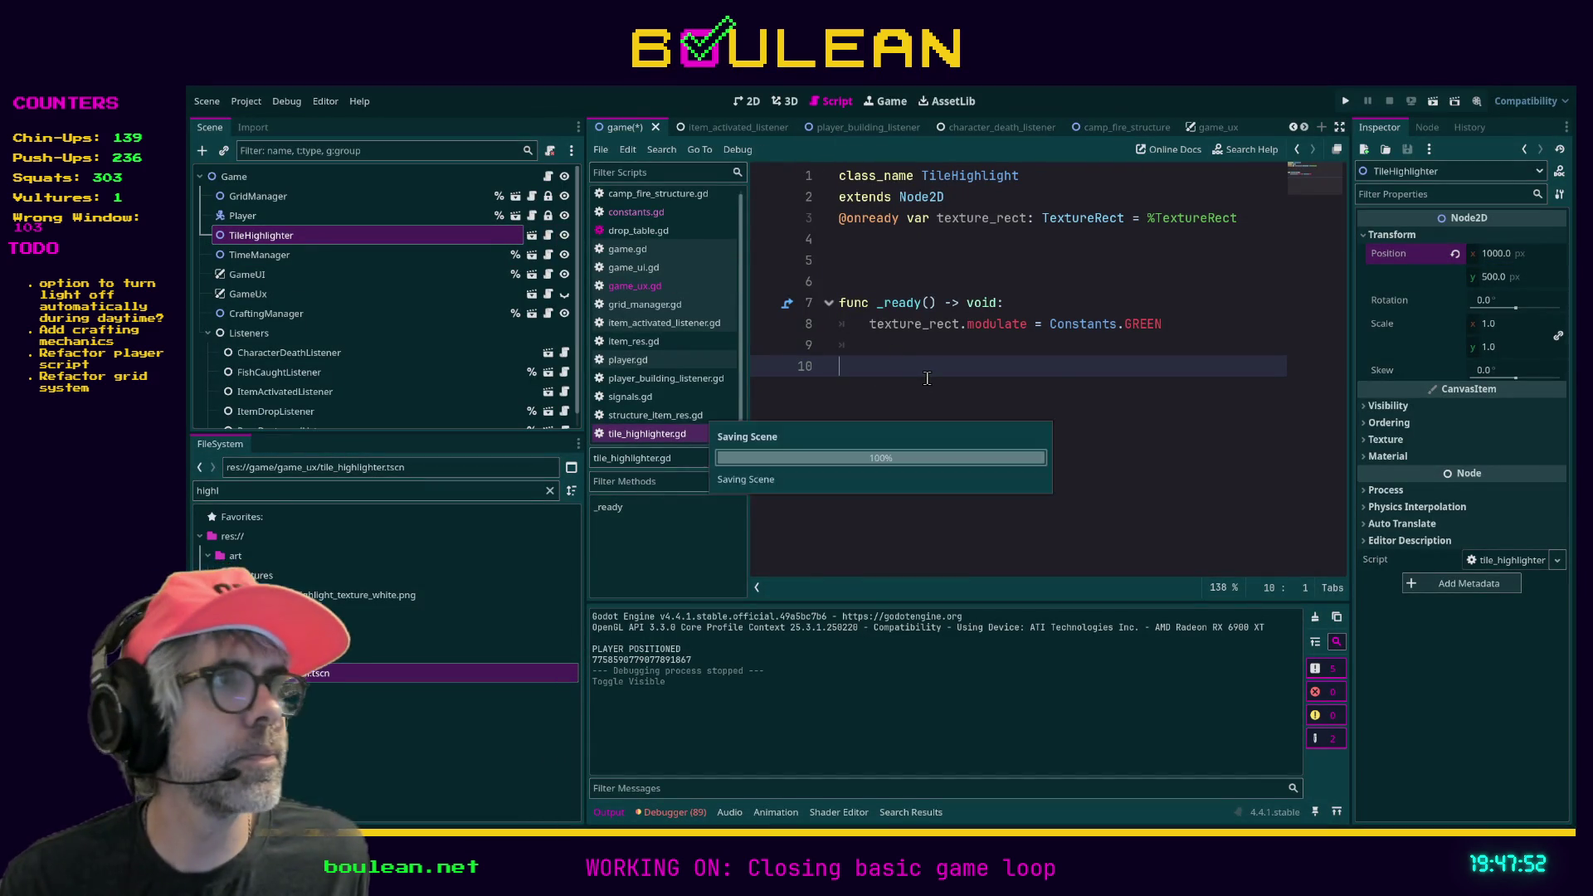
pyautogui.click(1489, 279)
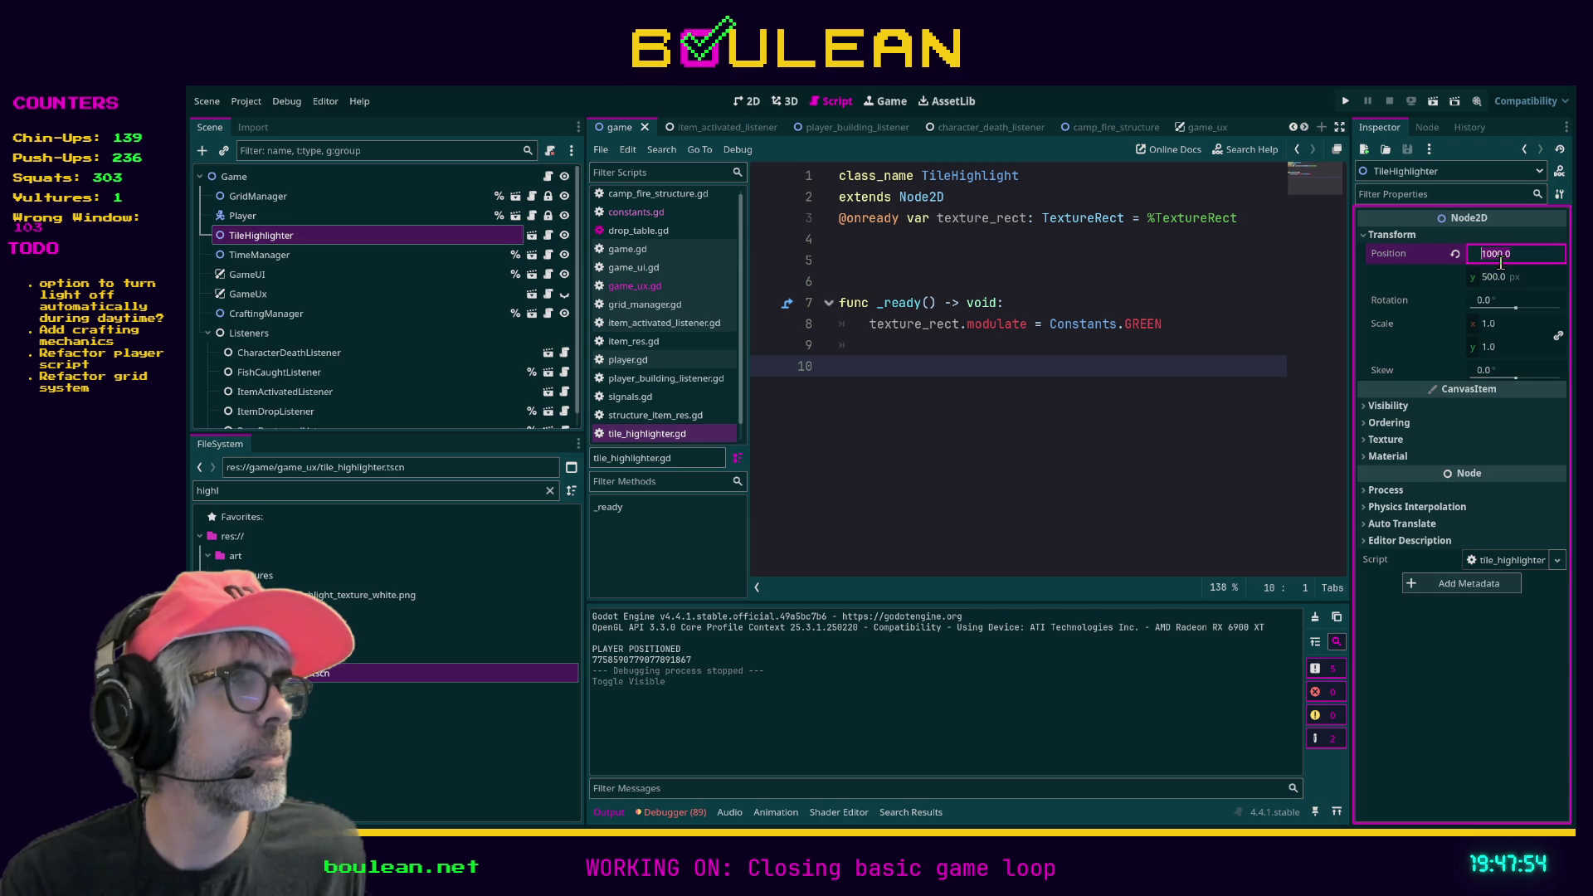
pyautogui.moveTo(1489, 253); pyautogui.dragTo(1500, 258)
pyautogui.write('1000')
pyautogui.press('Return')
pyautogui.hotkey('ctrl', 's')
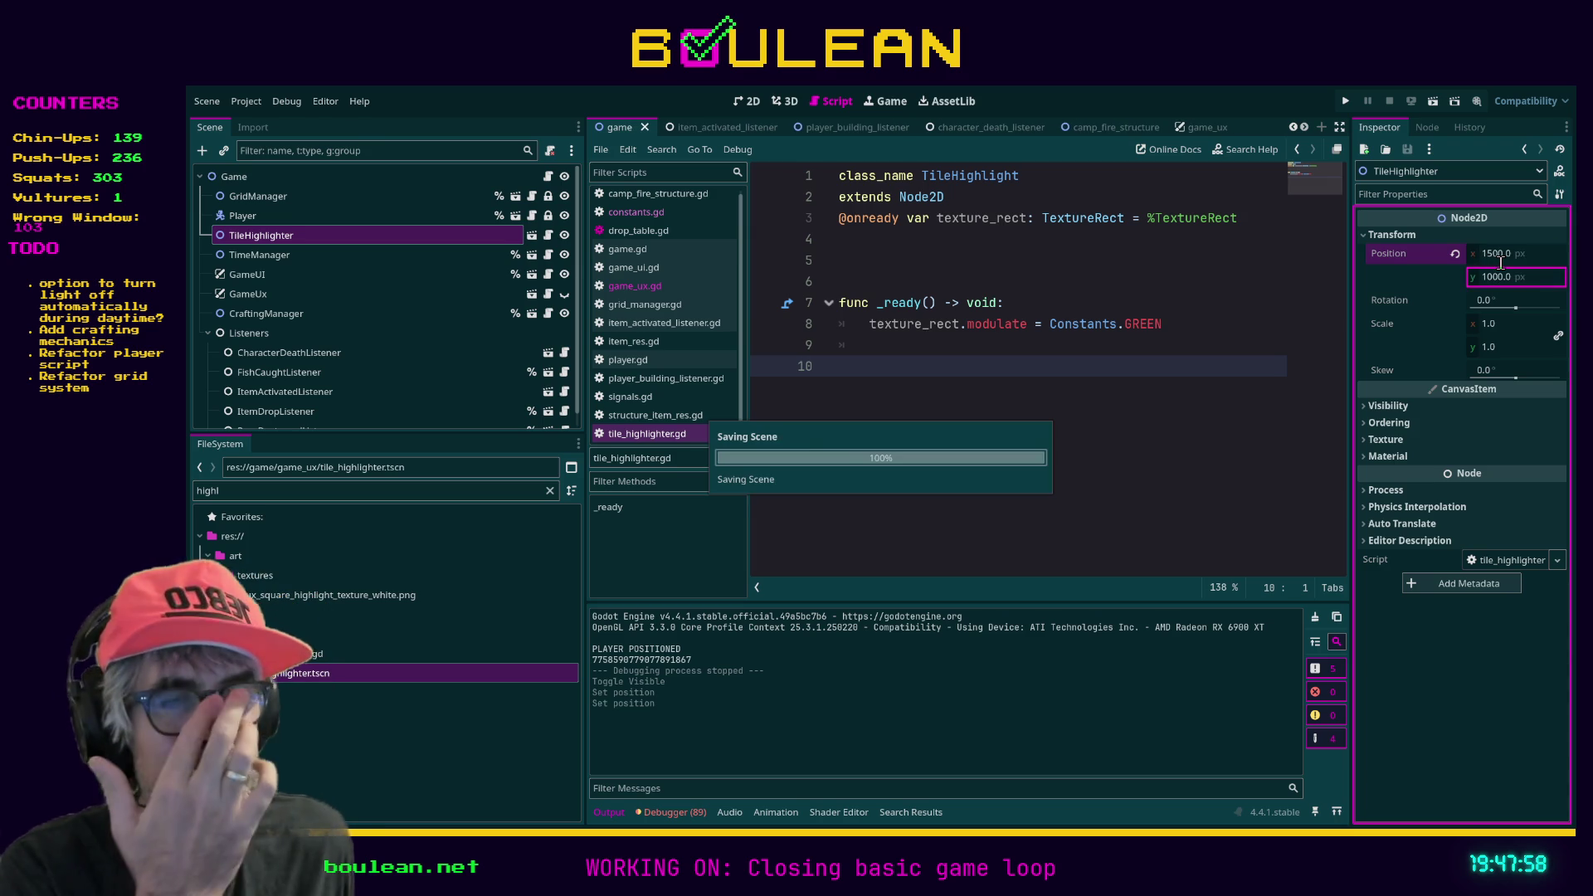
pyautogui.press('F5')
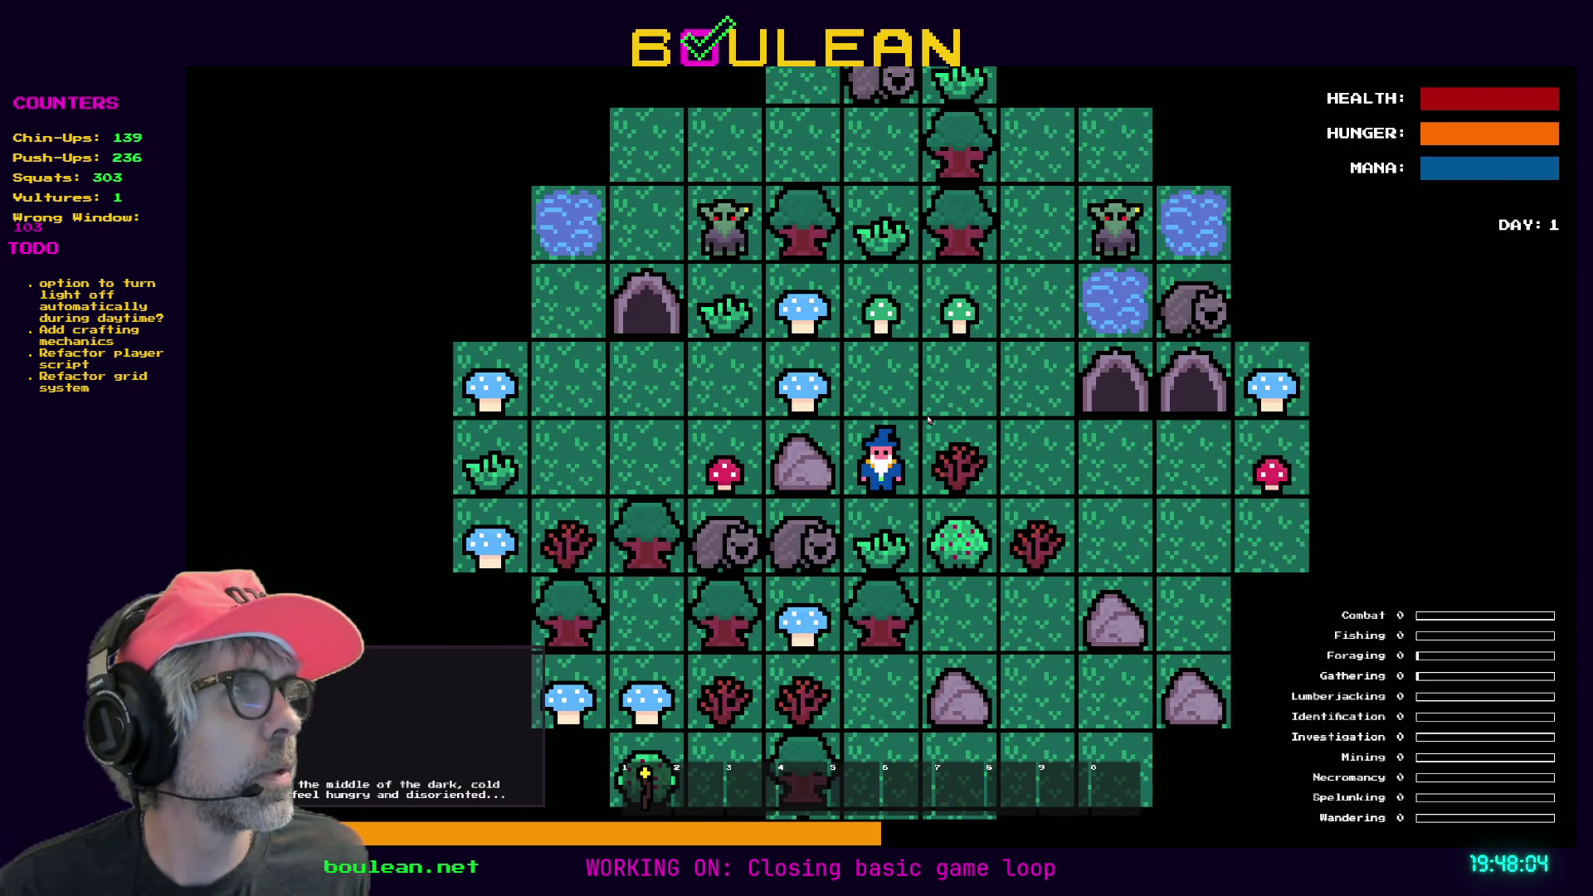
# Step: Walk the wizard right, down and up past the green square, then stop the game
pyautogui.press('Right')
pyautogui.press('Right')
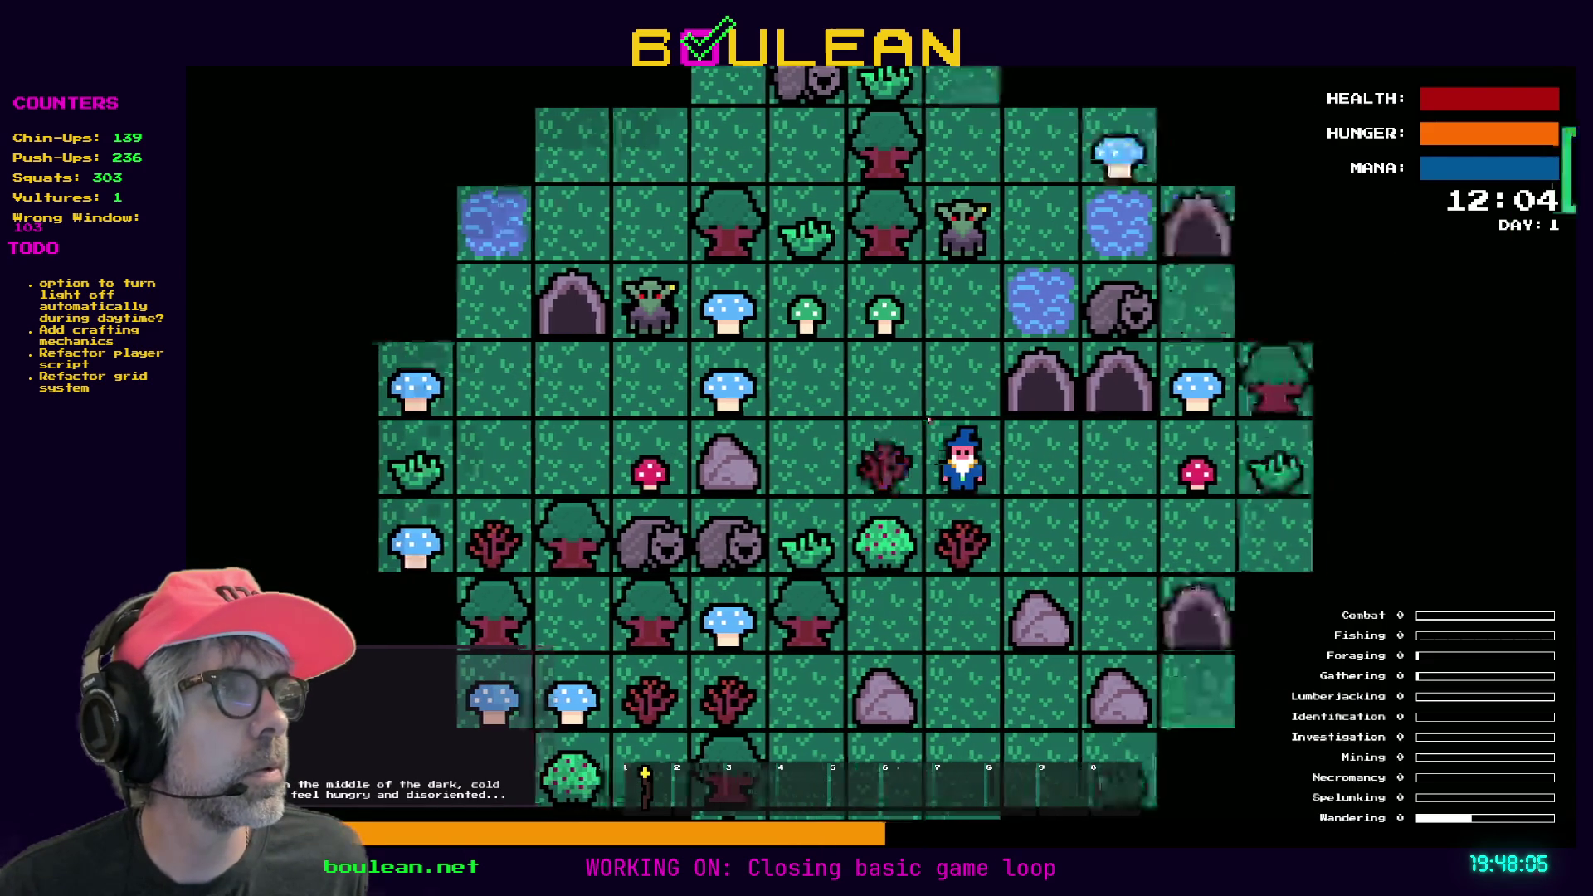
pyautogui.press('Right')
pyautogui.press('Right')
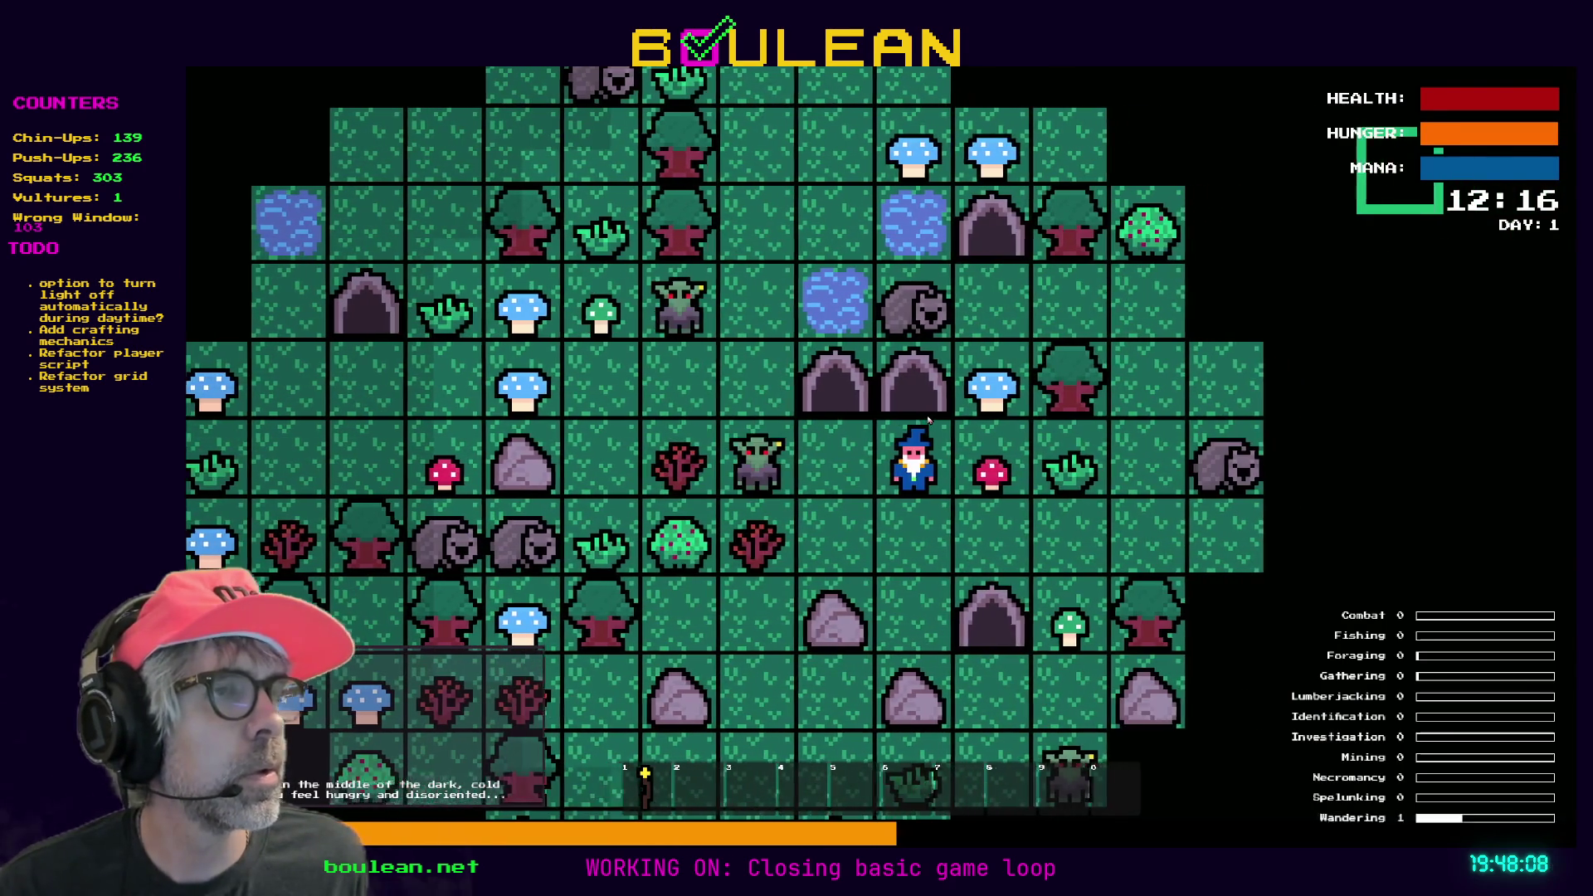
pyautogui.press('Down')
pyautogui.press('Right')
pyautogui.press('Right')
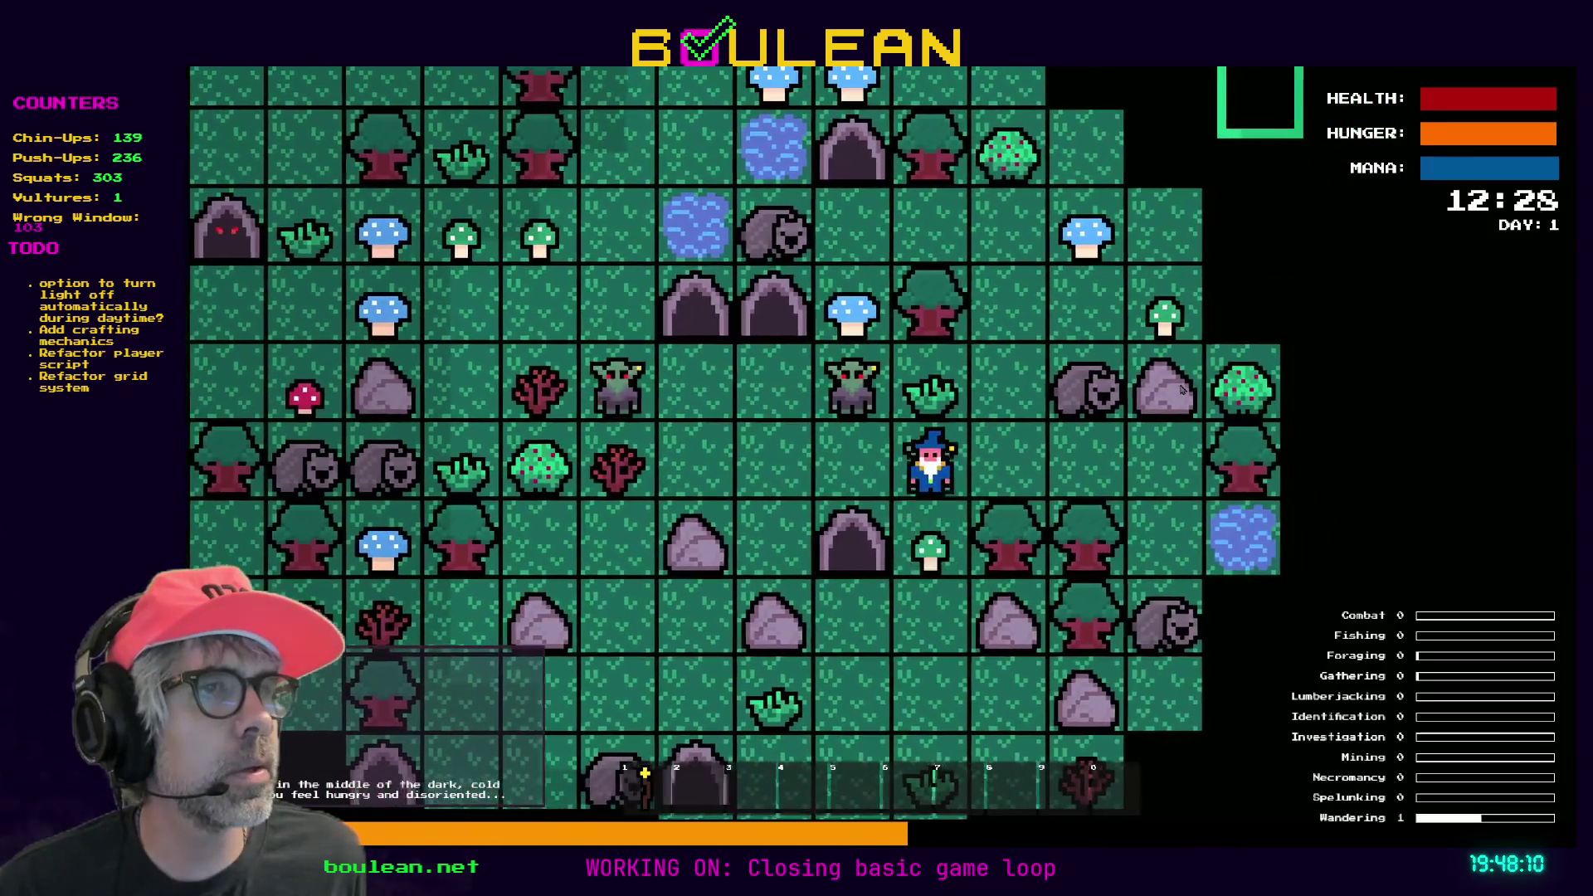
pyautogui.press('Right')
pyautogui.press('Up')
pyautogui.press('Up')
pyautogui.scroll(2, 1112, 343)
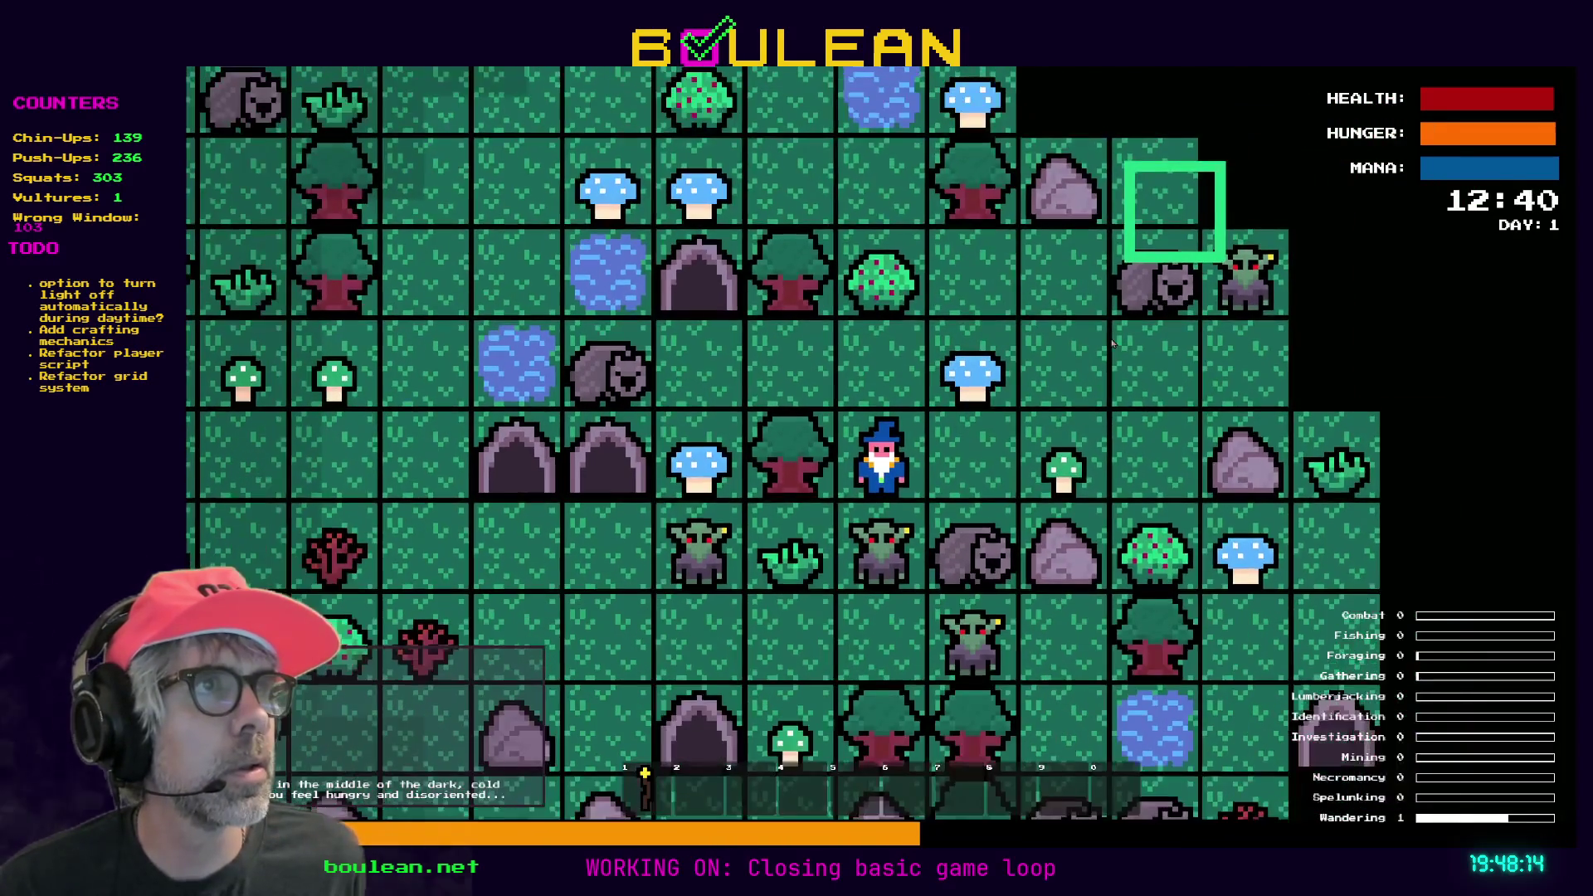
pyautogui.scroll(-3, 1112, 343)
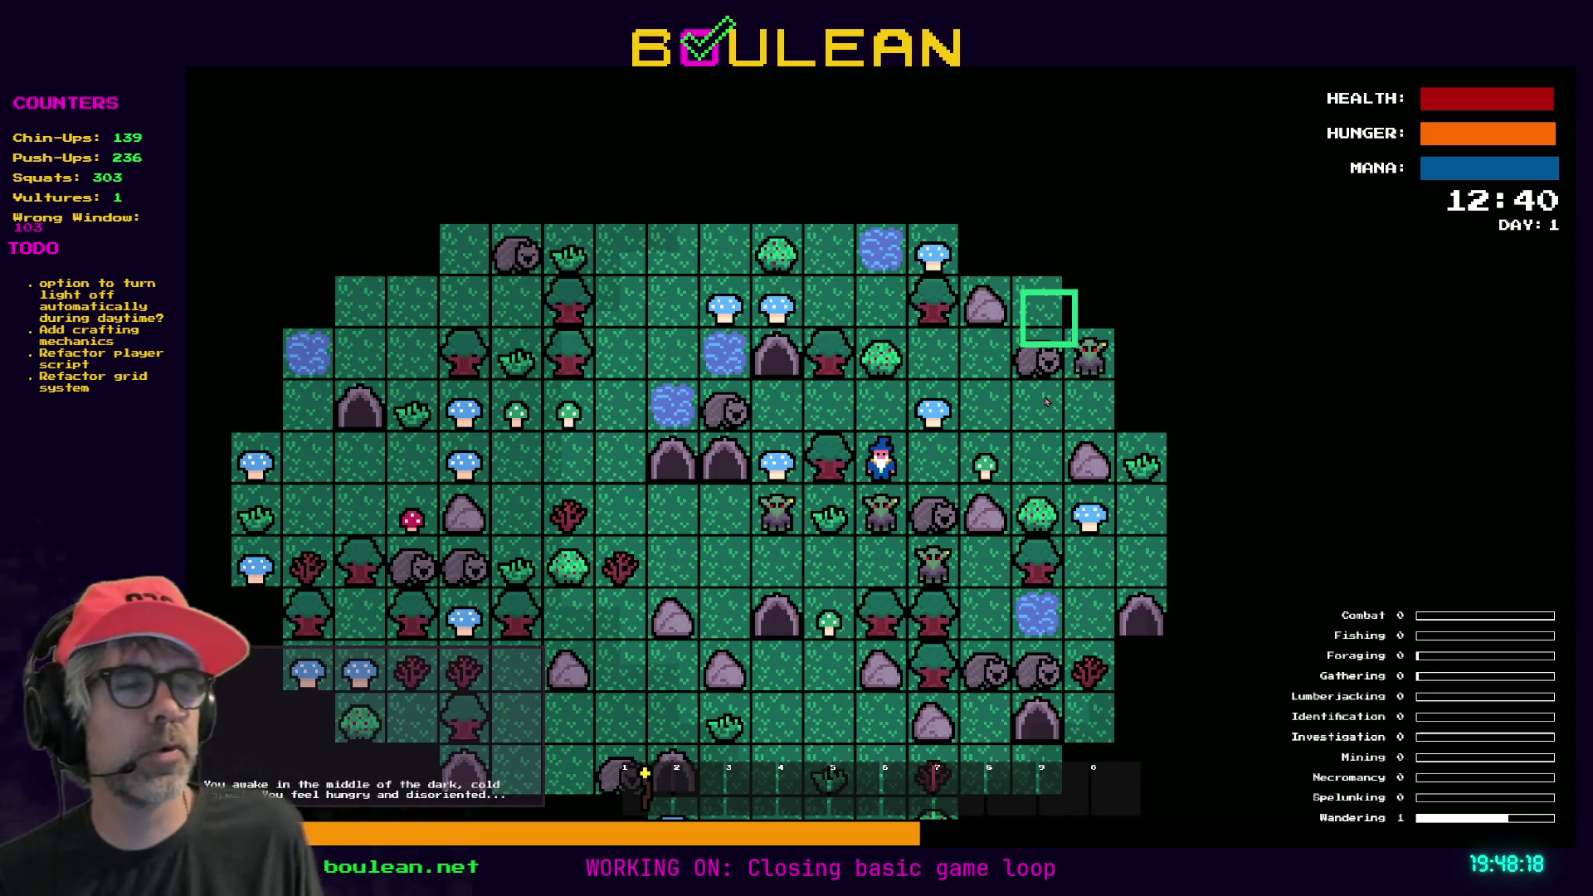
pyautogui.press('F8')
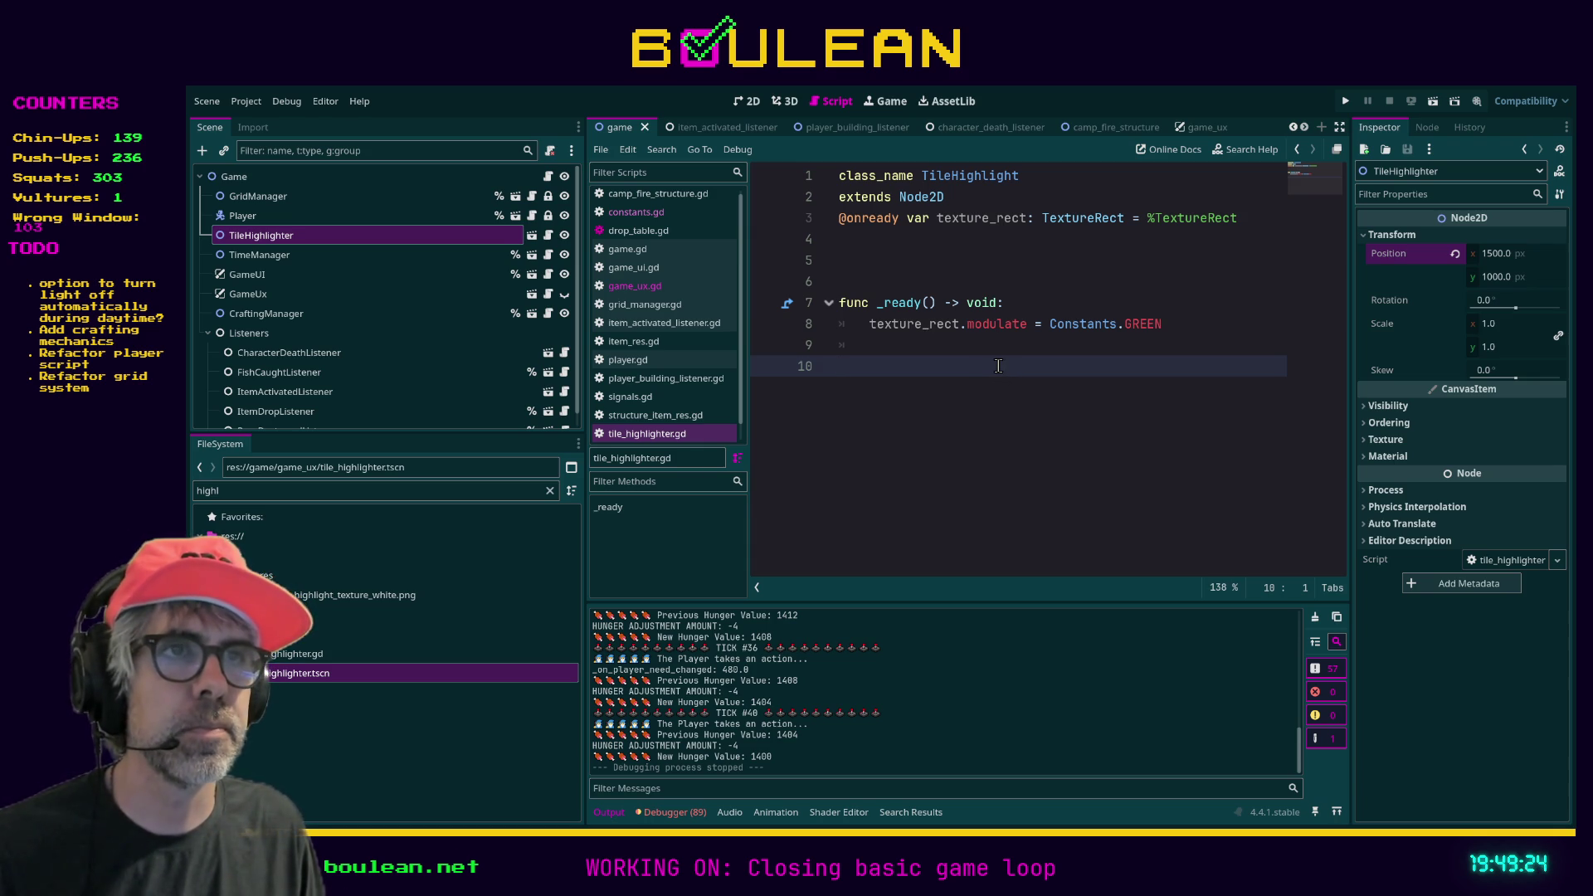
# Step: Replace GREEN with ORANGE on line 8 and check the orange square in a quick run
pyautogui.doubleClick(1145, 323)
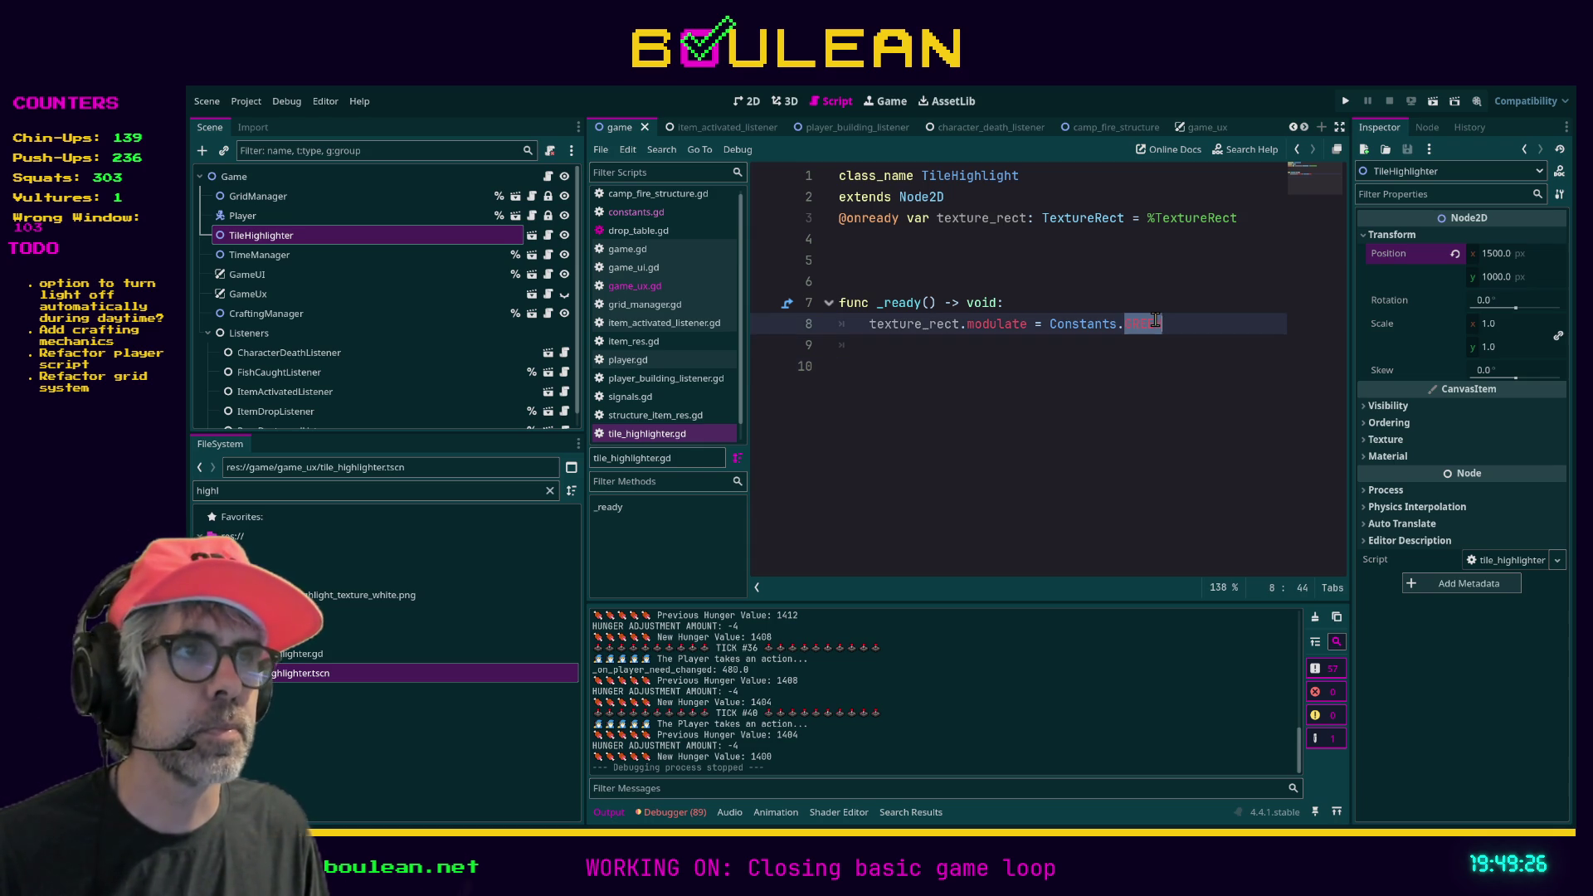
pyautogui.write('ORANGE')
pyautogui.press('F5')
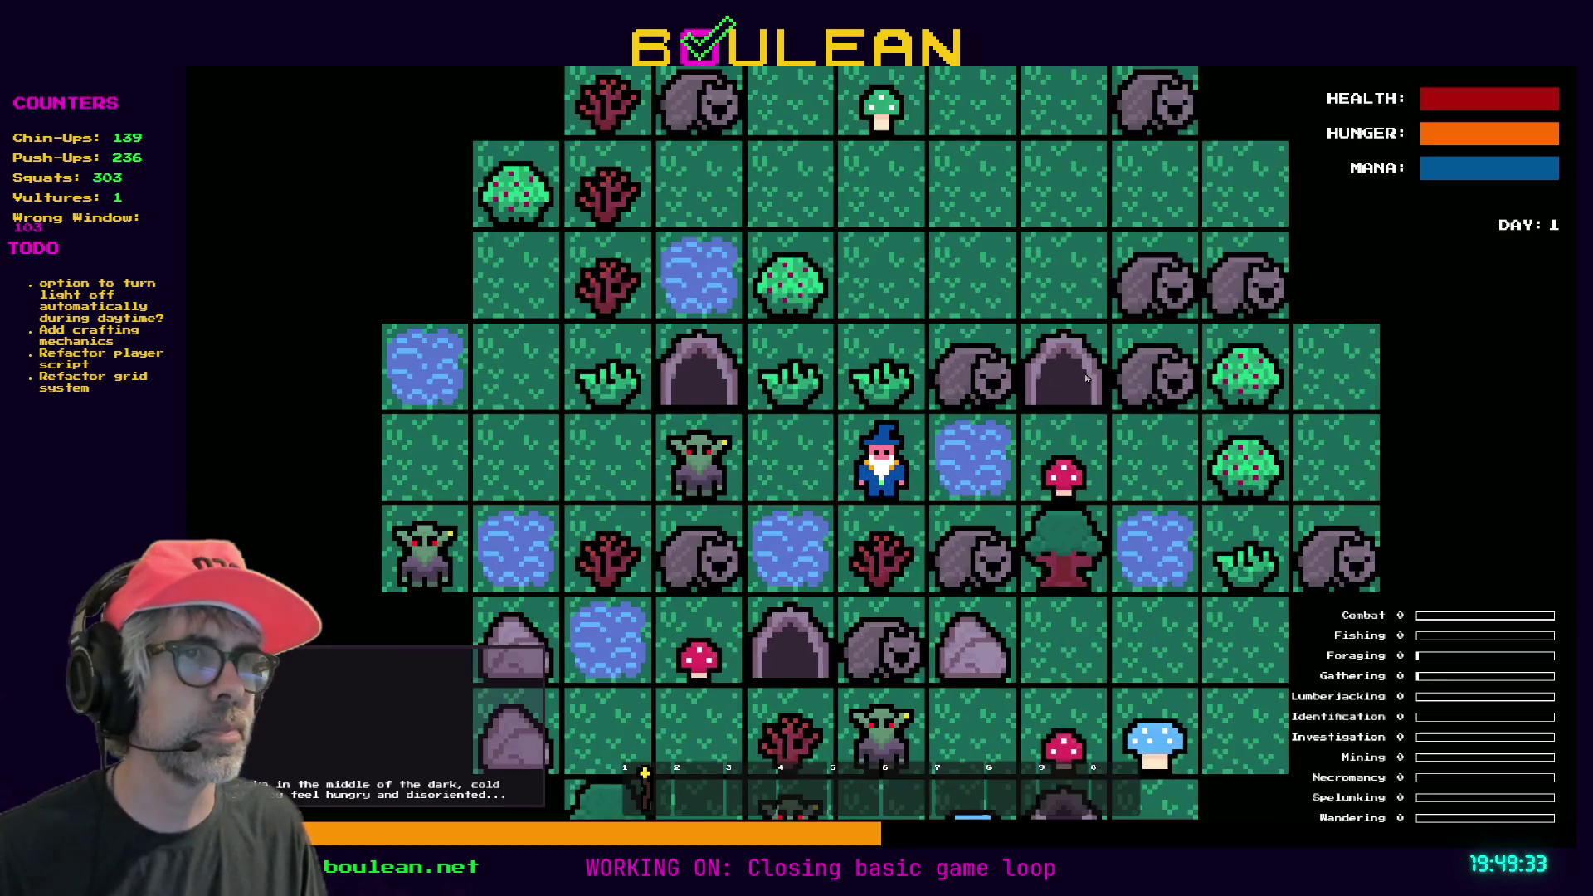
pyautogui.press('F8')
pyautogui.click(952, 396)
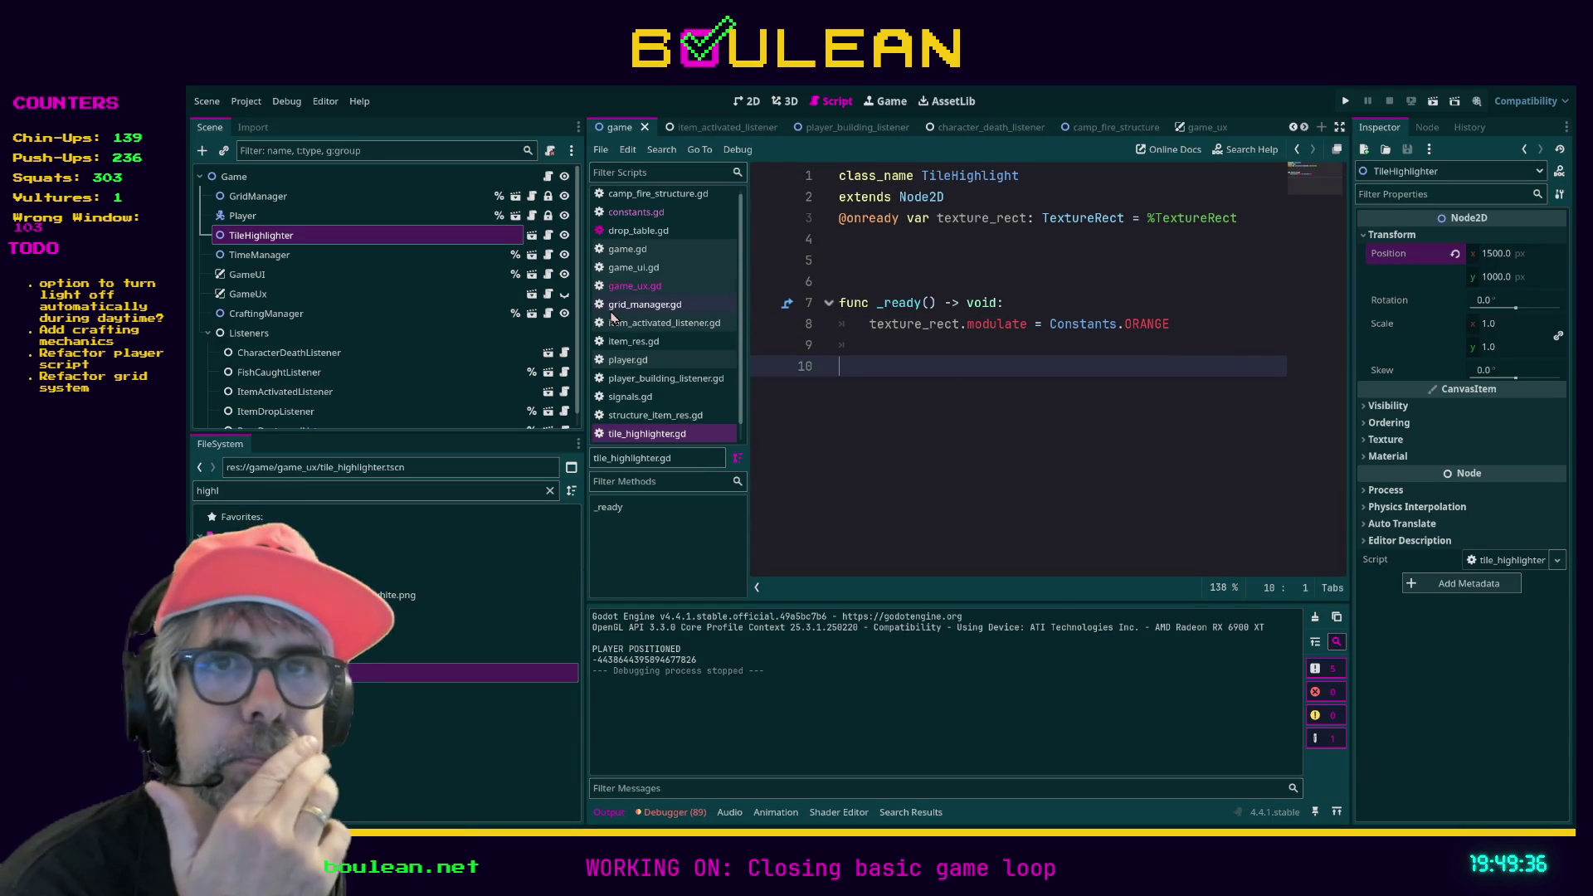
# Step: Select ItemActivatedListener in the Scene tree and open its item_activated_listener.gd script
pyautogui.scroll(-1, 346, 311)
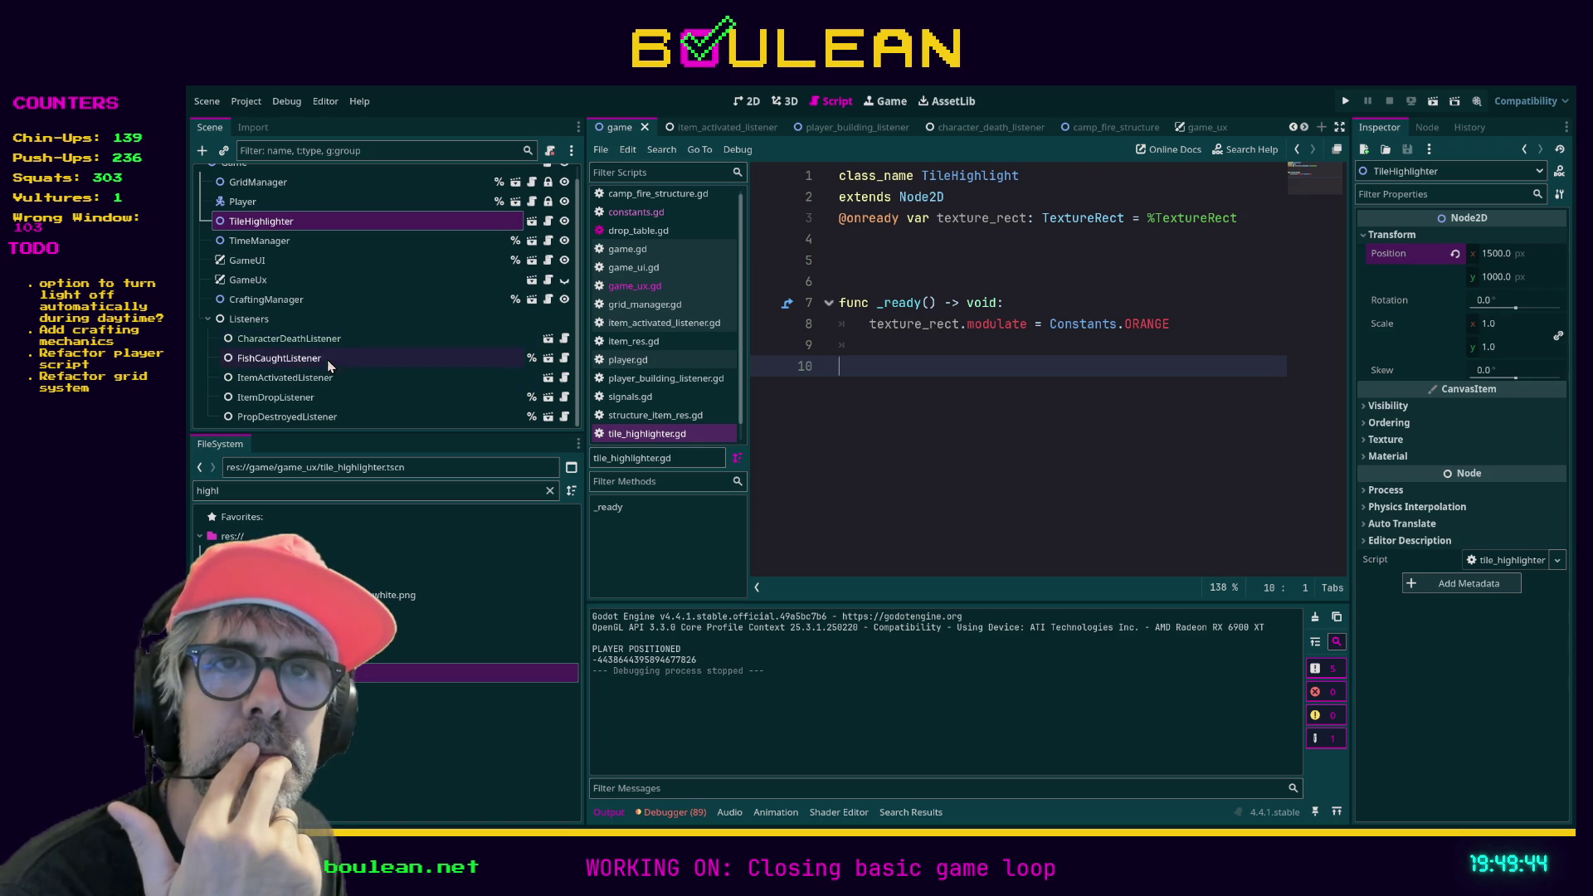
pyautogui.click(328, 416)
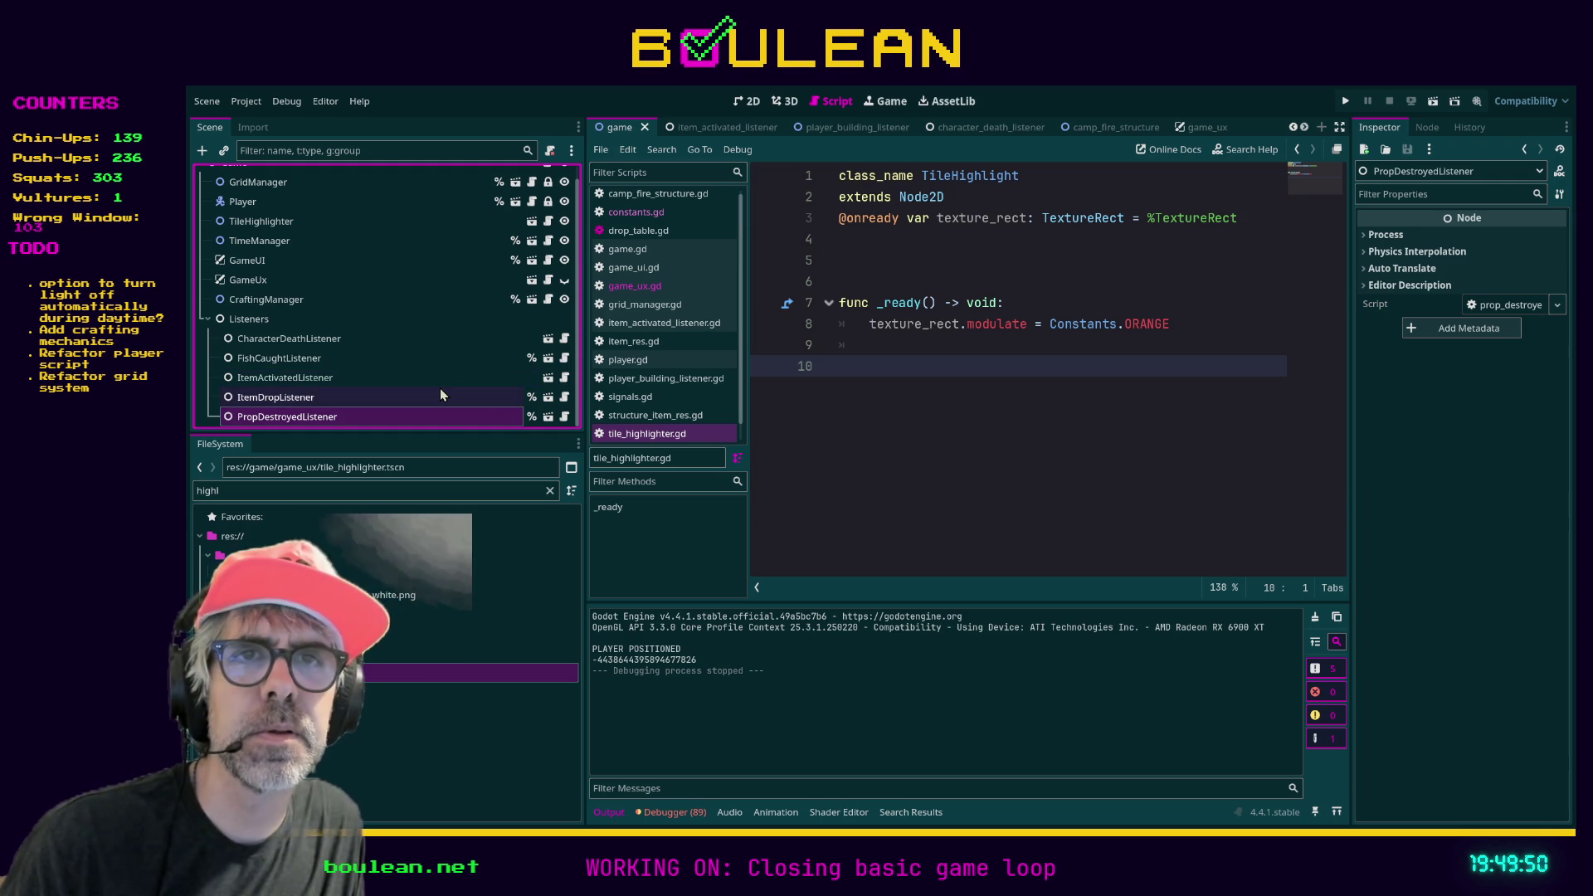
pyautogui.click(347, 379)
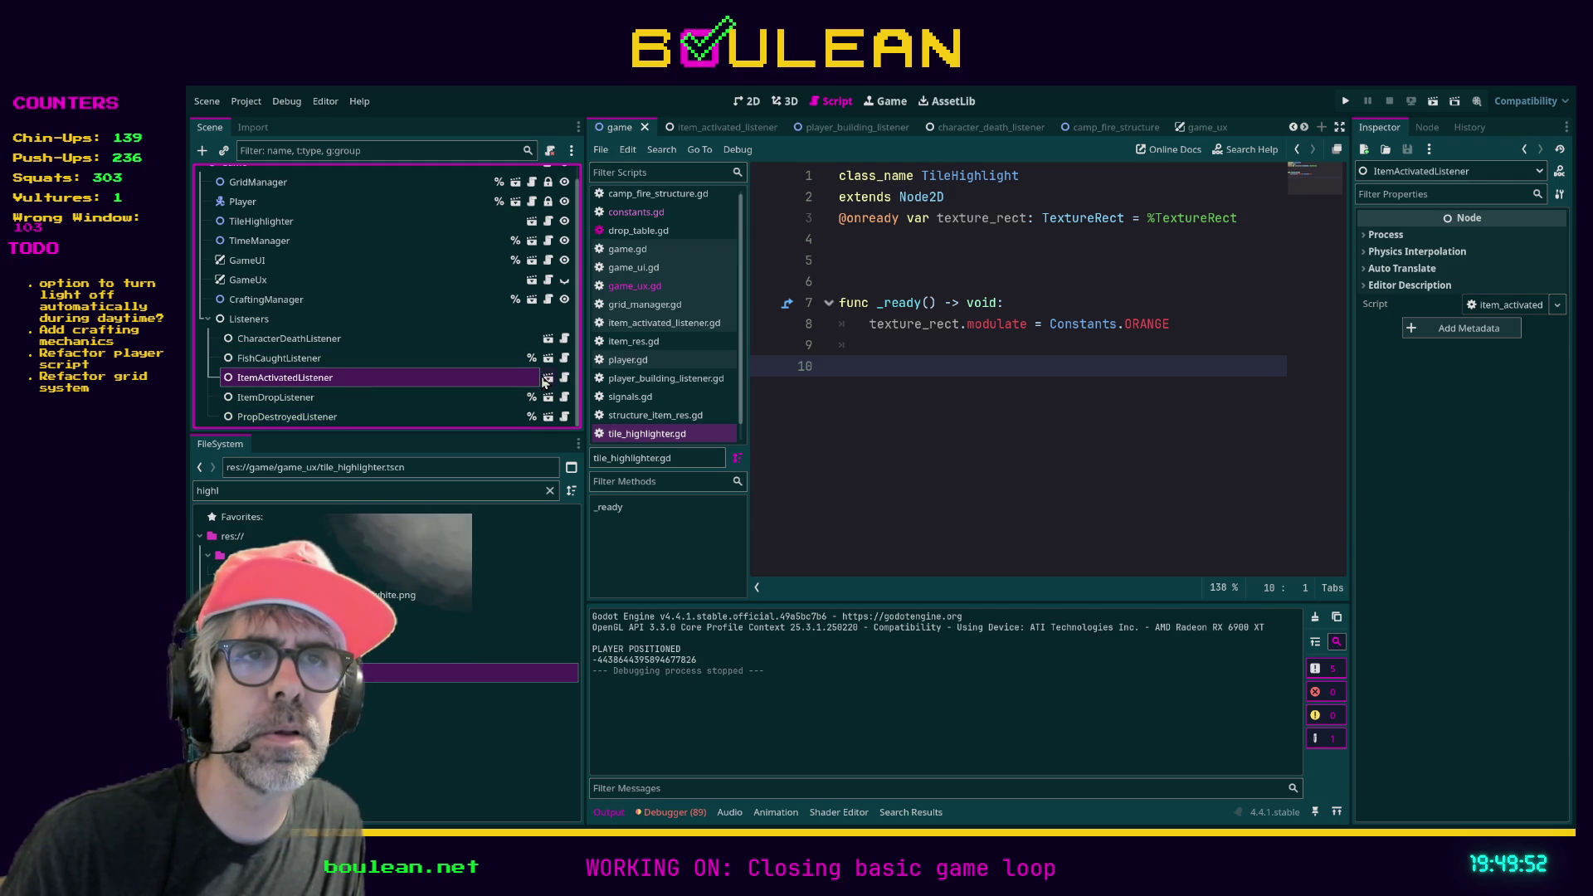
pyautogui.click(564, 379)
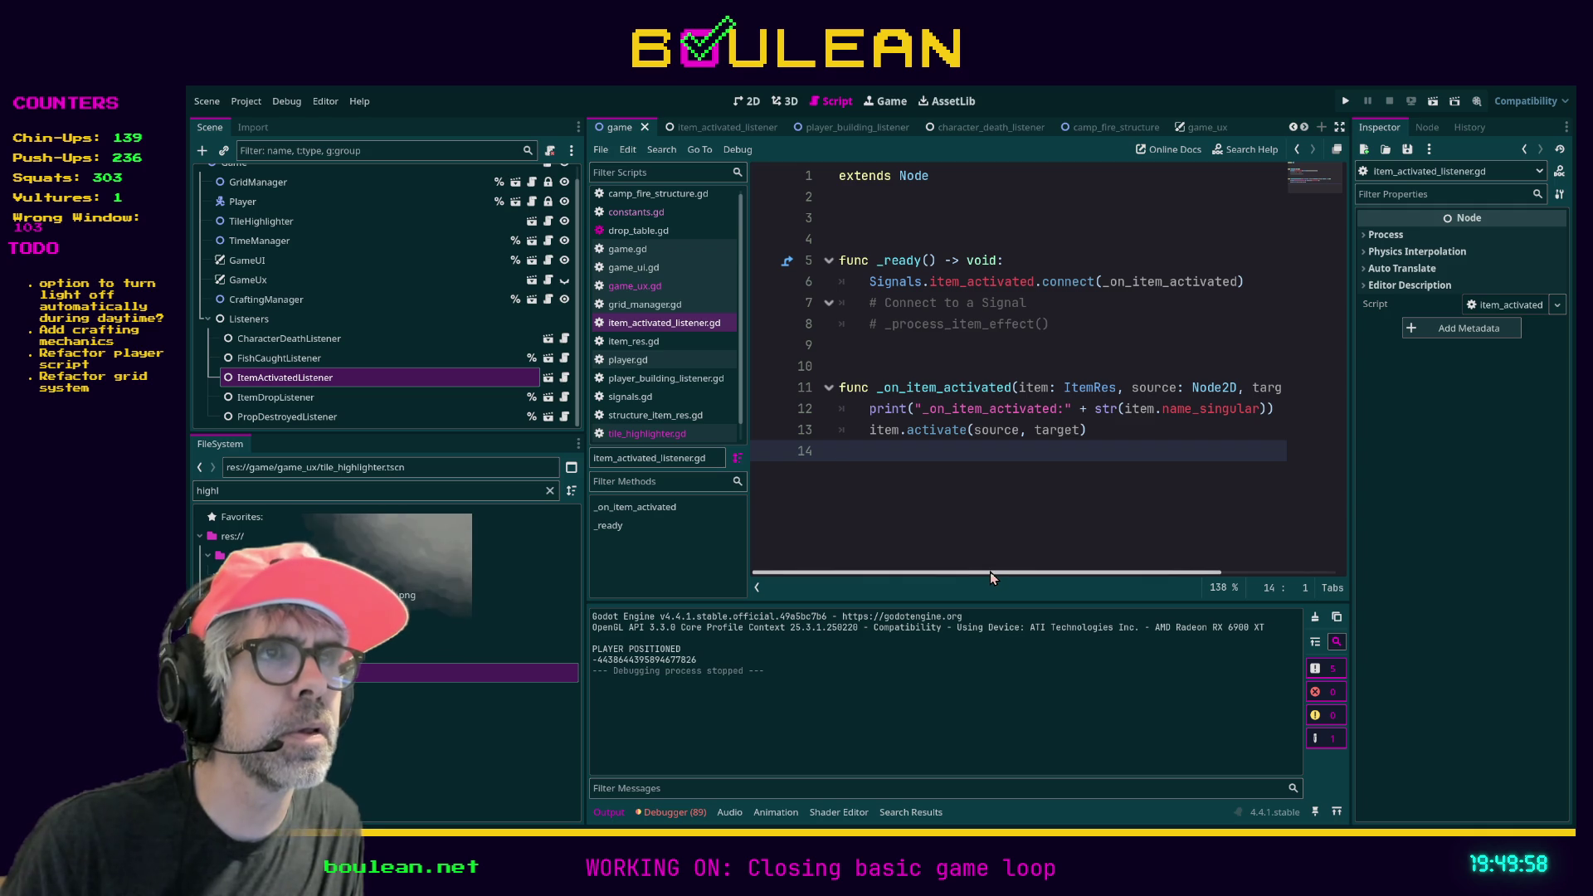
# Step: Switch to the player_building_listener scene with its PlacingStructureListener node
pyautogui.moveTo(989, 571)
pyautogui.mouseDown()
pyautogui.moveTo(1007, 565)
pyautogui.moveTo(992, 570)
pyautogui.mouseUp()
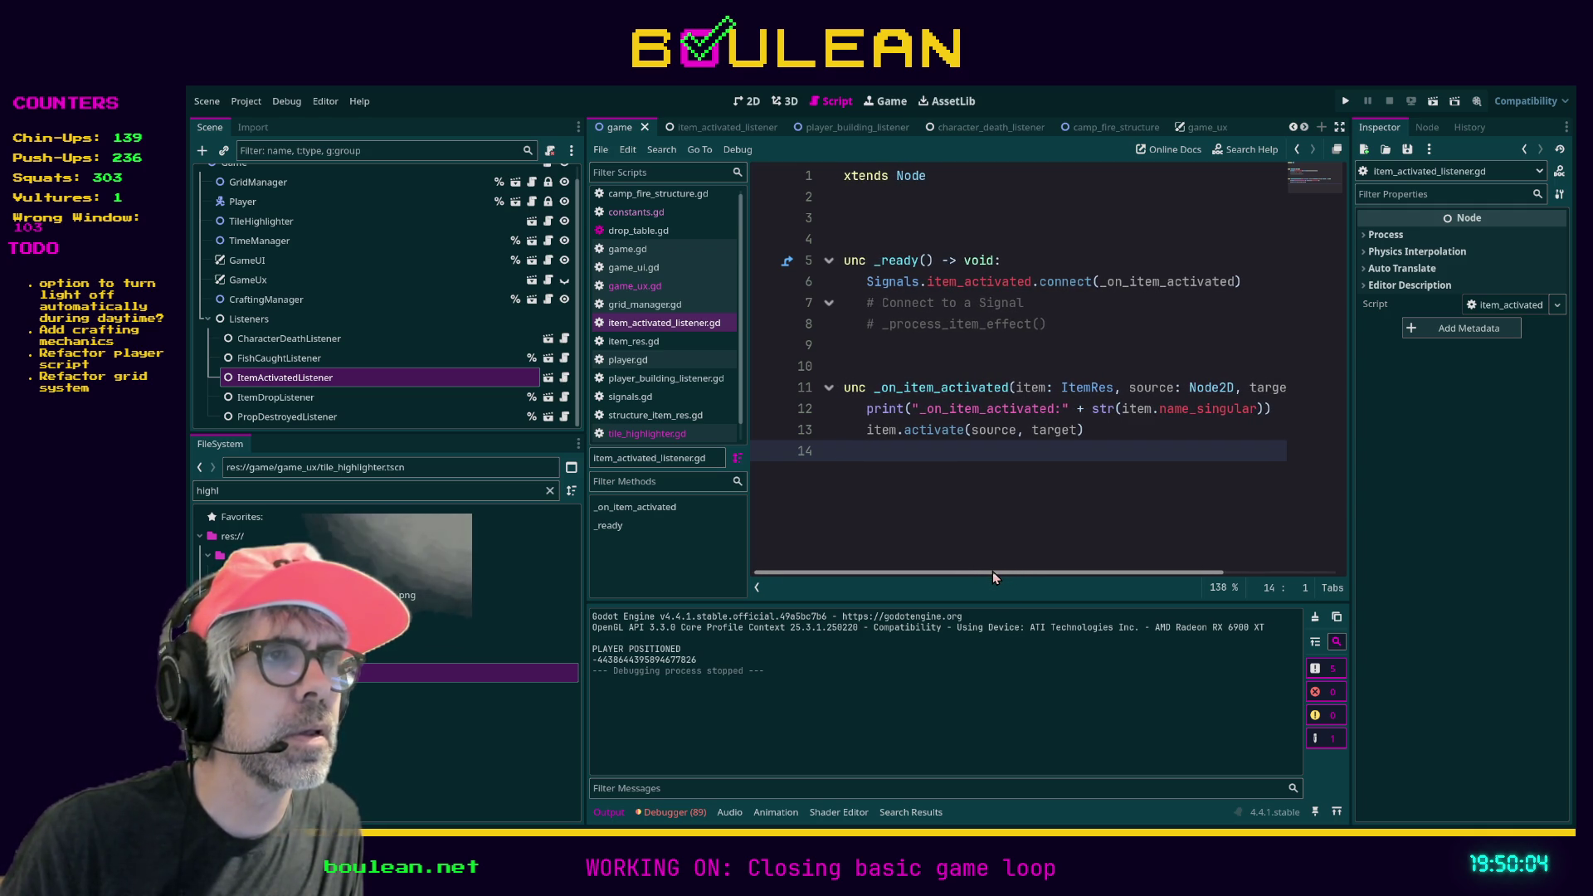
pyautogui.moveTo(992, 571); pyautogui.dragTo(984, 574)
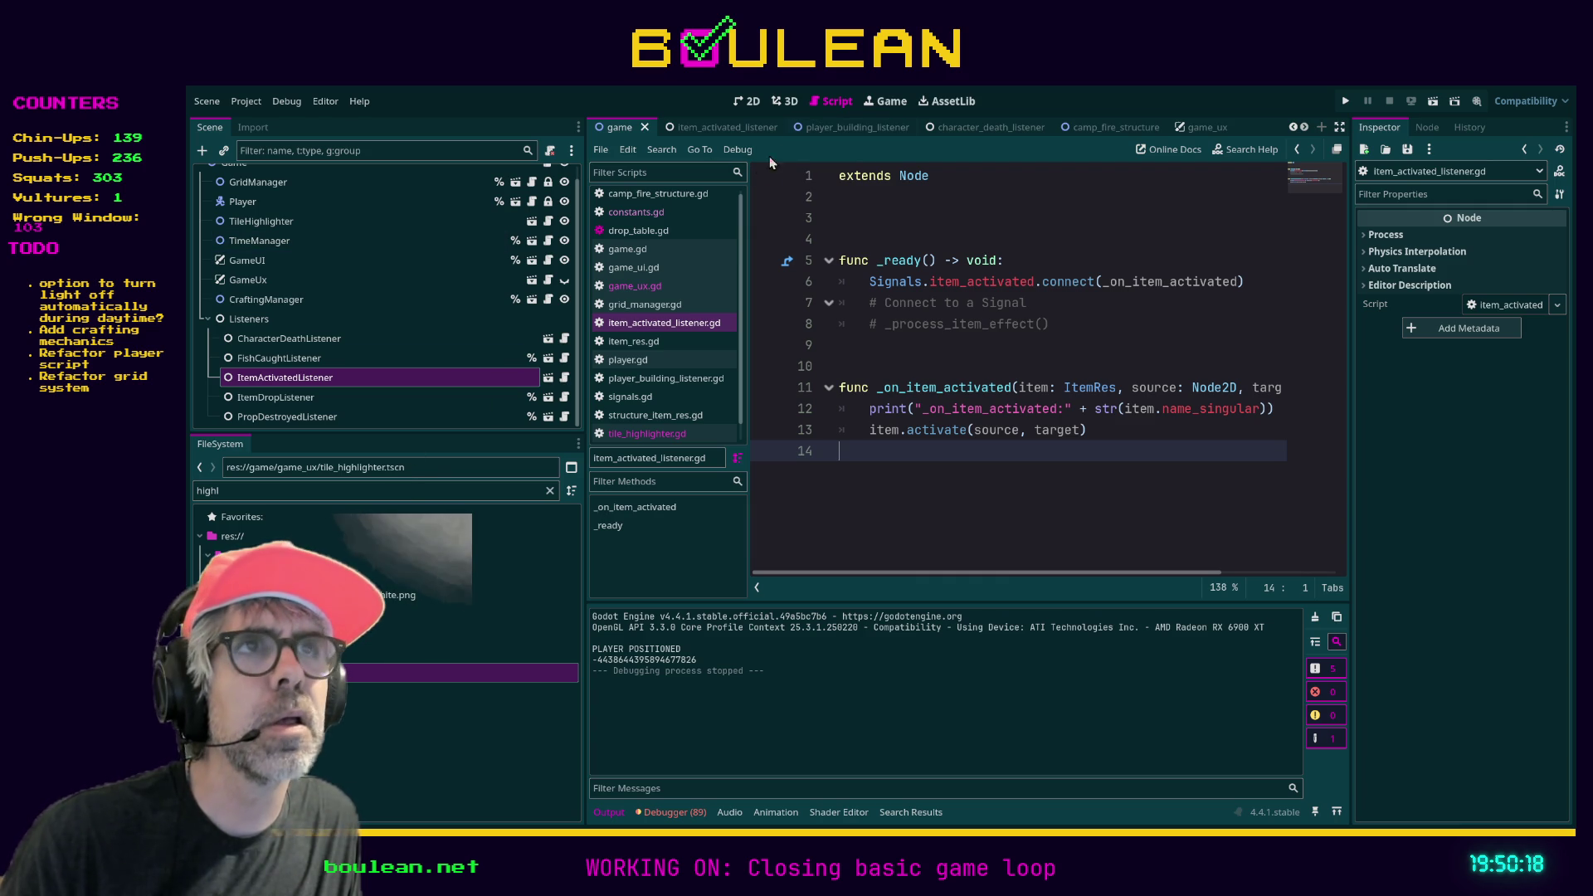
pyautogui.click(825, 127)
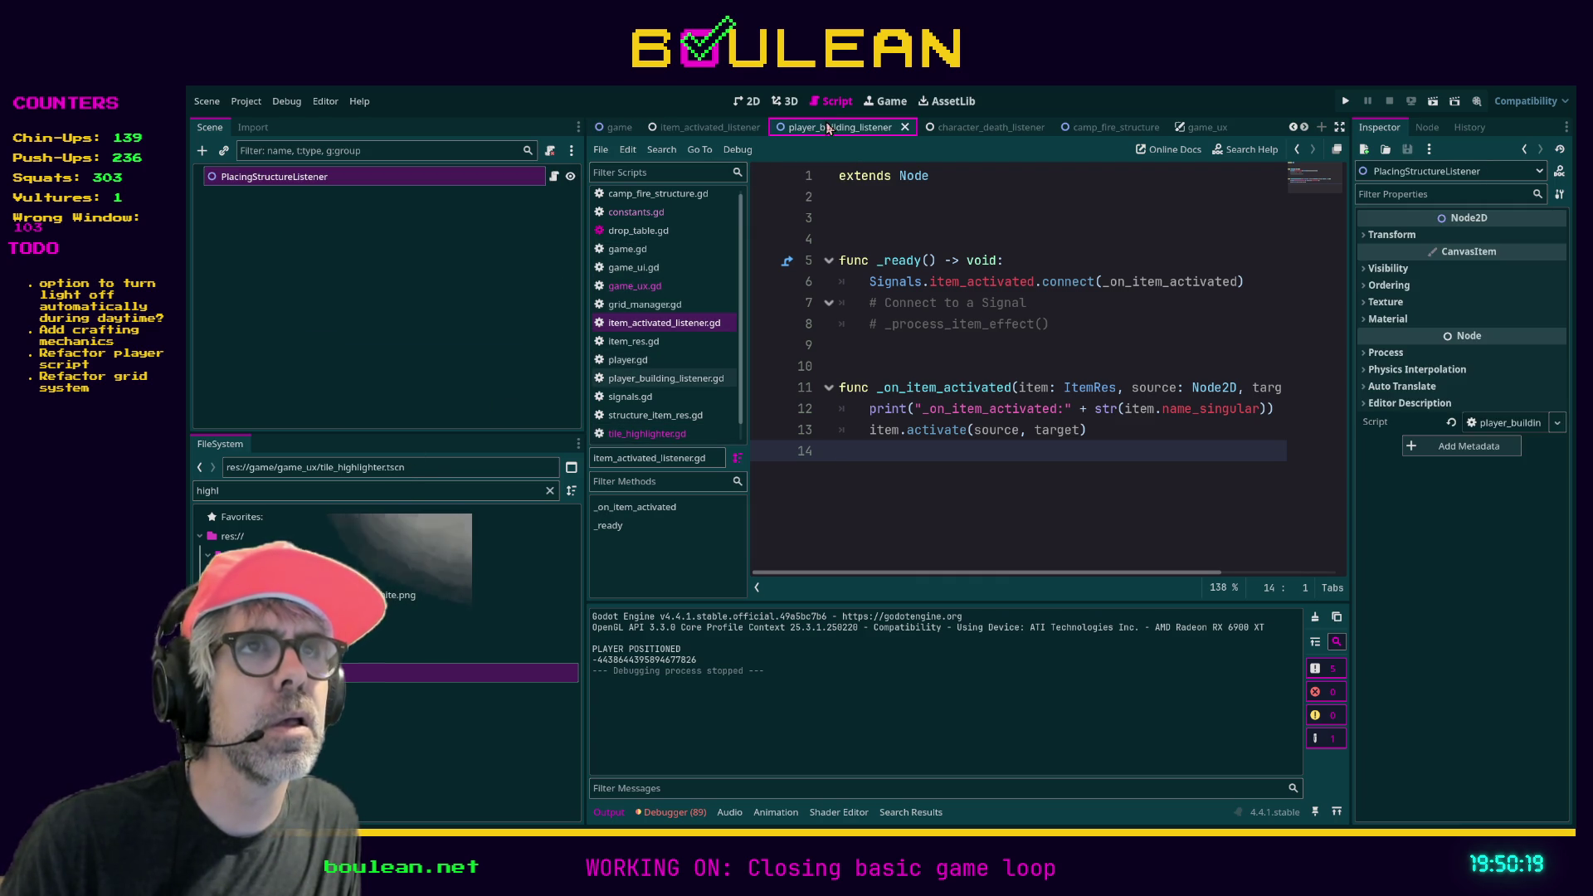
# Step: Rename PlacingStructureListener to PlayerBuildingListener, save player_building_listener.gd, and return to the 2D view
pyautogui.click(554, 177)
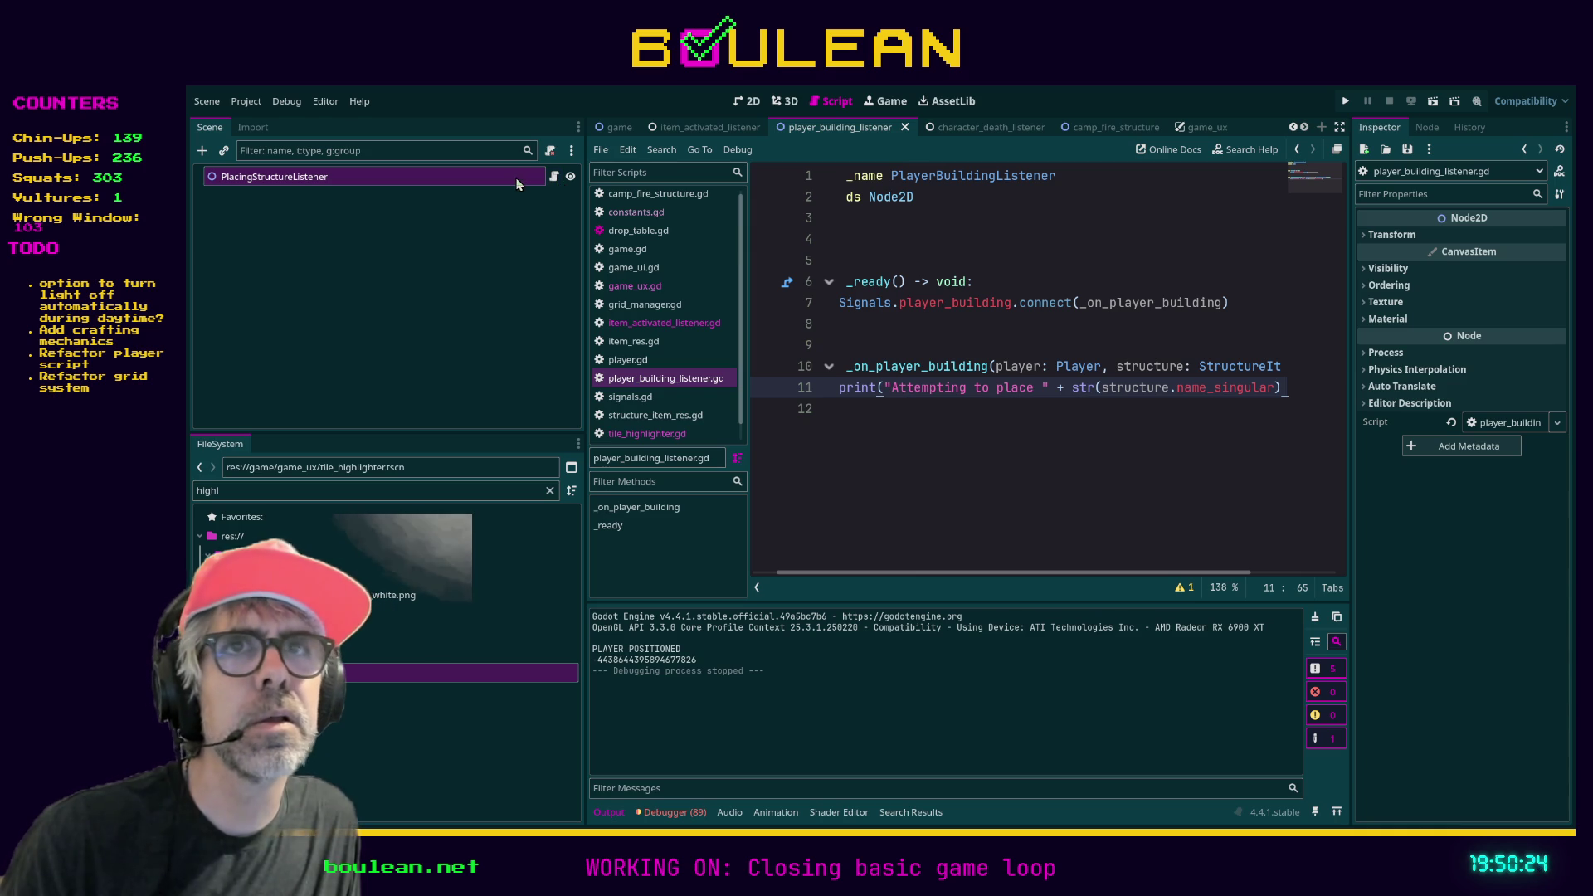
pyautogui.click(468, 176)
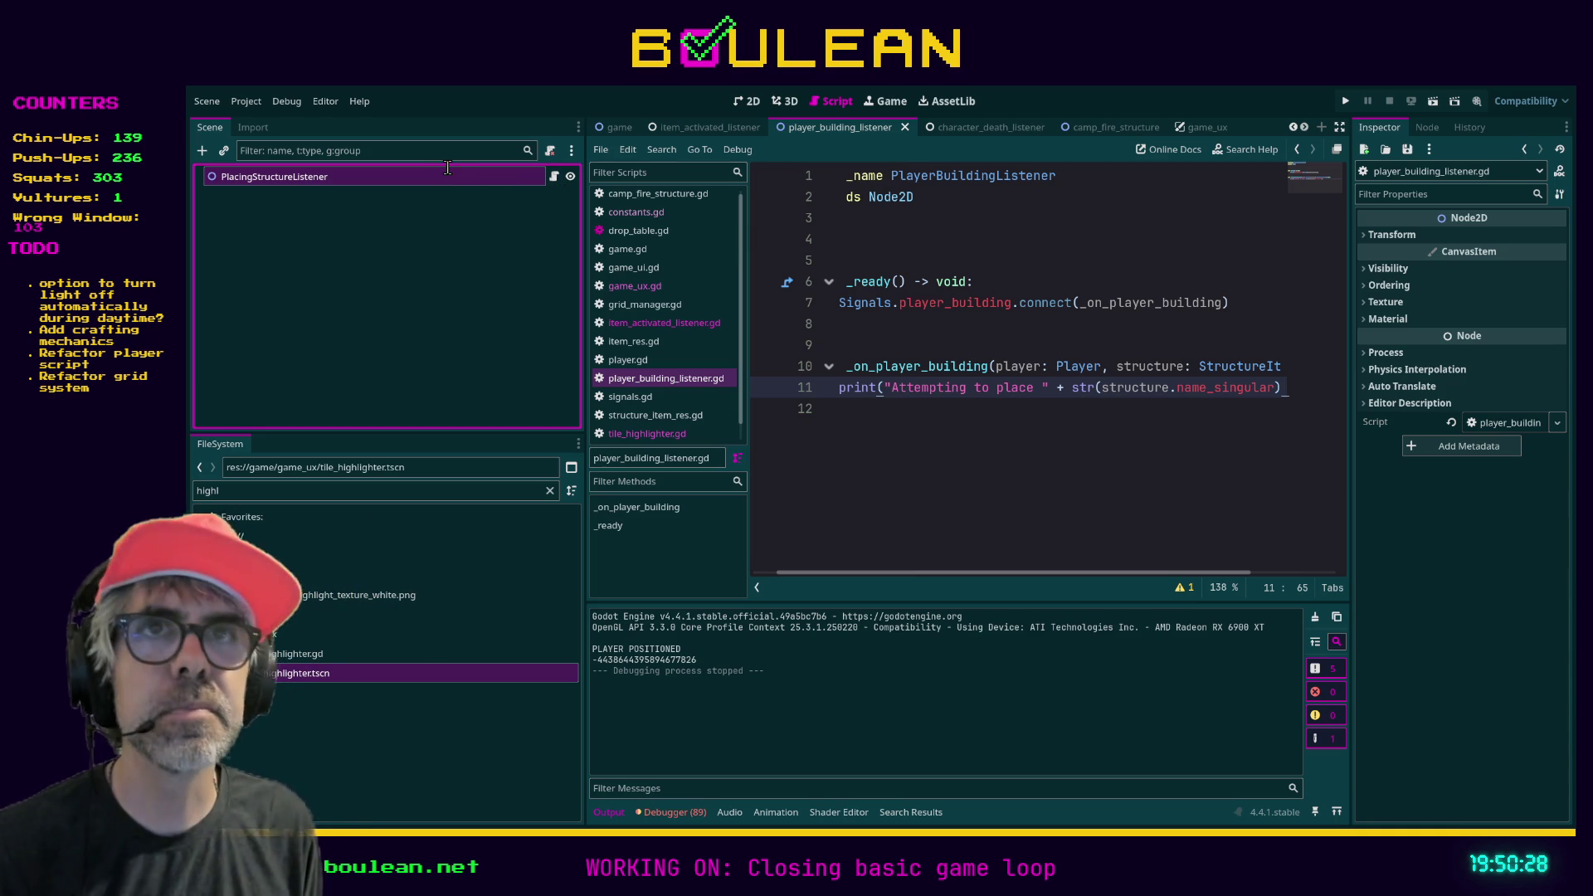
pyautogui.write('PlayerBuildingListener')
pyautogui.press('Return')
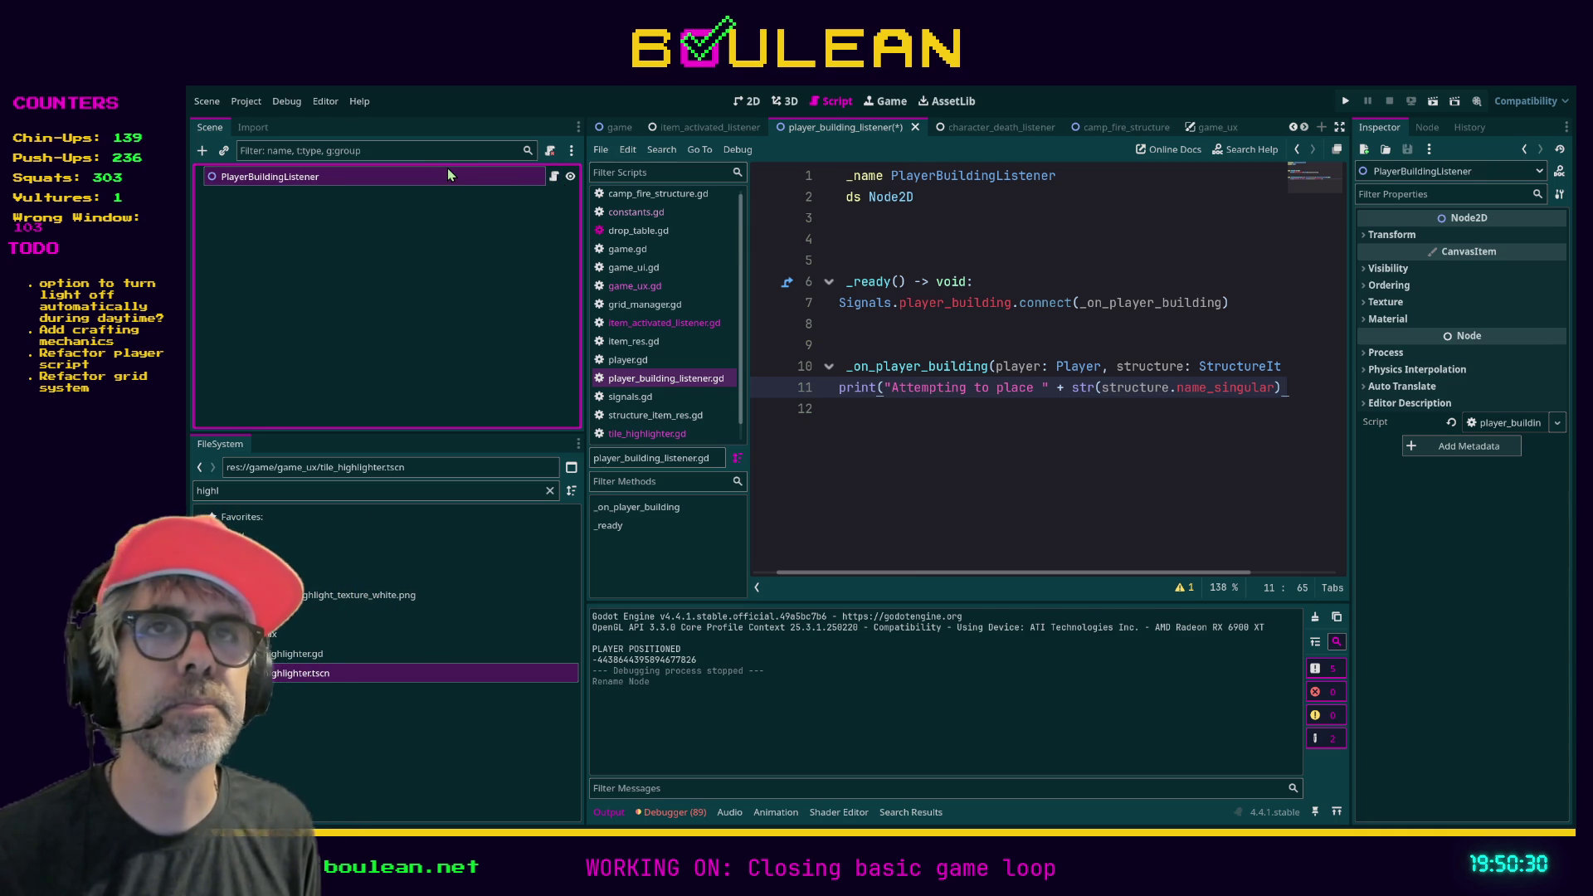
pyautogui.click(905, 429)
pyautogui.hotkey('ctrl', 's')
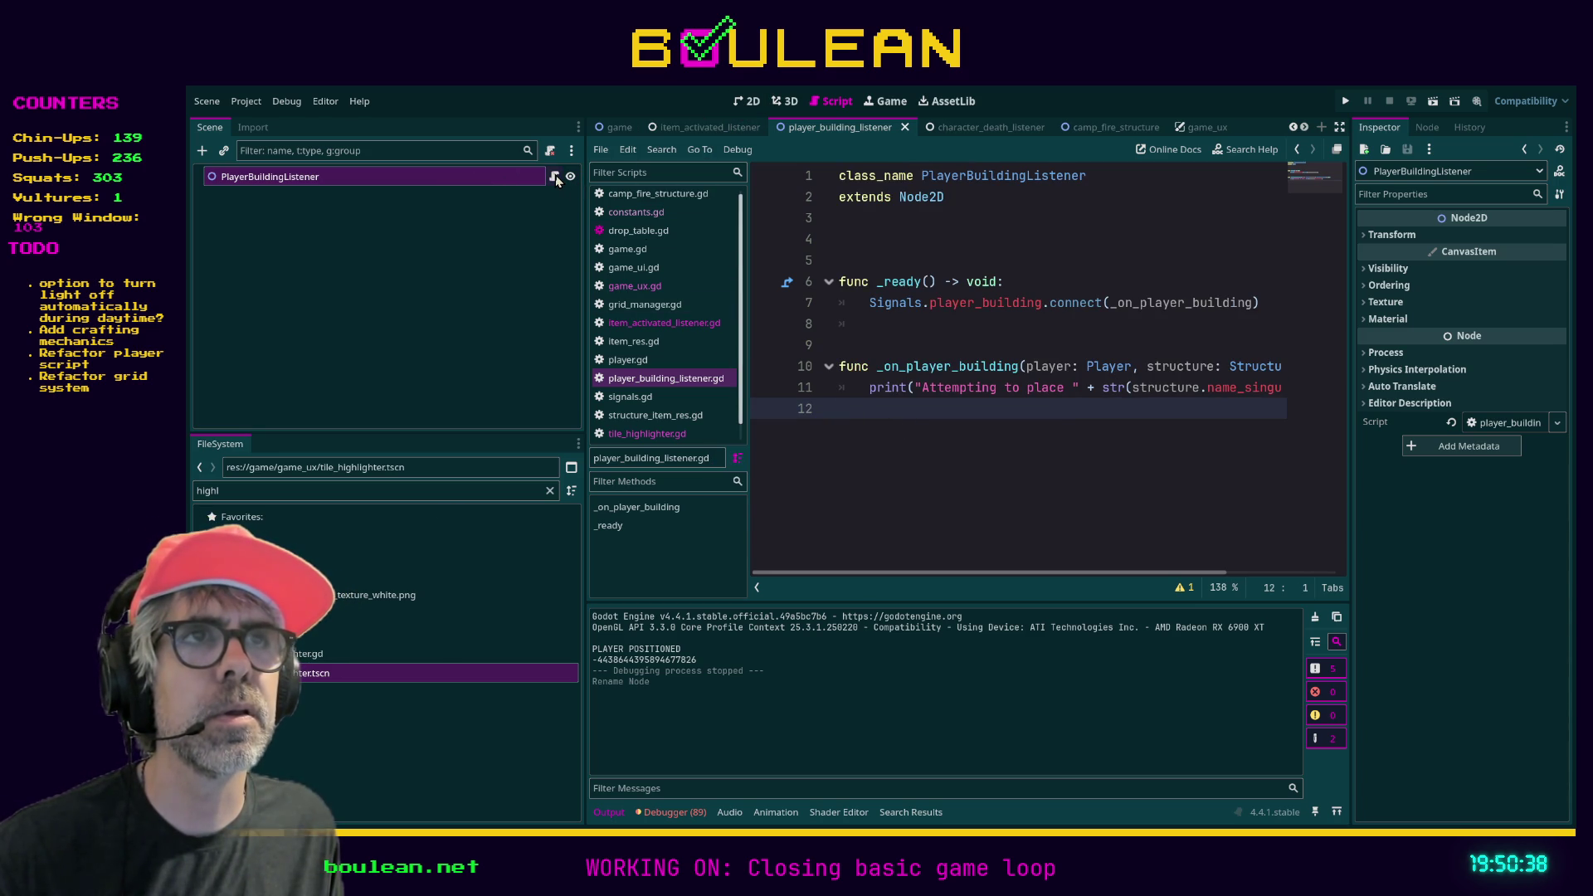
pyautogui.click(748, 102)
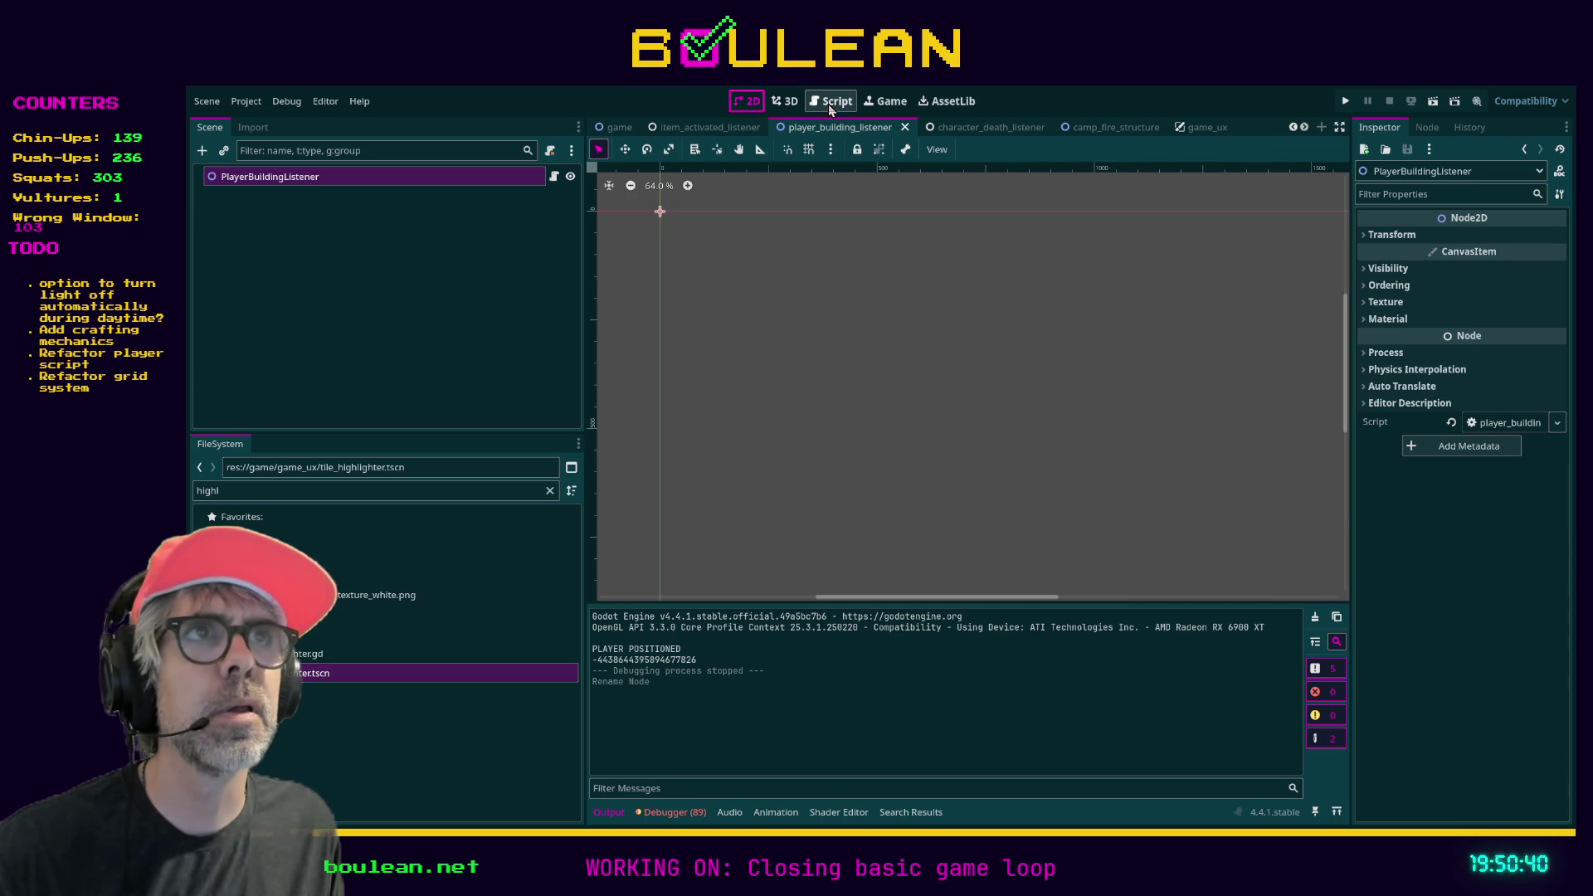
# Step: Open the game scene, filter its tree for 'player', then clear the filter
pyautogui.click(618, 127)
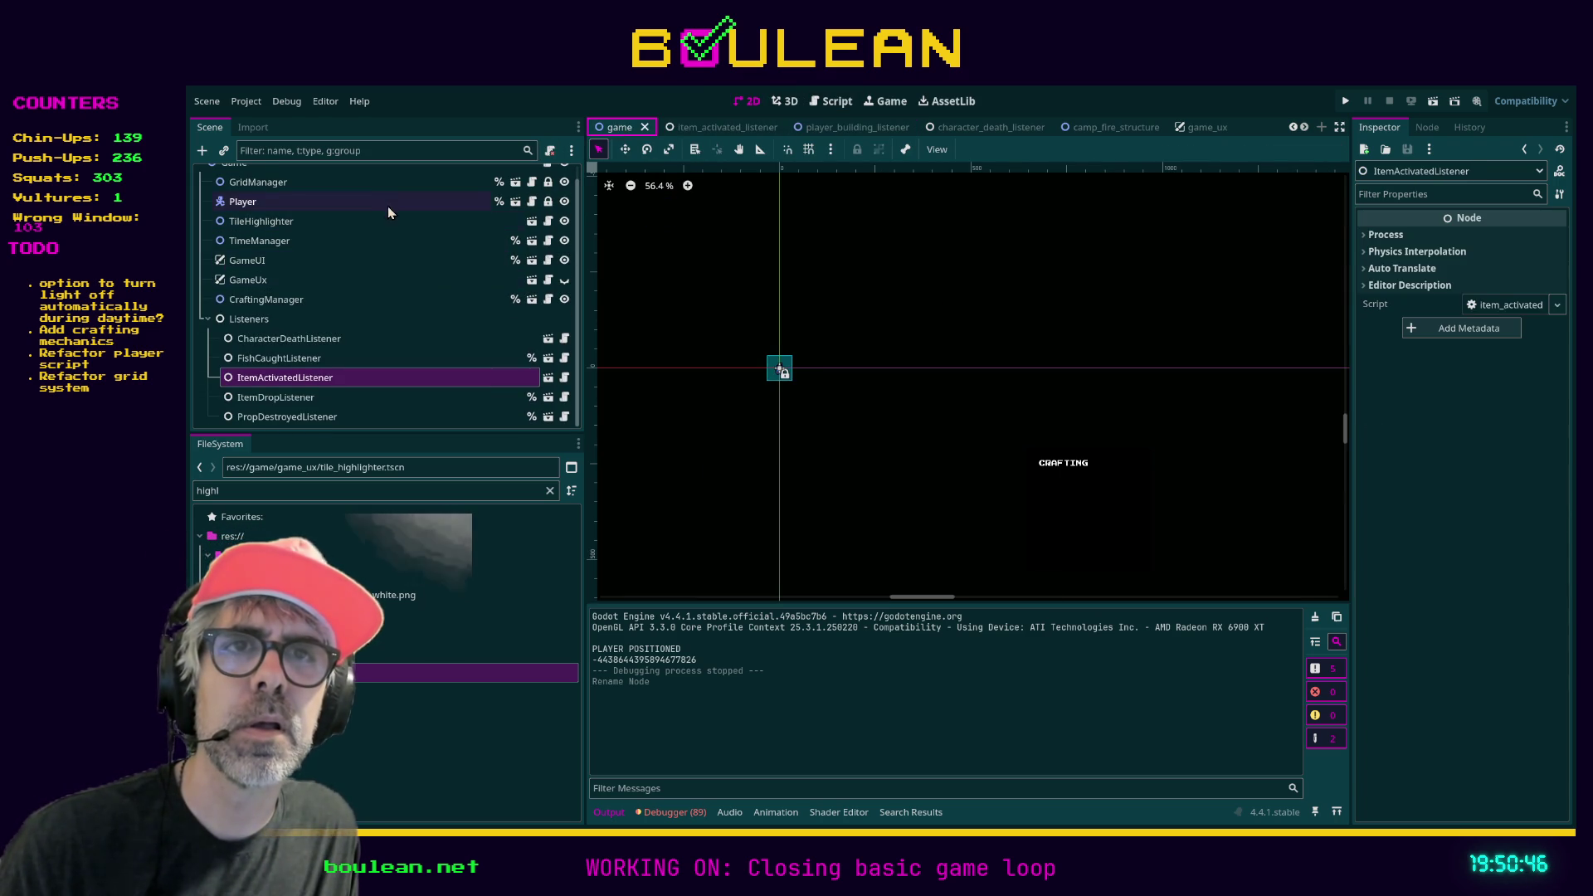
pyautogui.click(375, 151)
pyautogui.write('player')
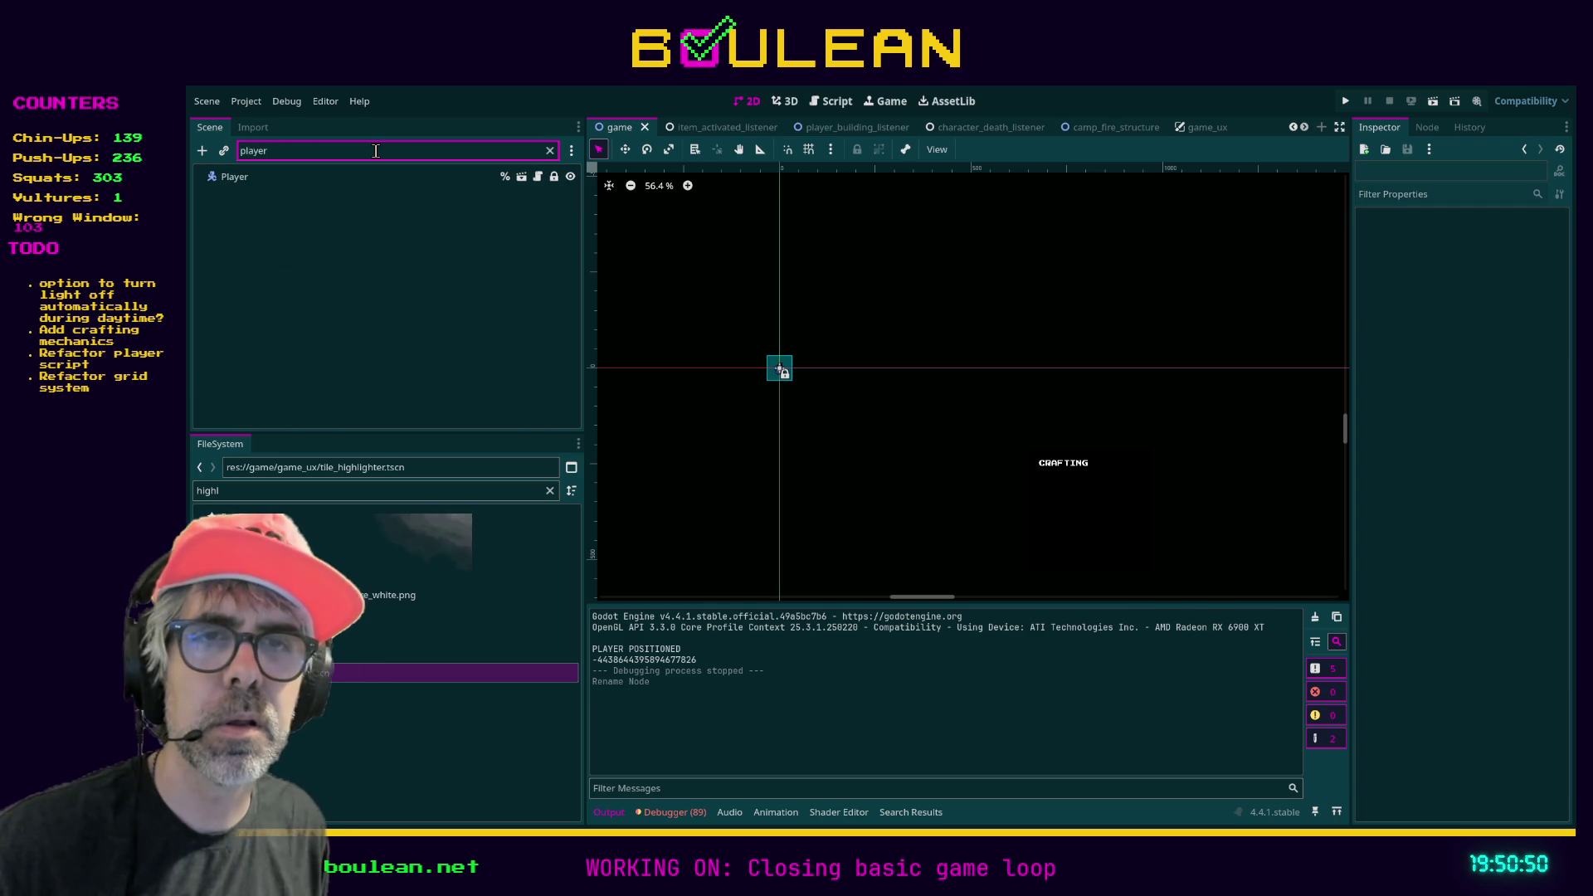
pyautogui.hotkey('ctrl', 'a')
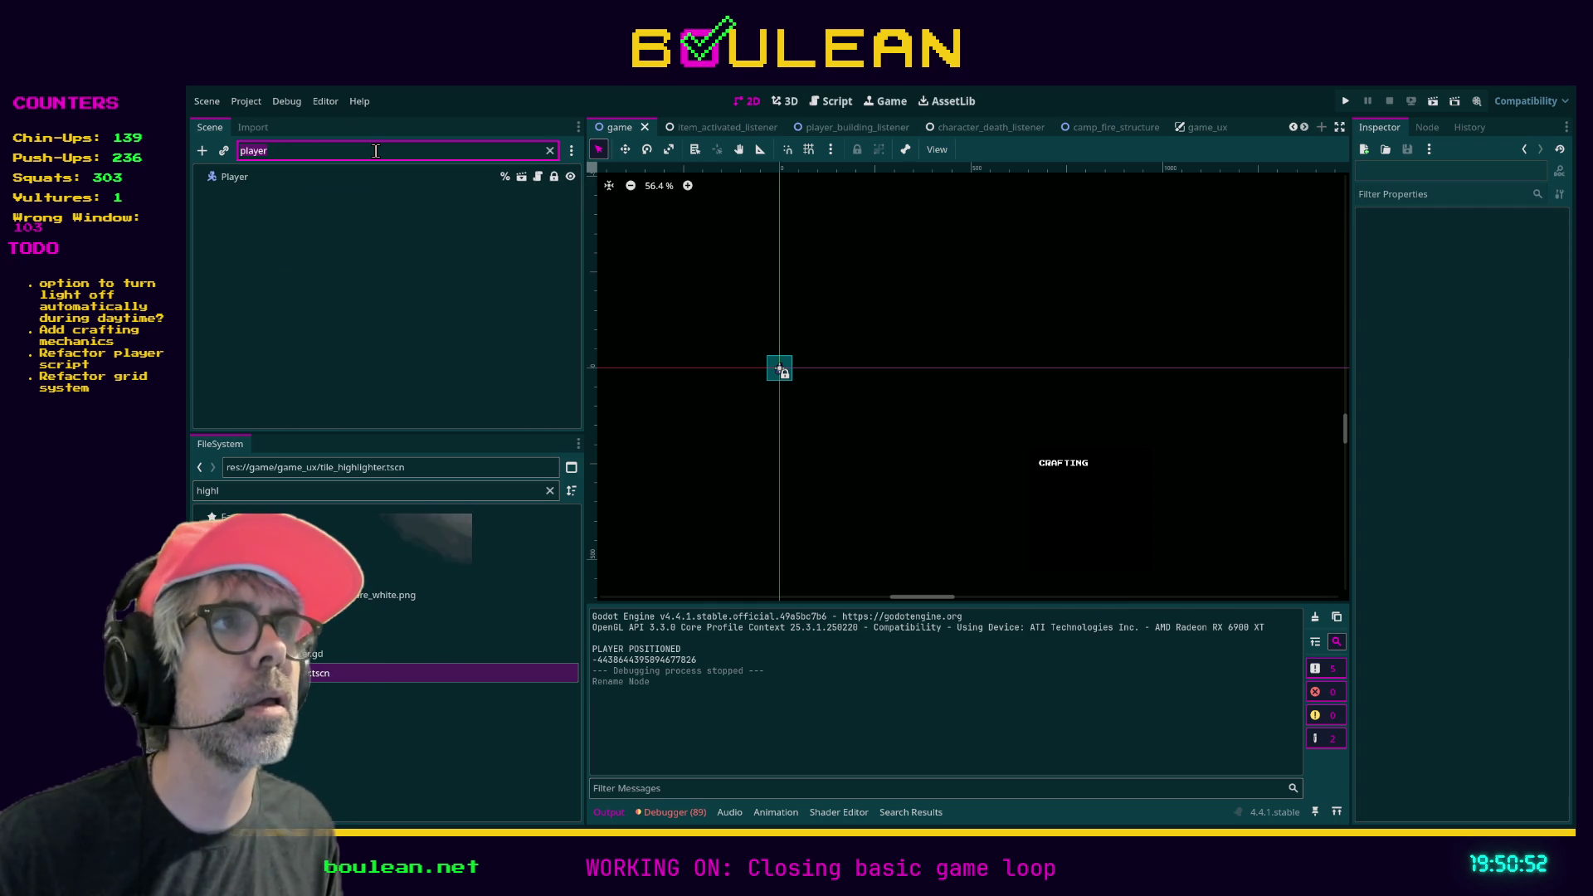
pyautogui.press('BackSpace')
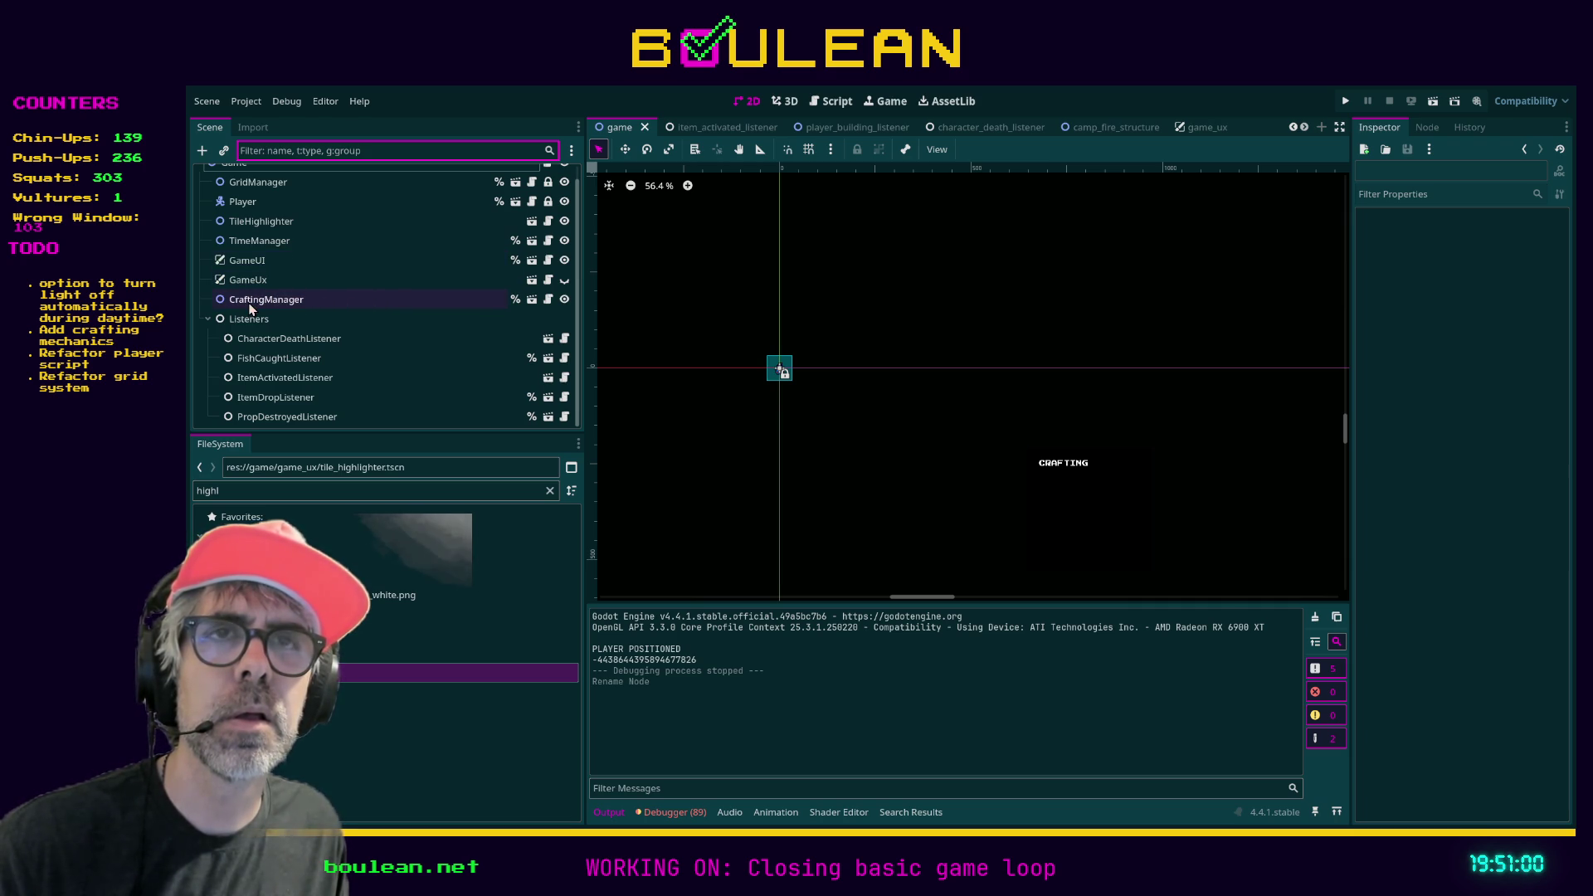
# Step: Look through the open scene tabs, close character_death_listener, and return to the game scene
pyautogui.click(722, 130)
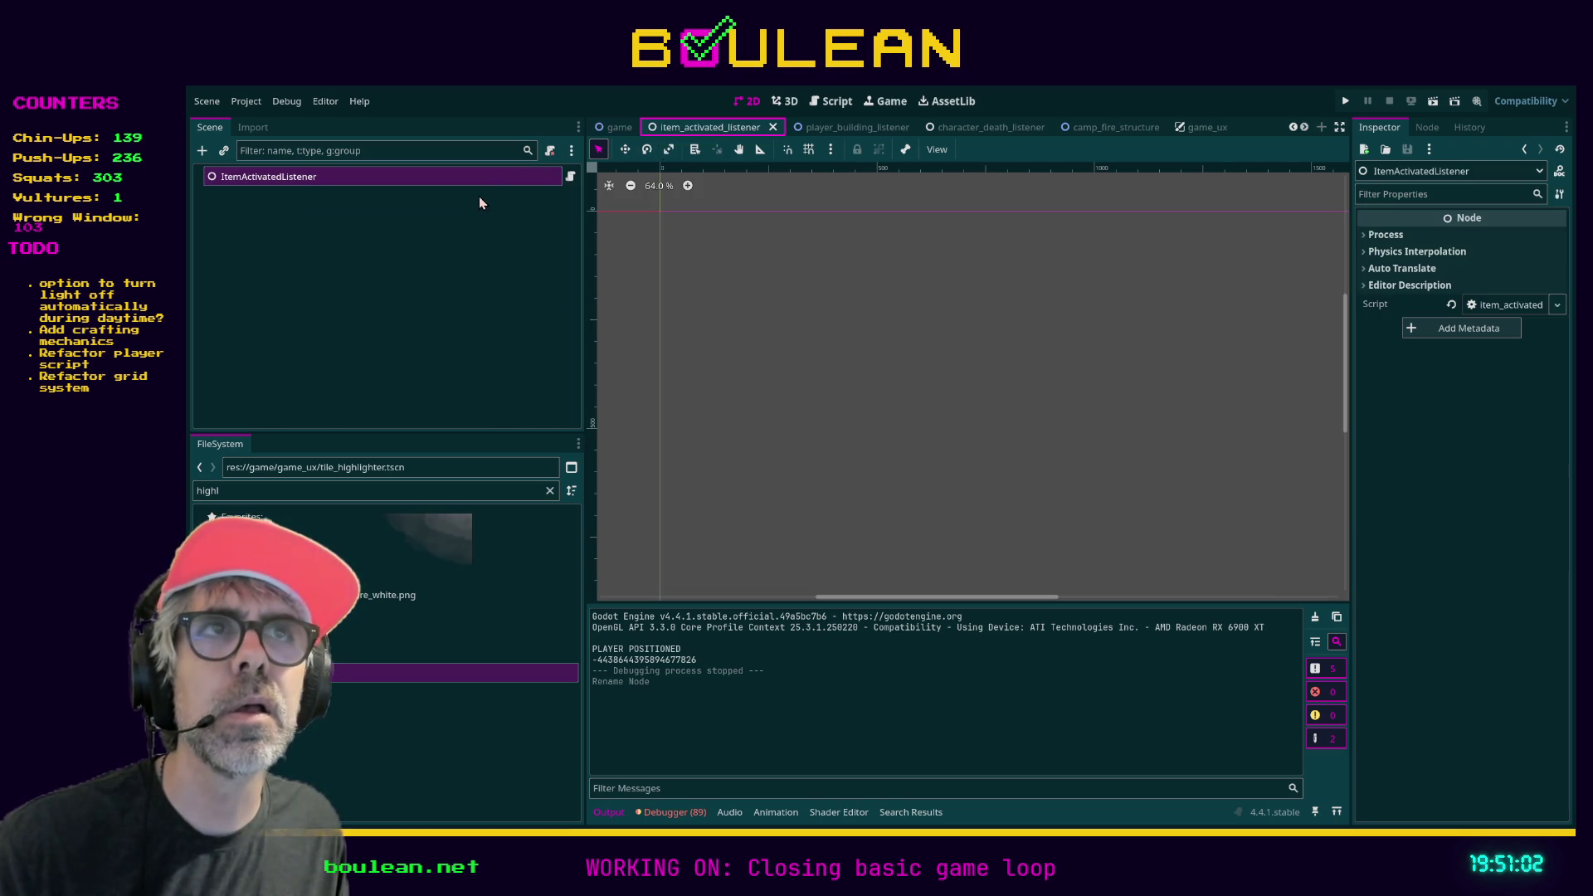
pyautogui.click(826, 129)
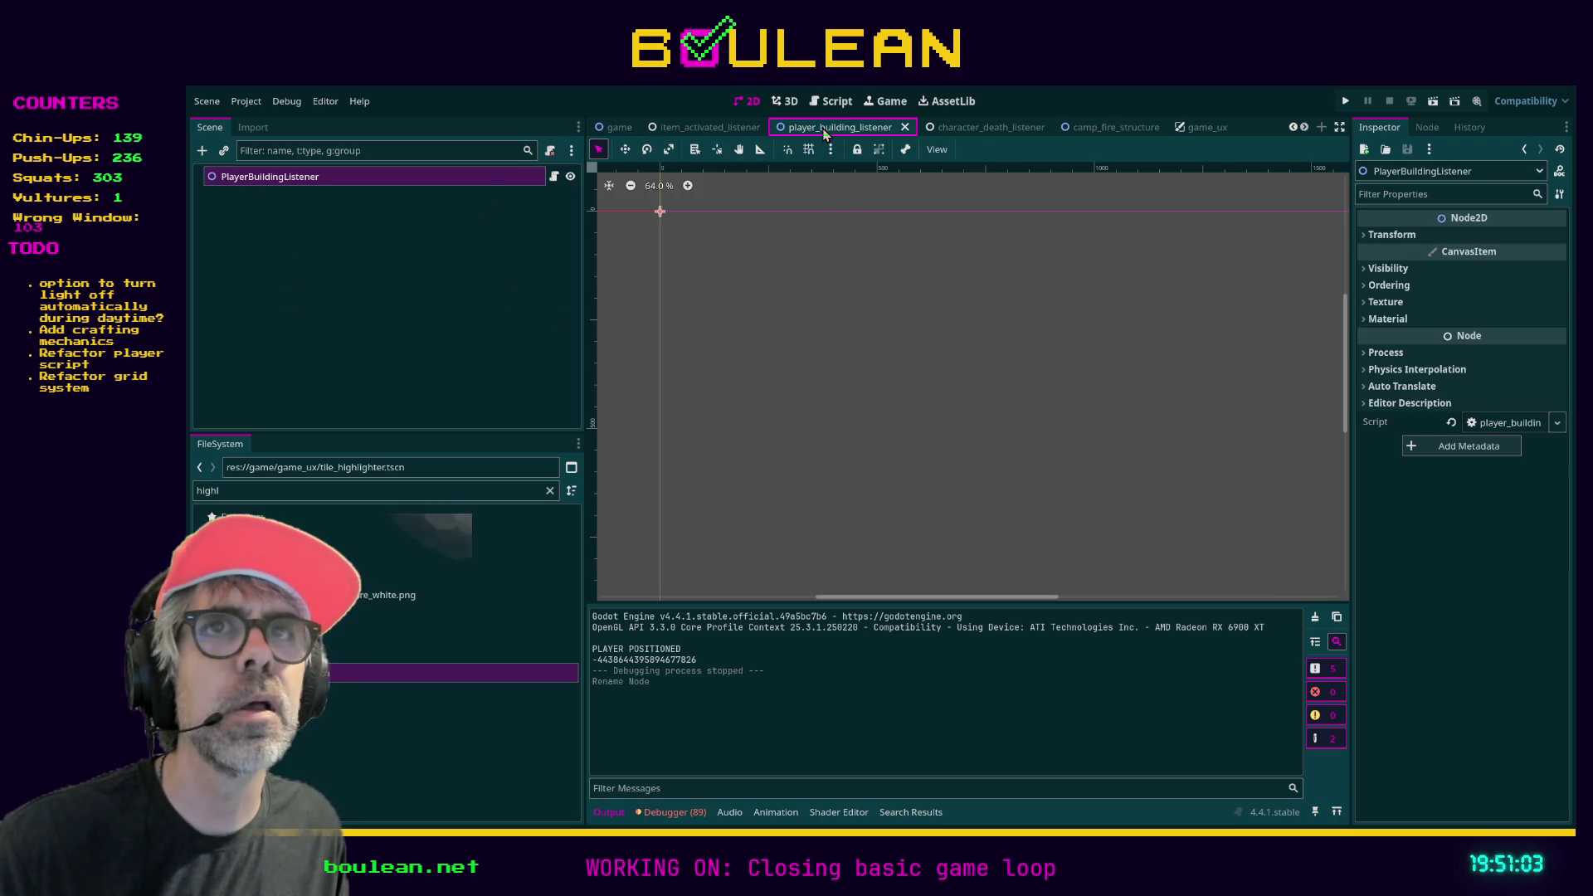
pyautogui.click(979, 130)
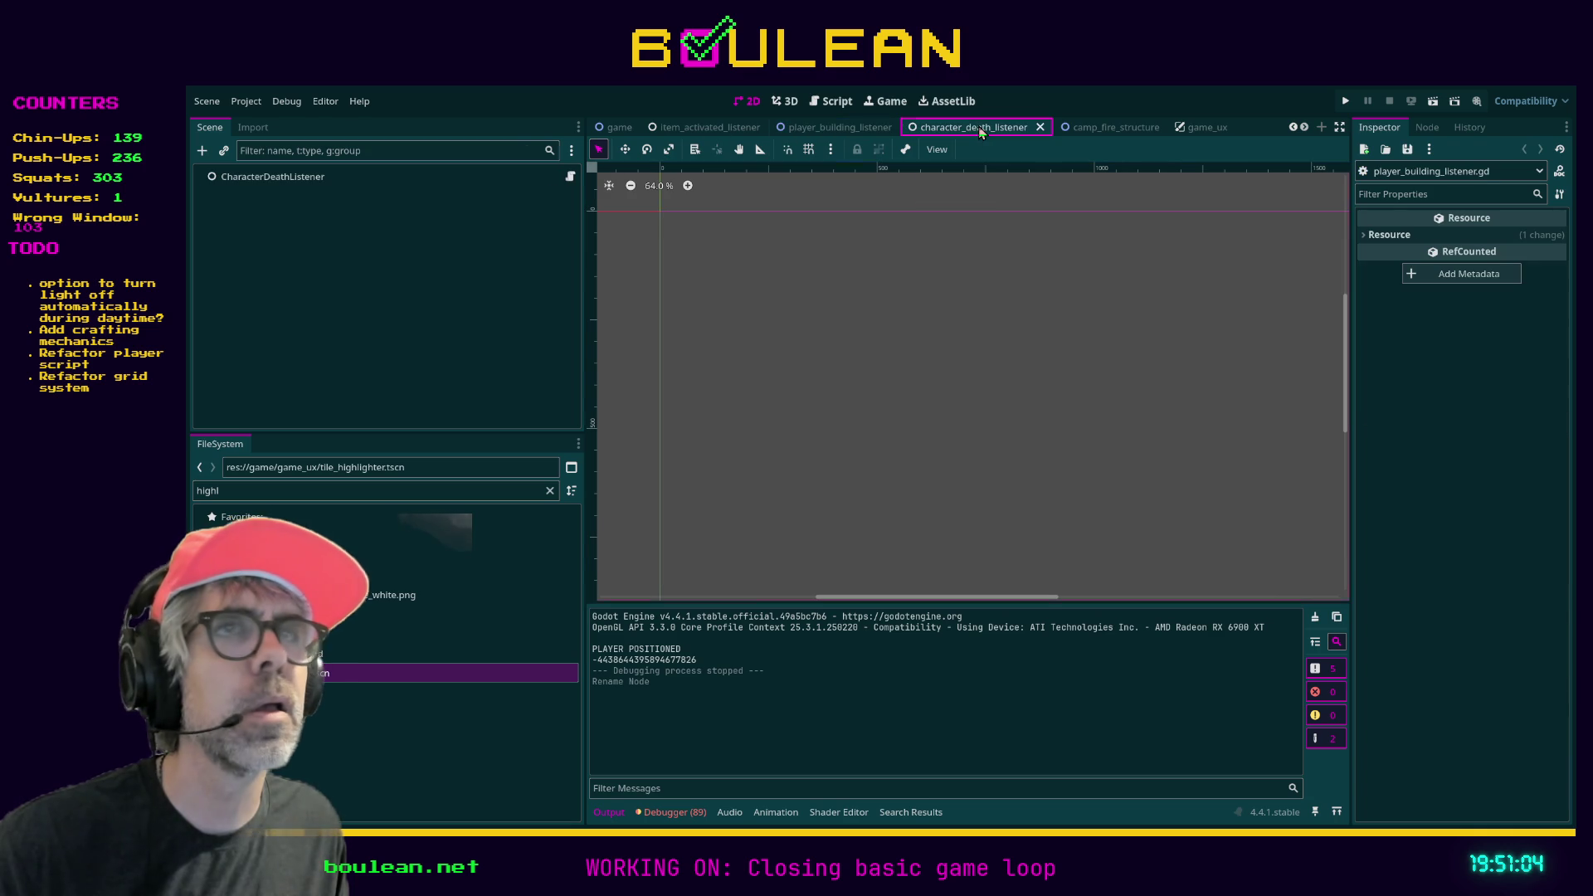
pyautogui.click(1040, 127)
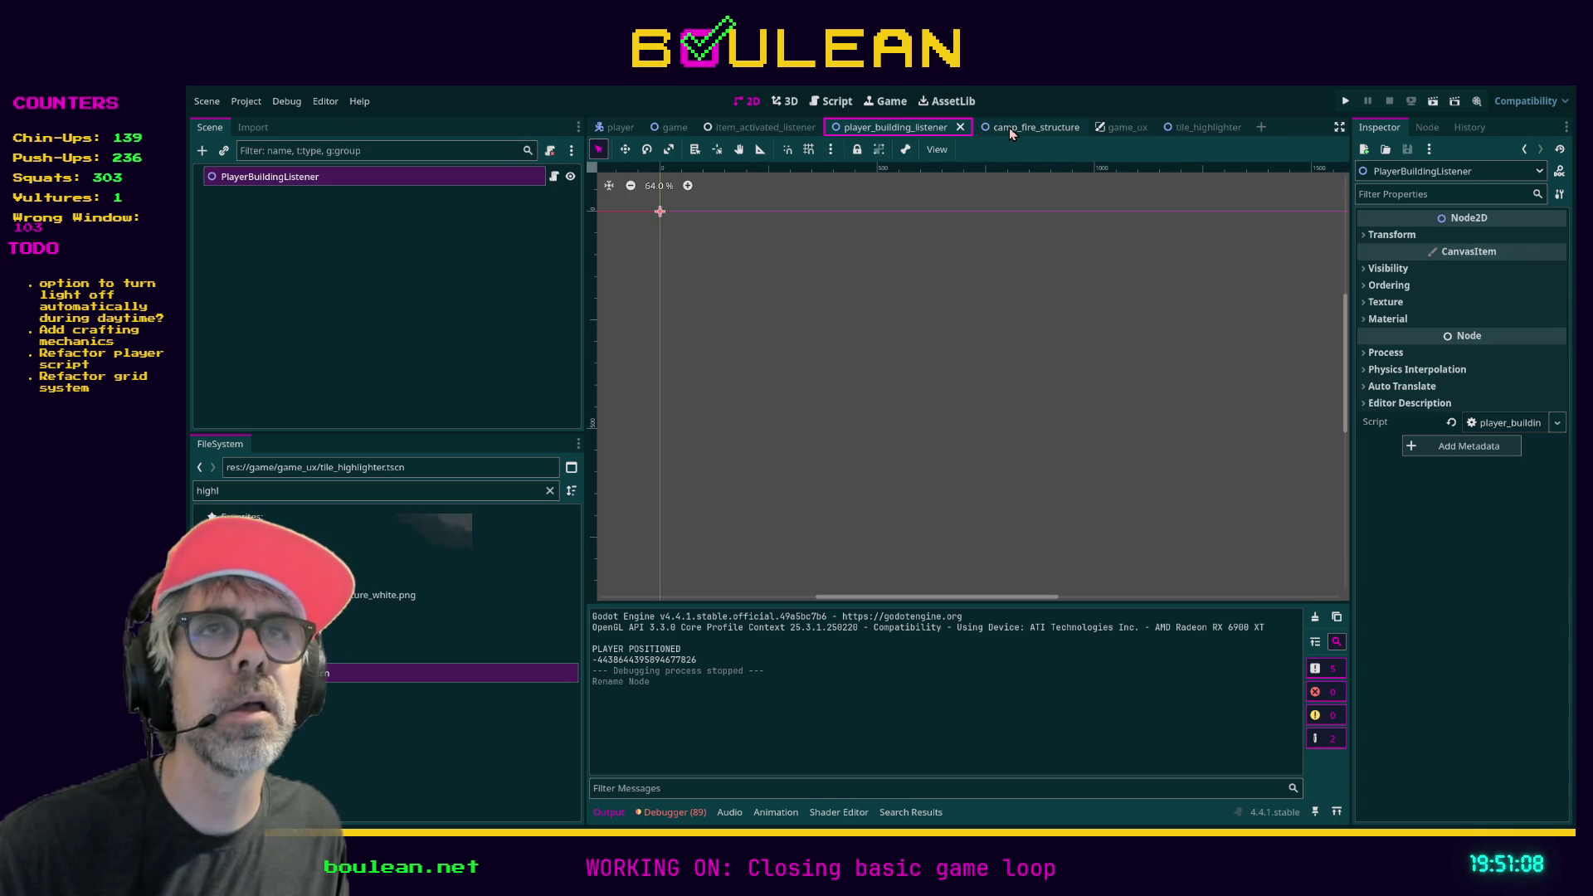
pyautogui.click(1008, 127)
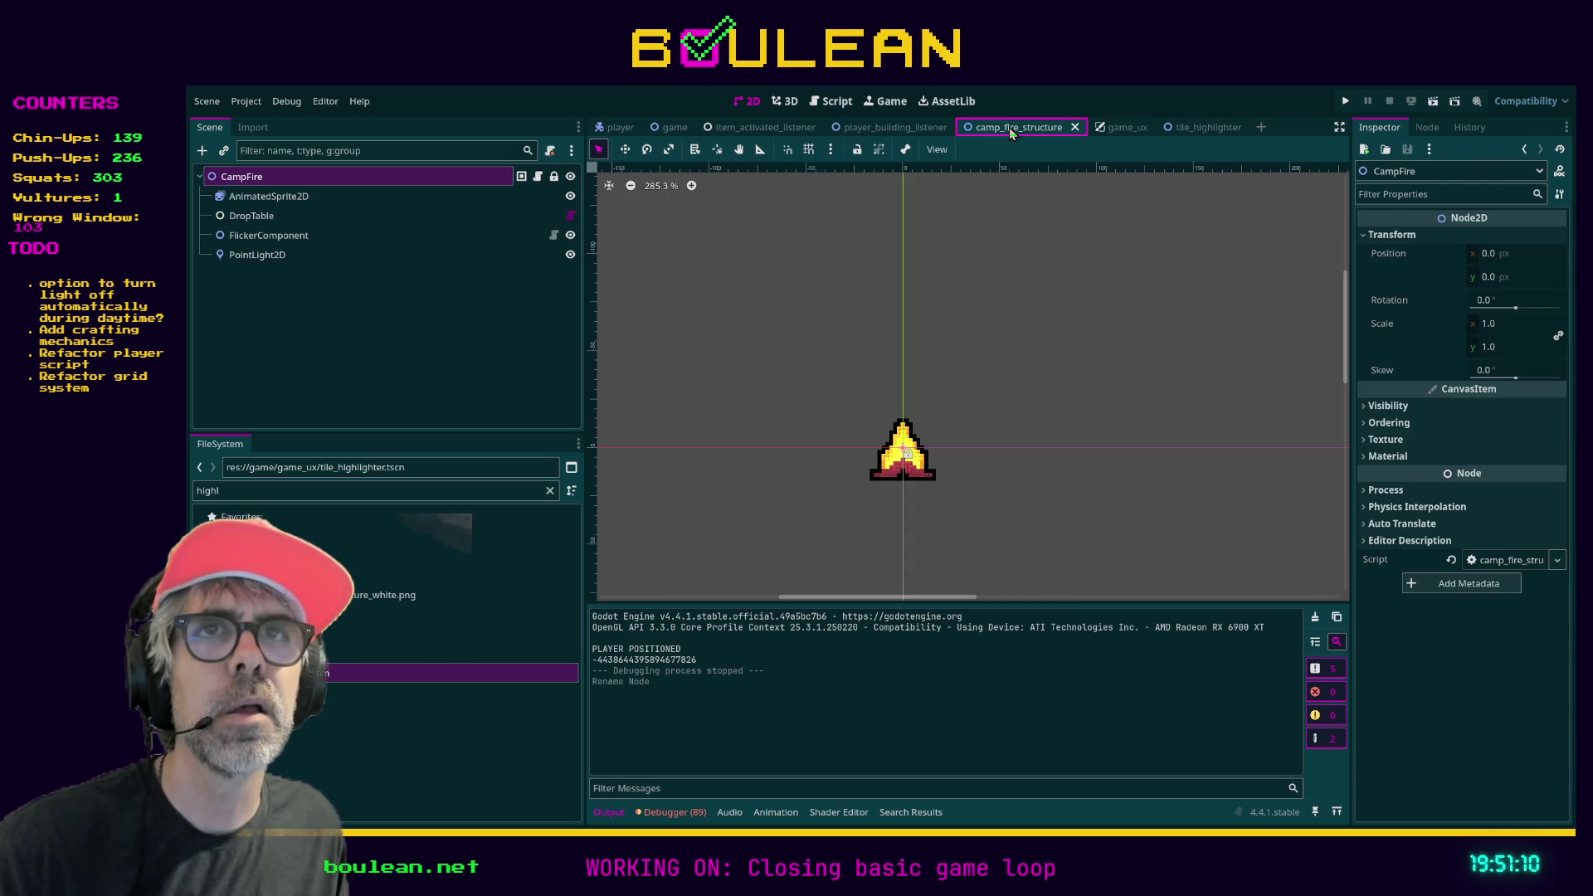
pyautogui.click(1106, 129)
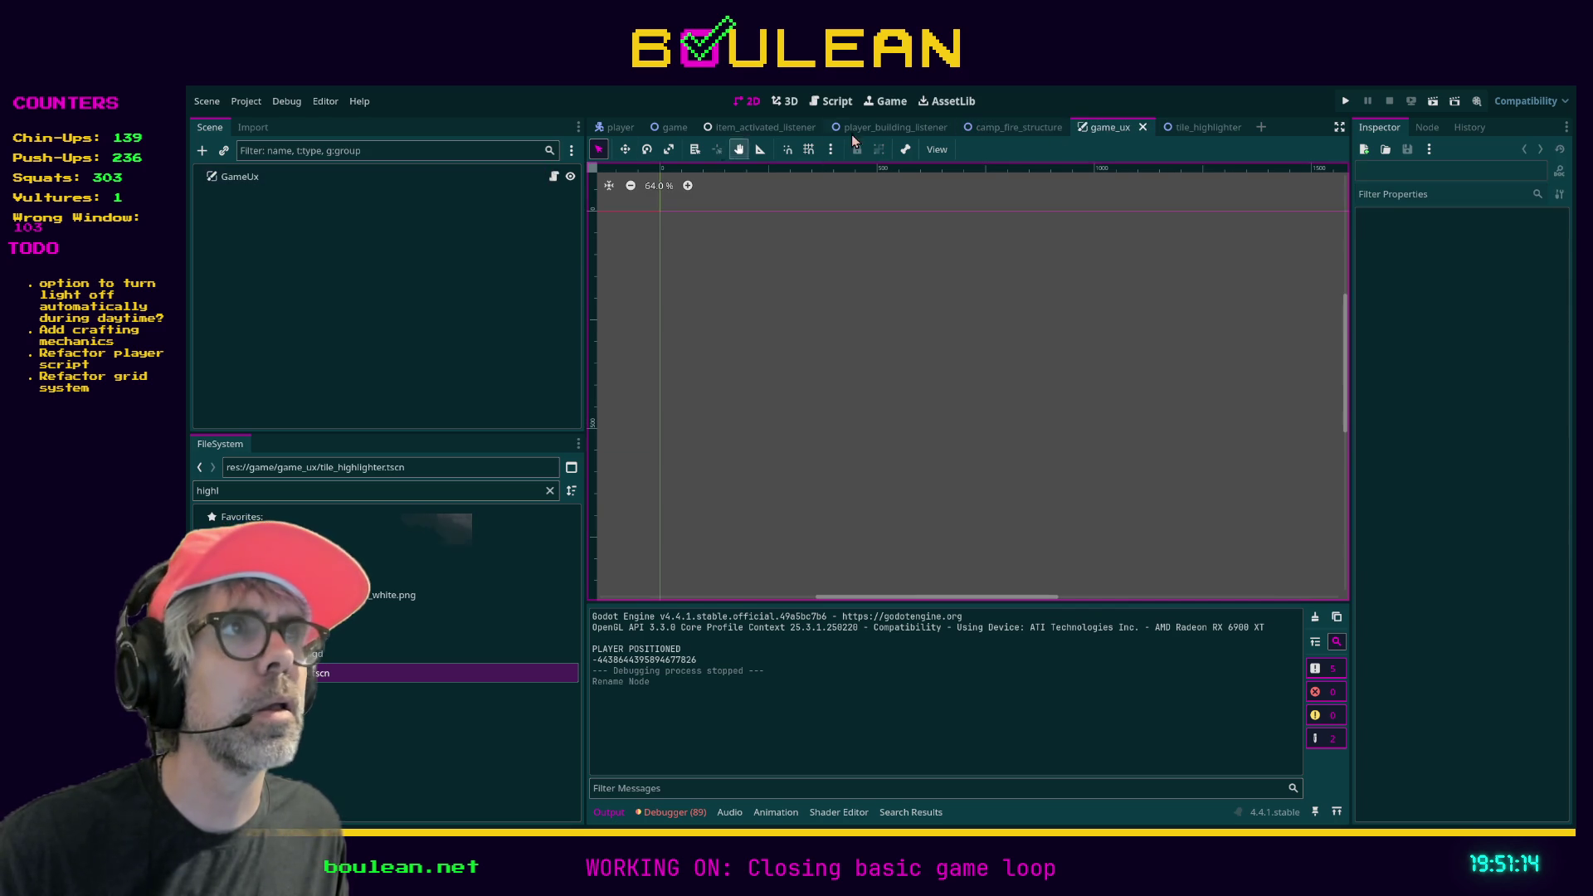
pyautogui.click(1193, 127)
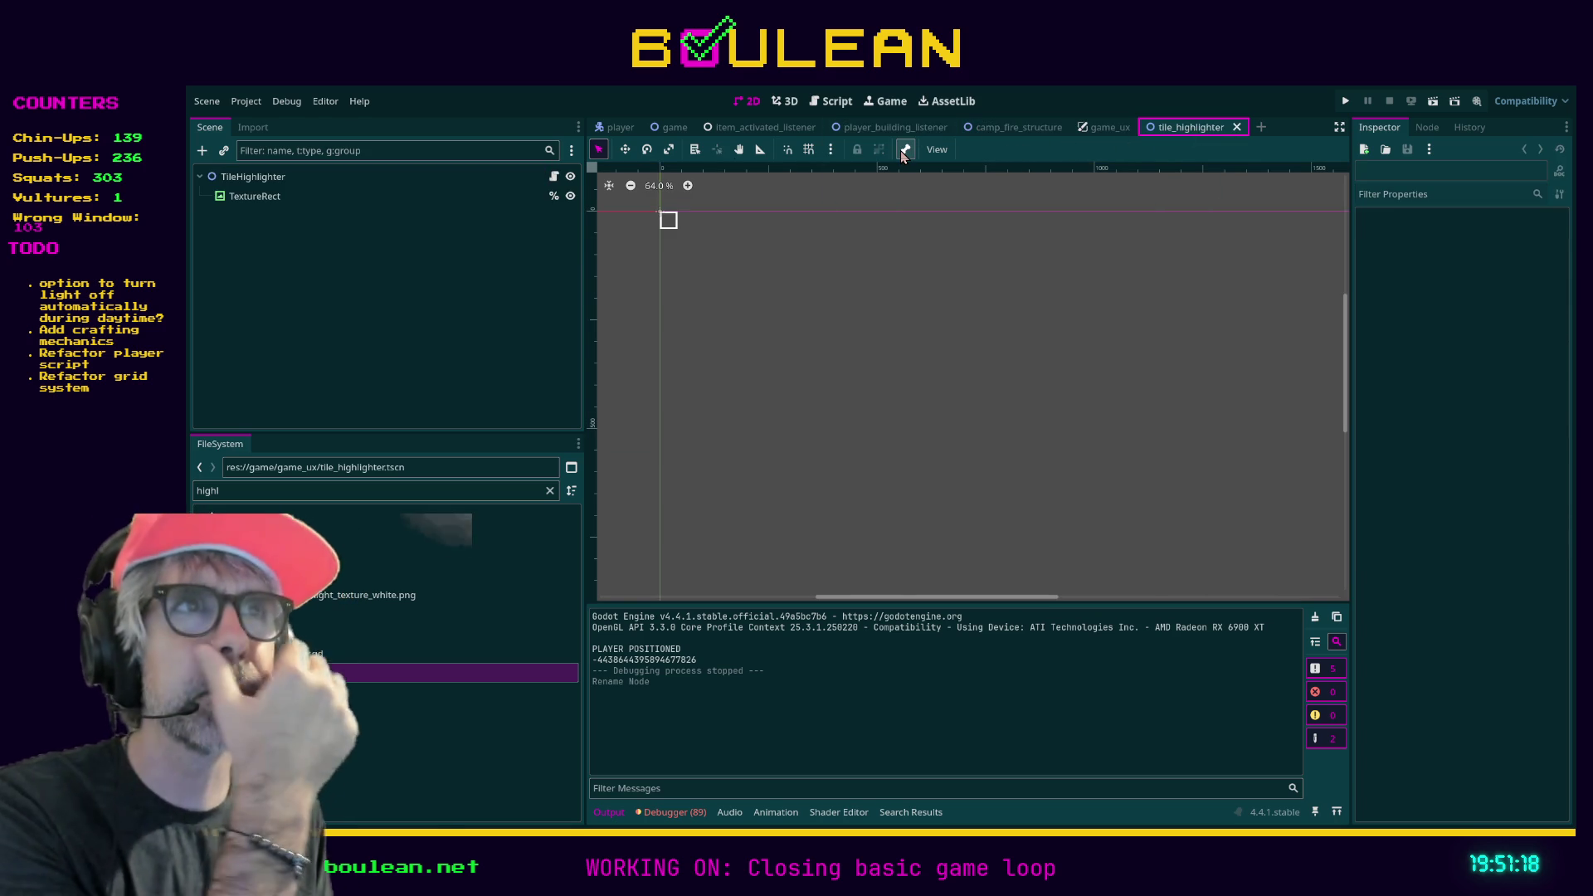
pyautogui.click(883, 126)
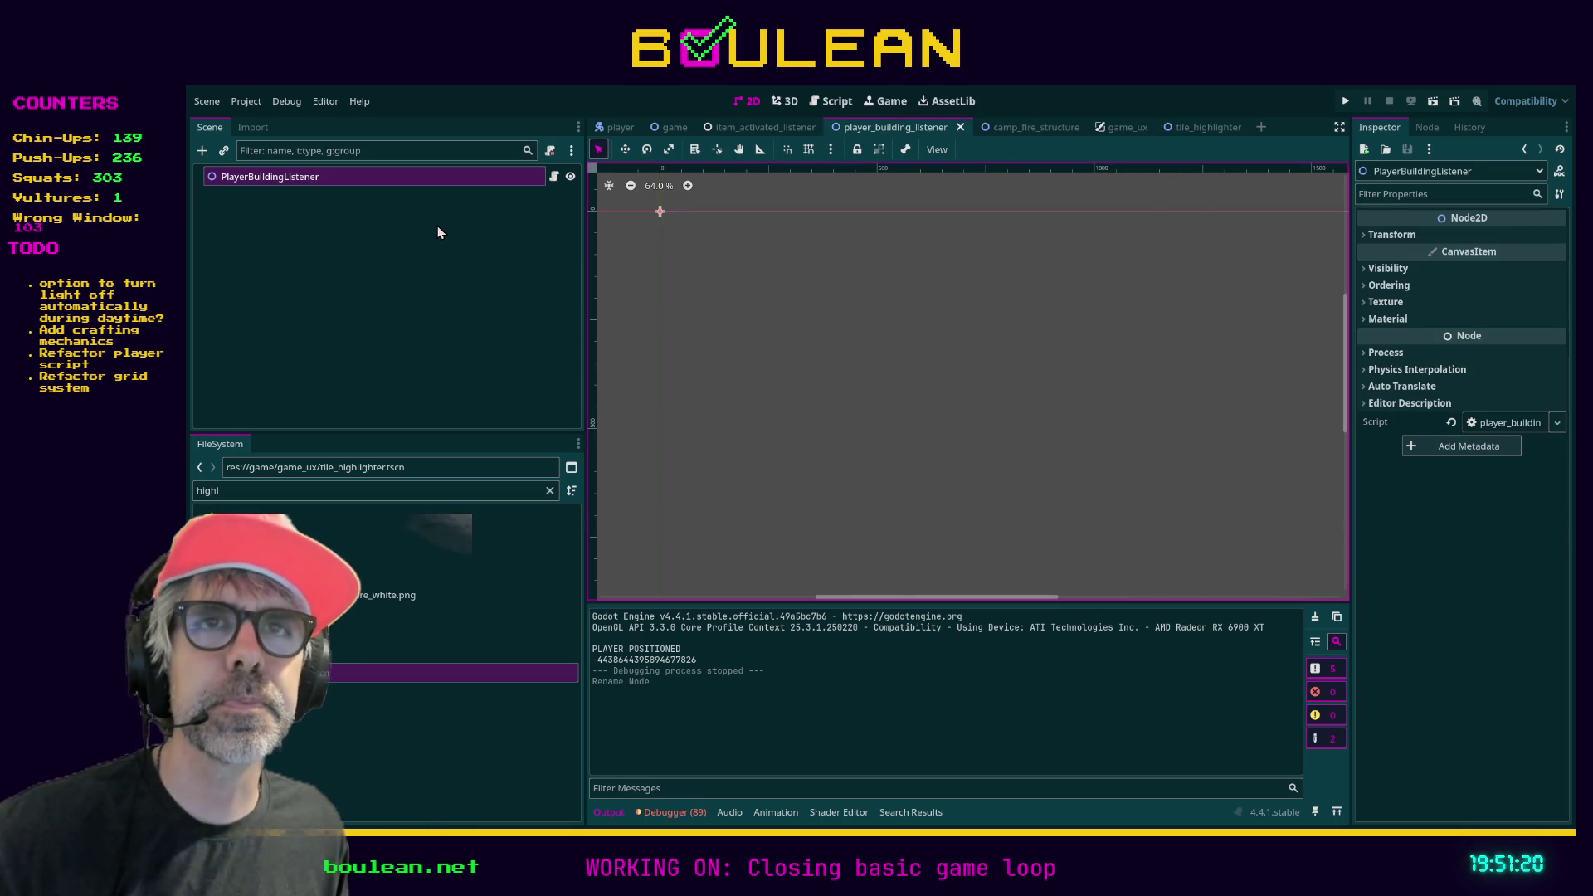
pyautogui.click(670, 127)
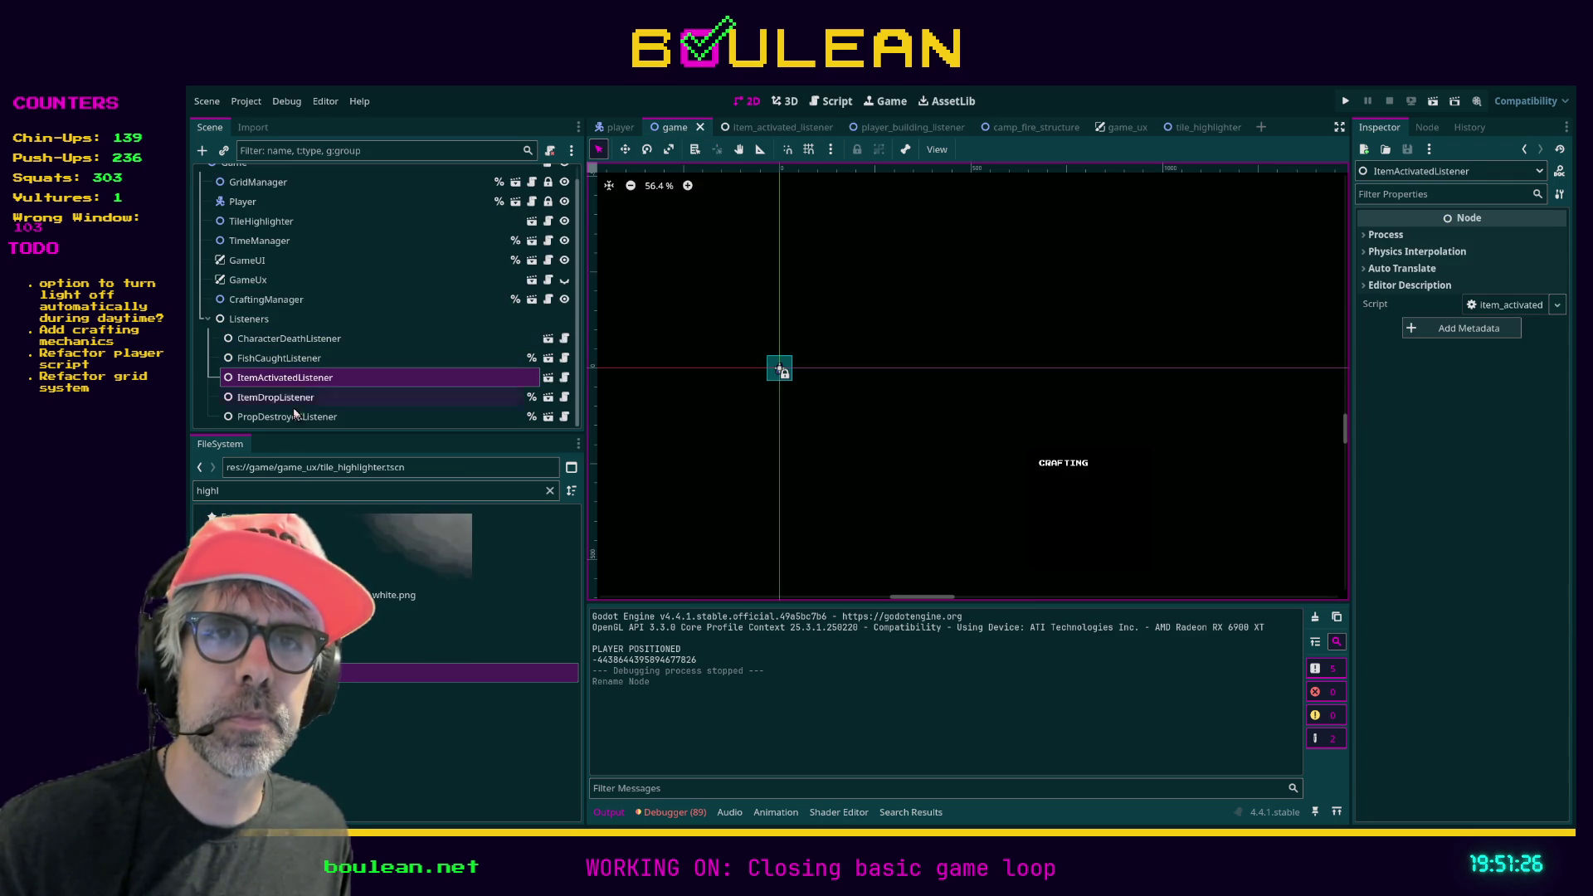
# Step: Filter files for 'player_bu', add player_building_listener.tscn under Listeners, and run the game
pyautogui.click(313, 494)
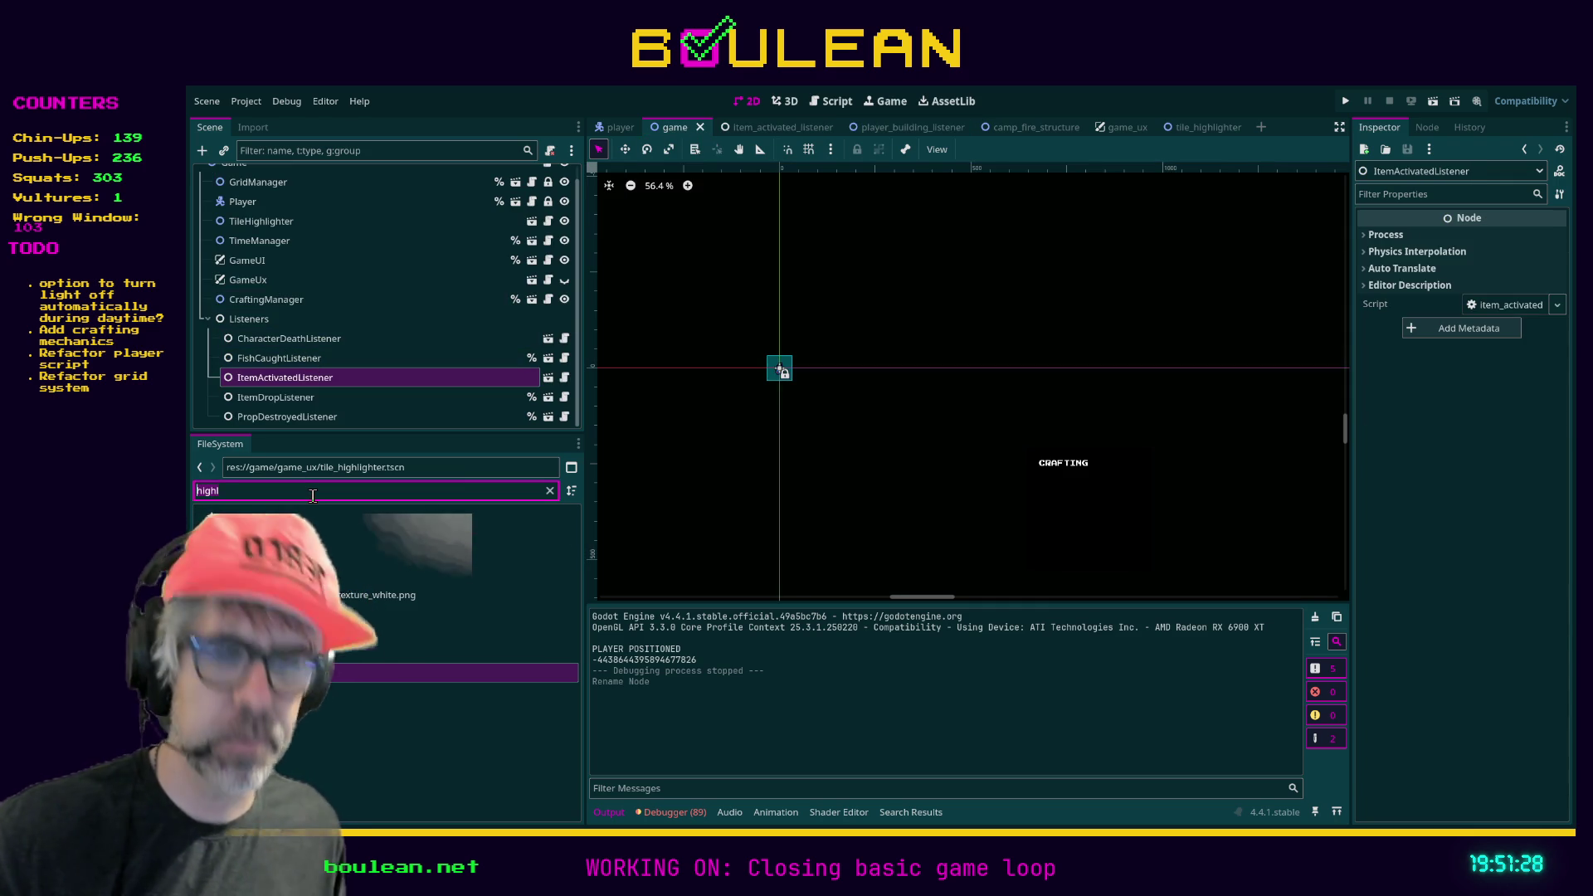
pyautogui.hotkey('ctrl', 'a')
pyautogui.write('player')
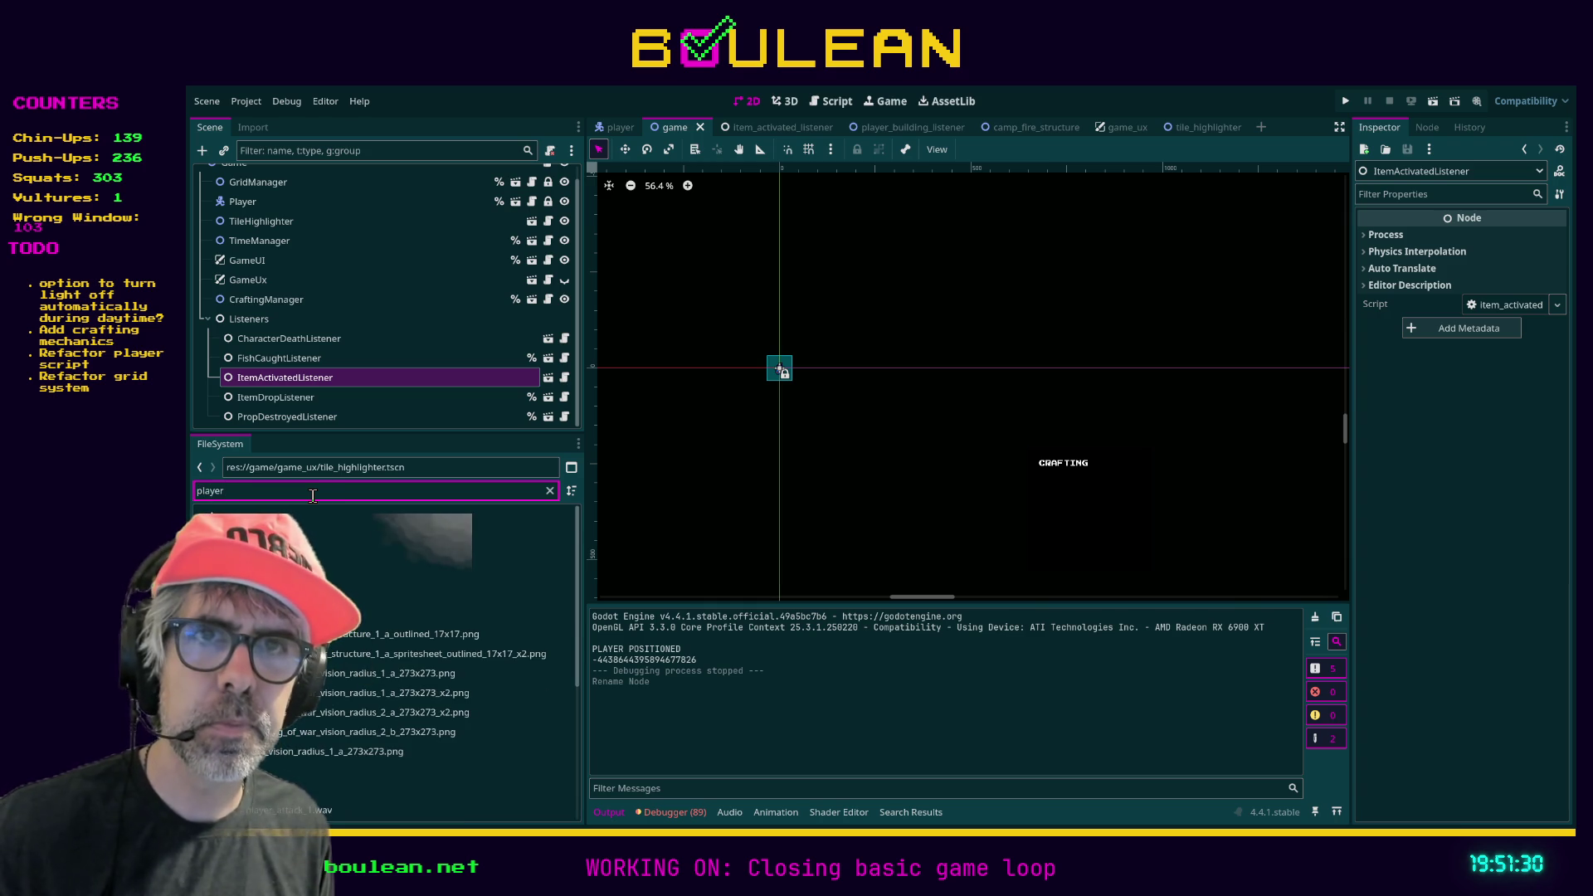
pyautogui.write('_bu')
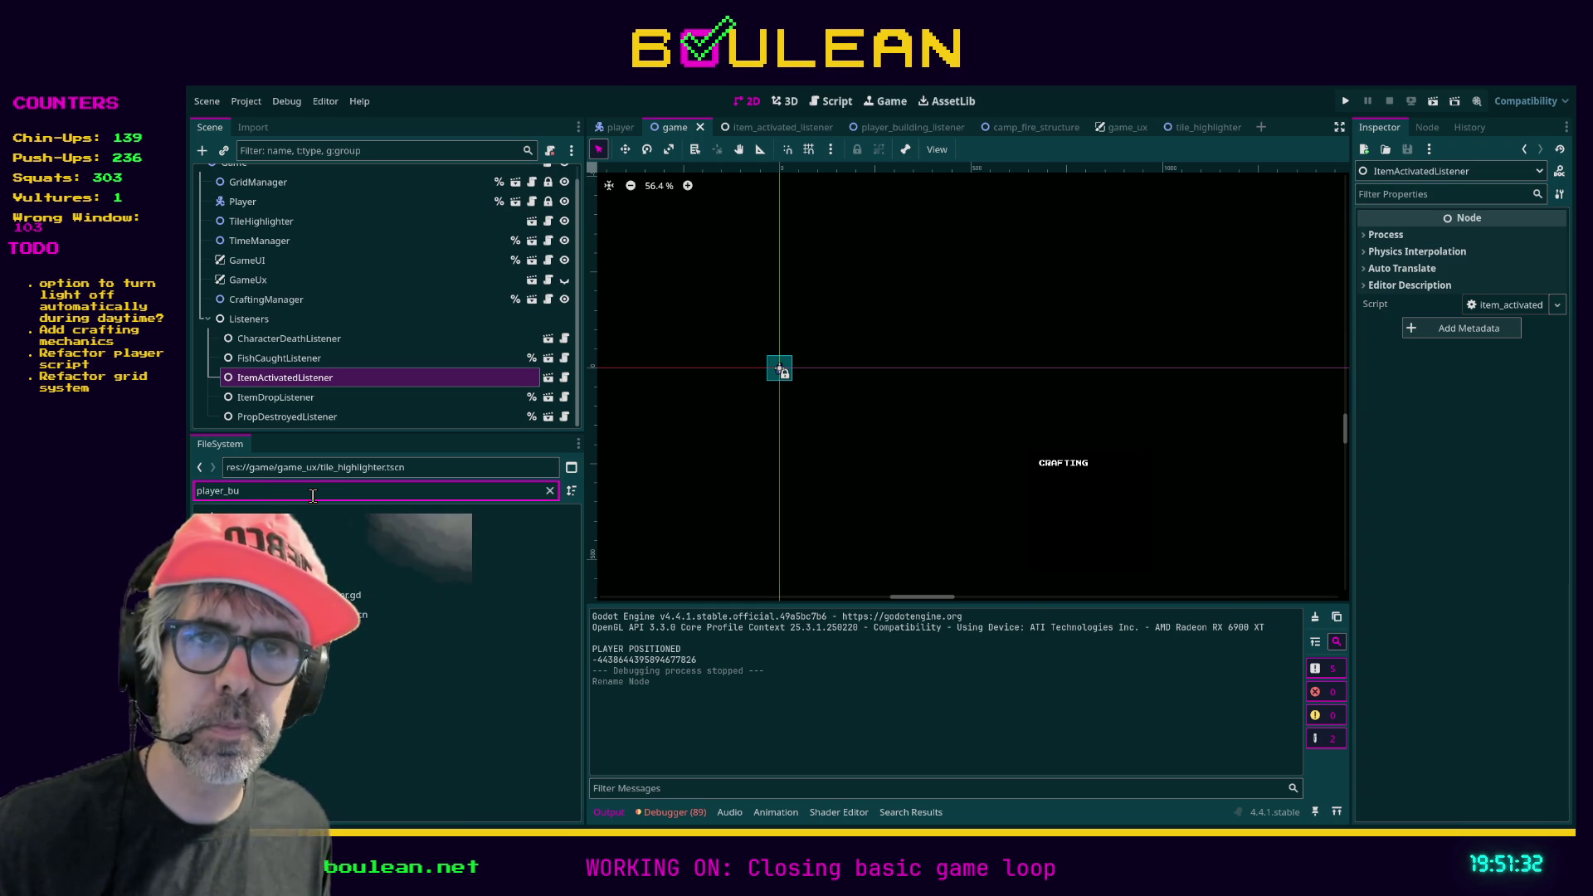
pyautogui.moveTo(274, 614); pyautogui.dragTo(258, 332)
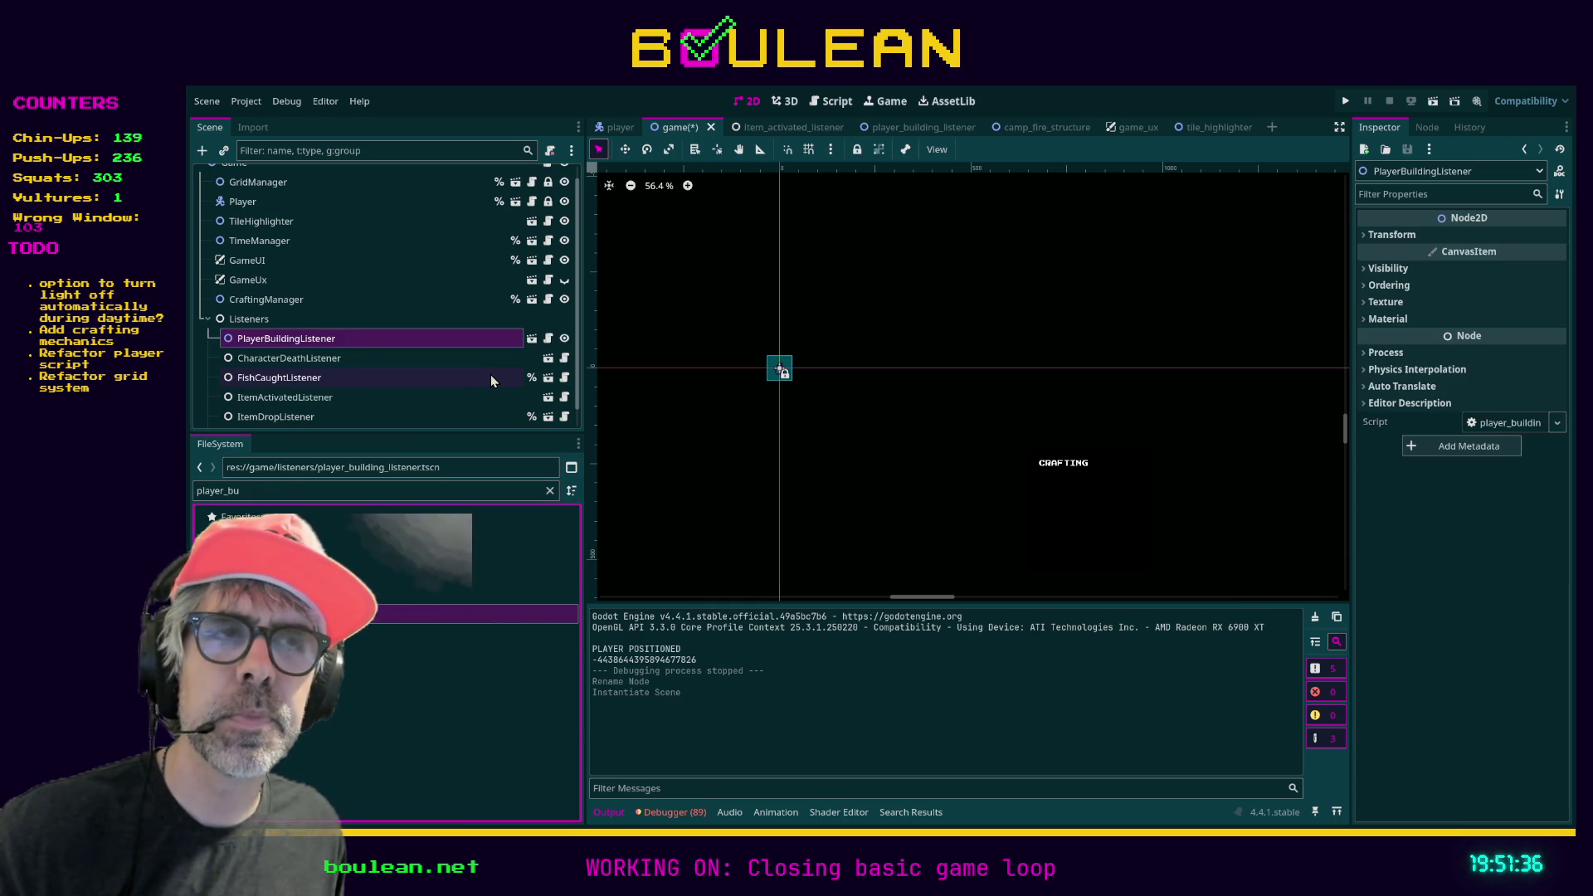
pyautogui.press('F5')
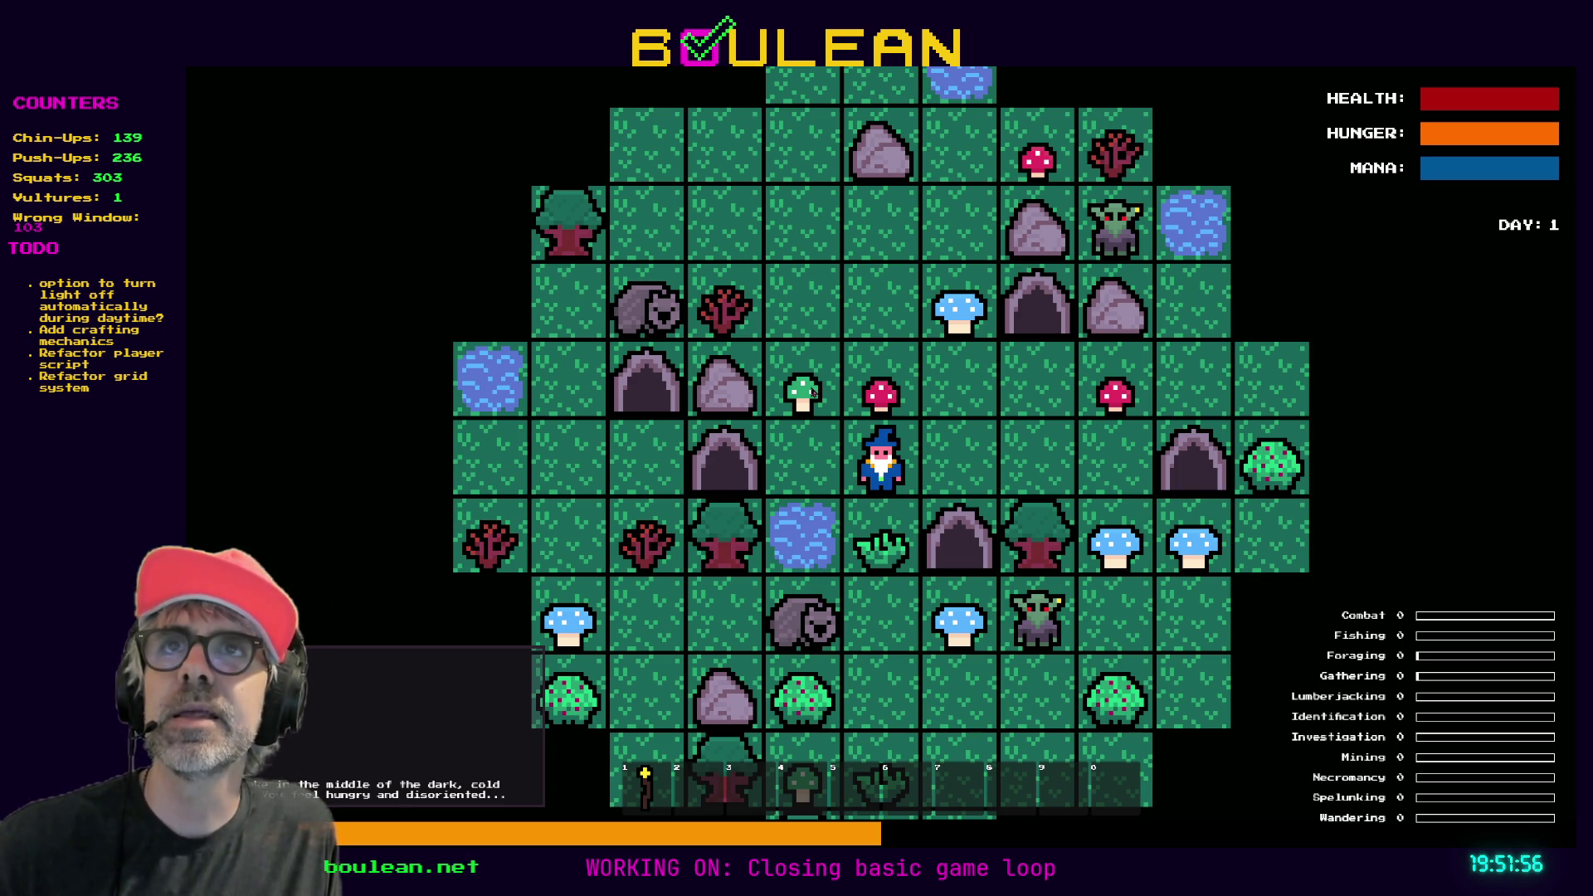
# Step: Enable Free Crafting in the debug panel, craft and use a Camp Fire, then stop the game
pyautogui.scroll(-2, 879, 402)
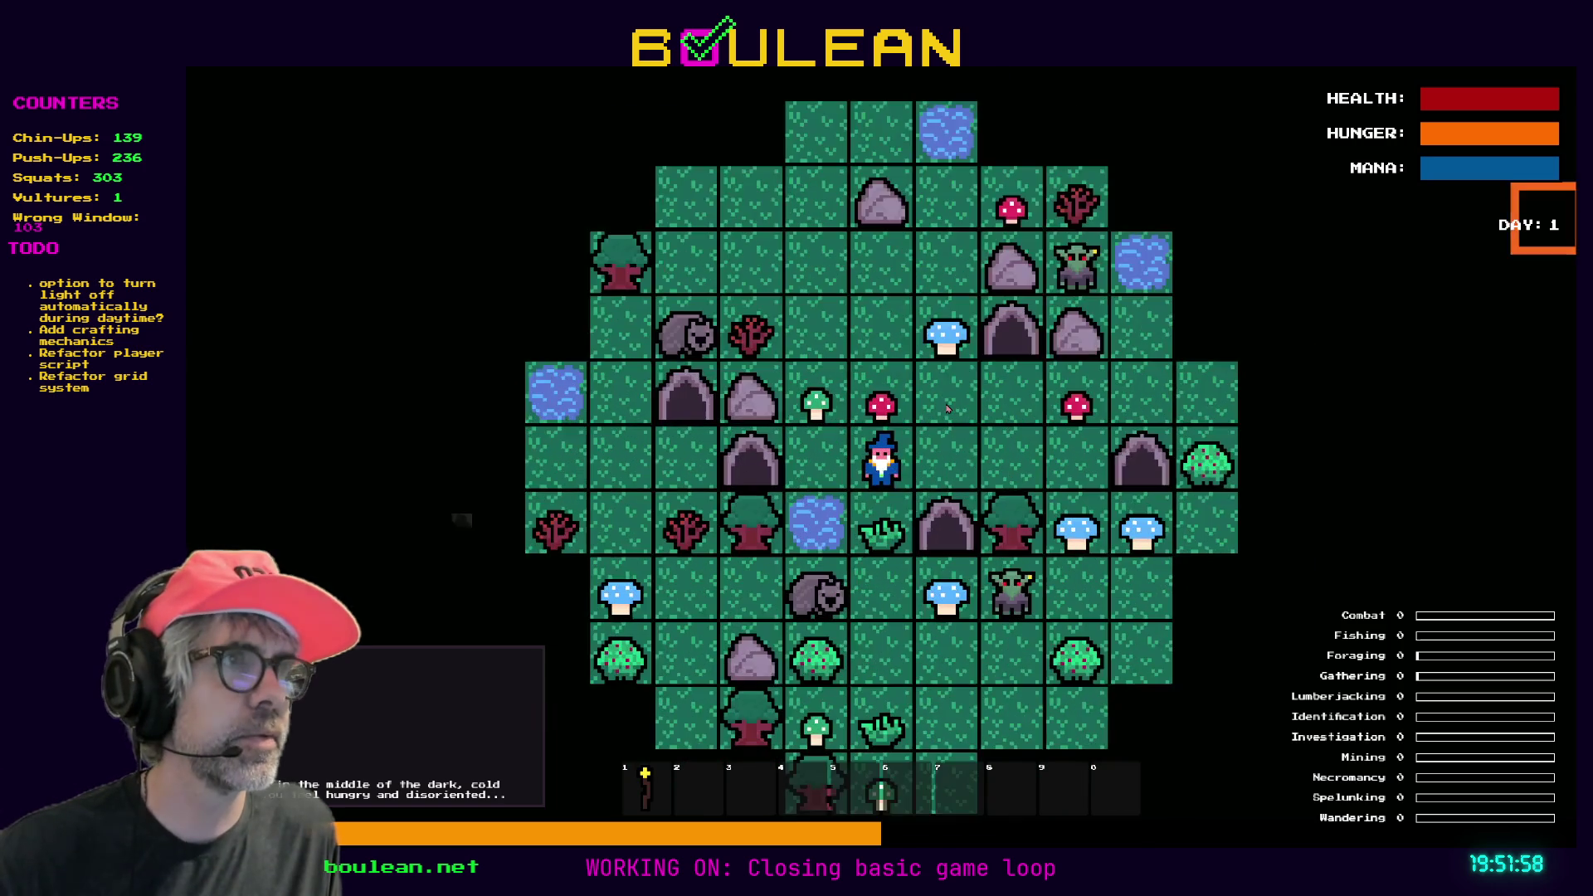
pyautogui.scroll(-1, 948, 409)
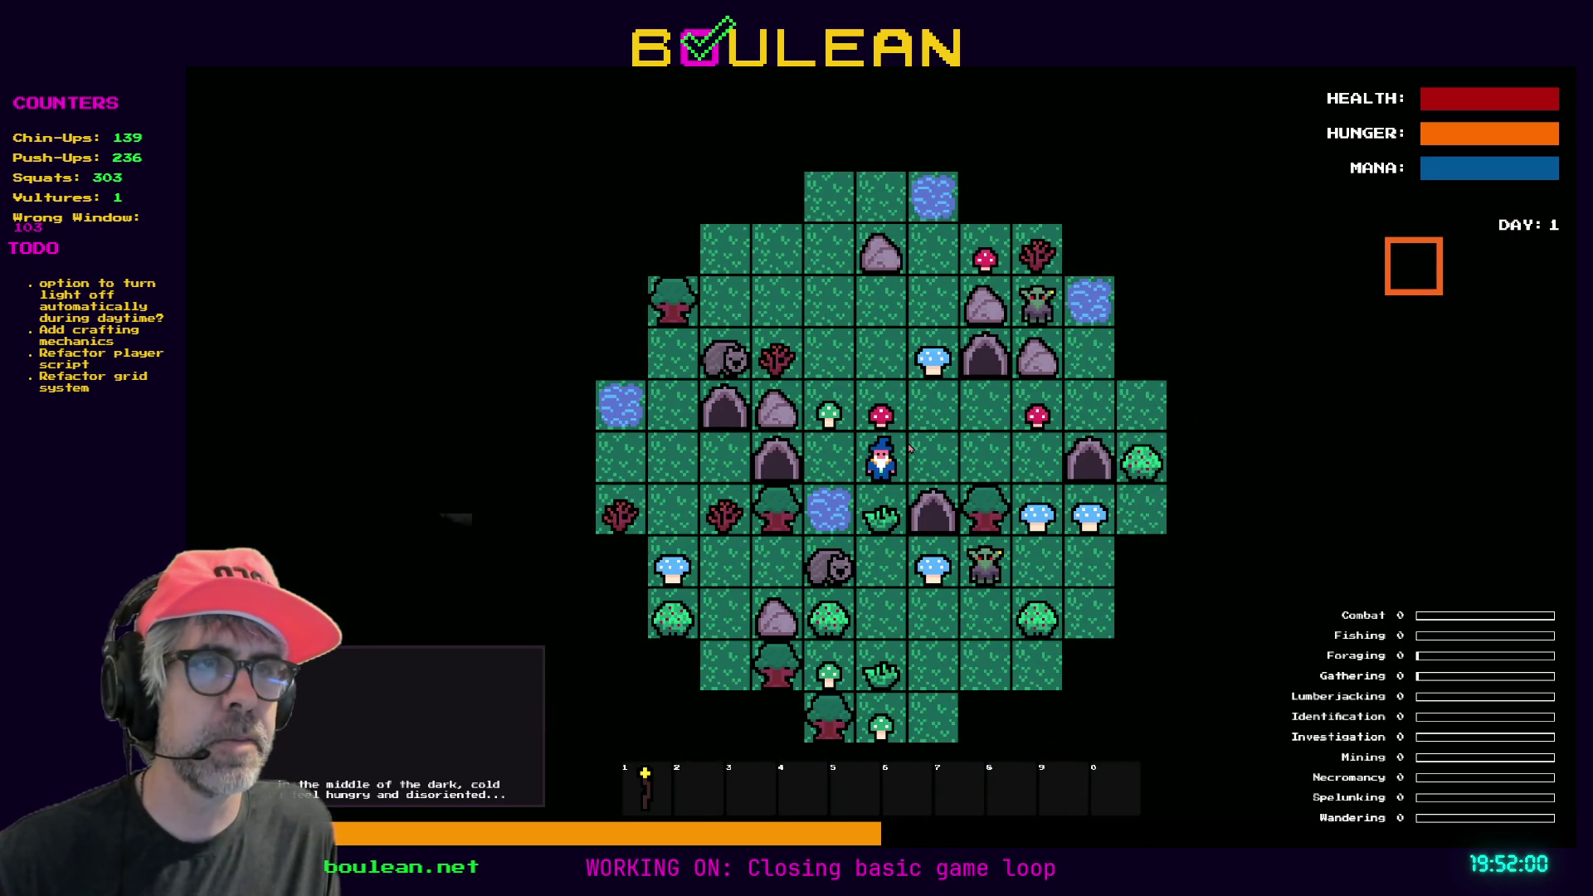
pyautogui.scroll(2, 909, 448)
pyautogui.press('`')
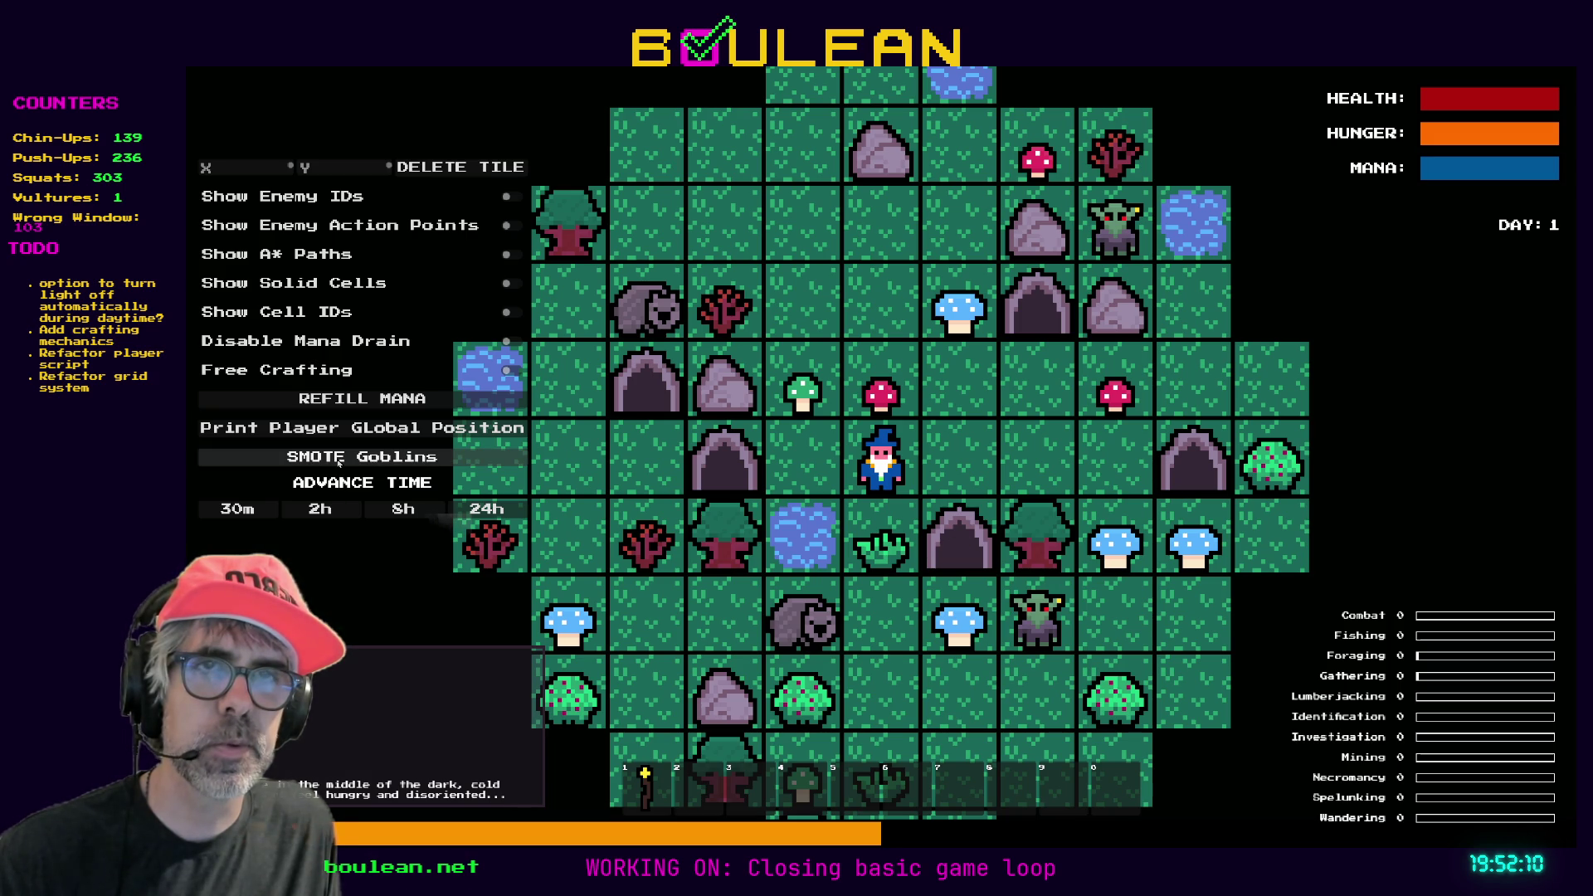
pyautogui.click(508, 374)
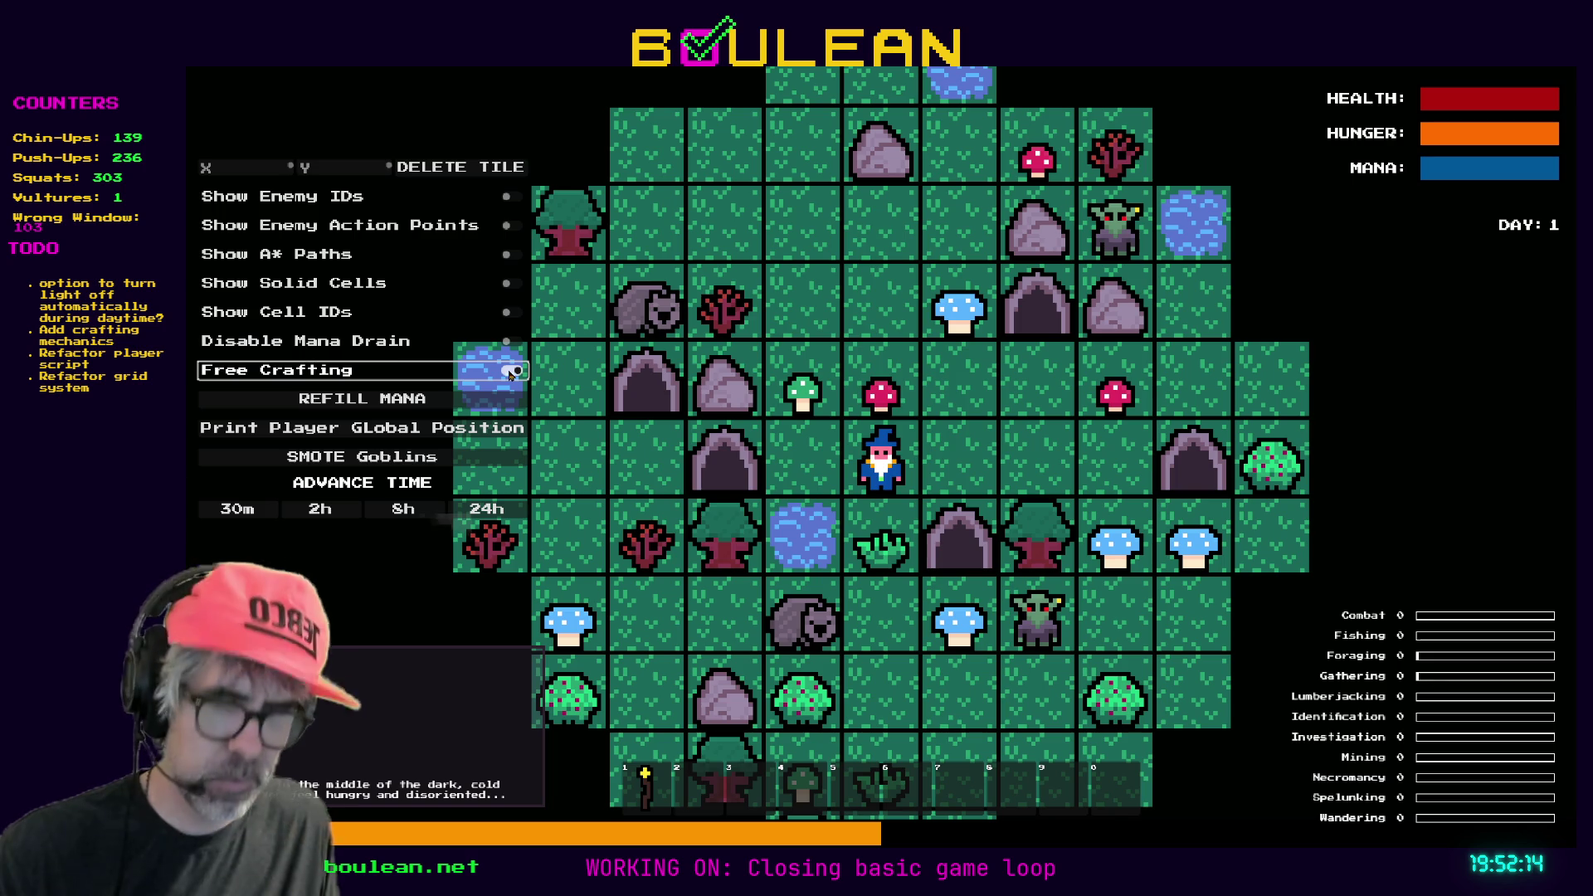
pyautogui.press('c')
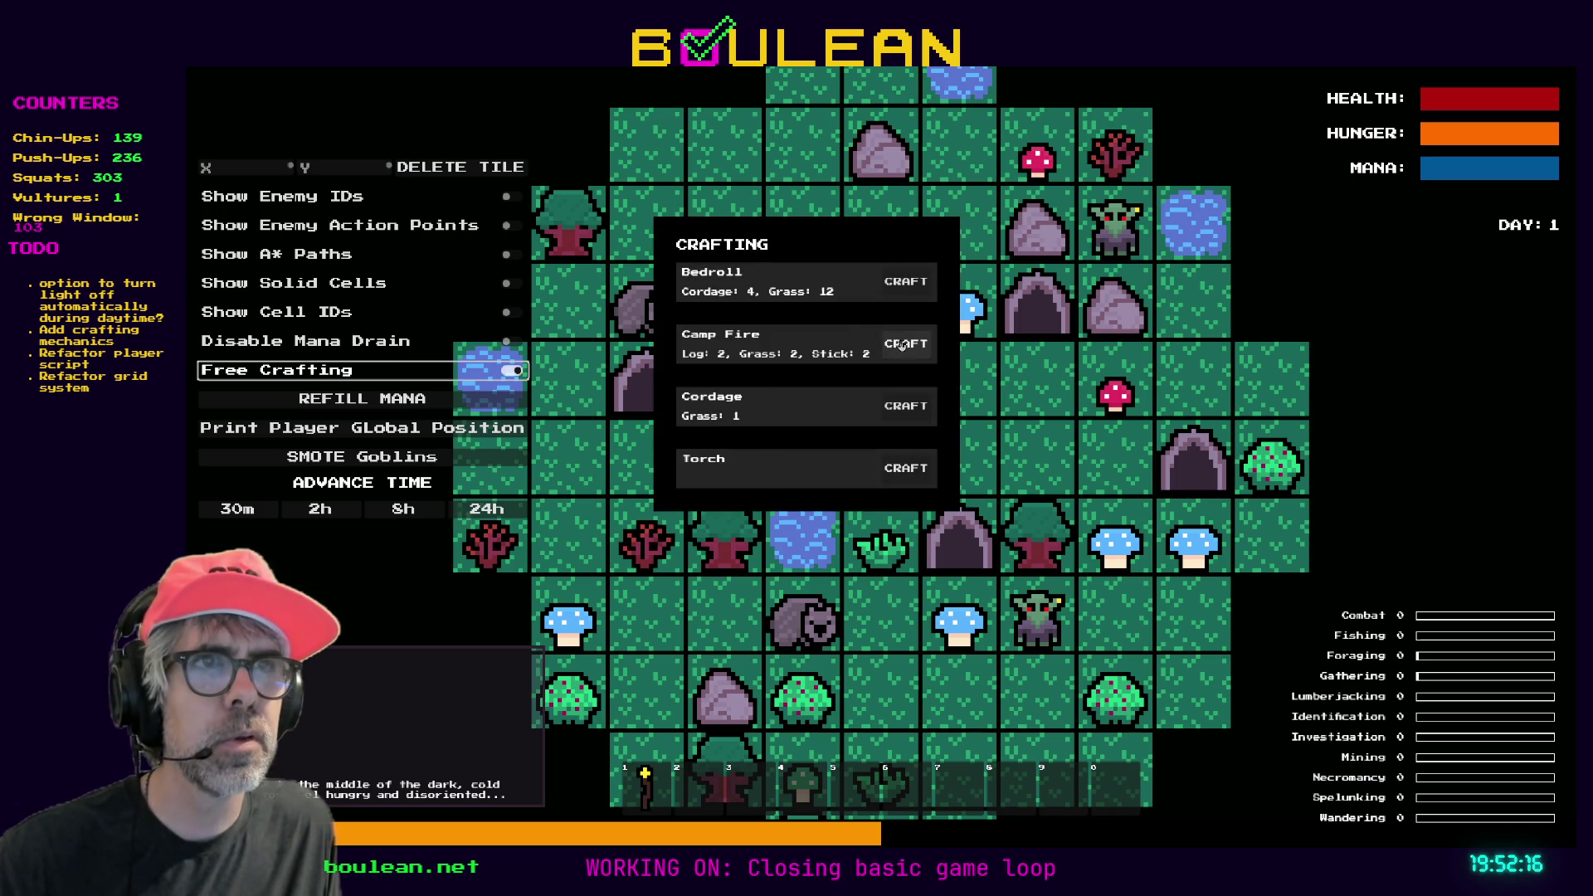
pyautogui.click(905, 343)
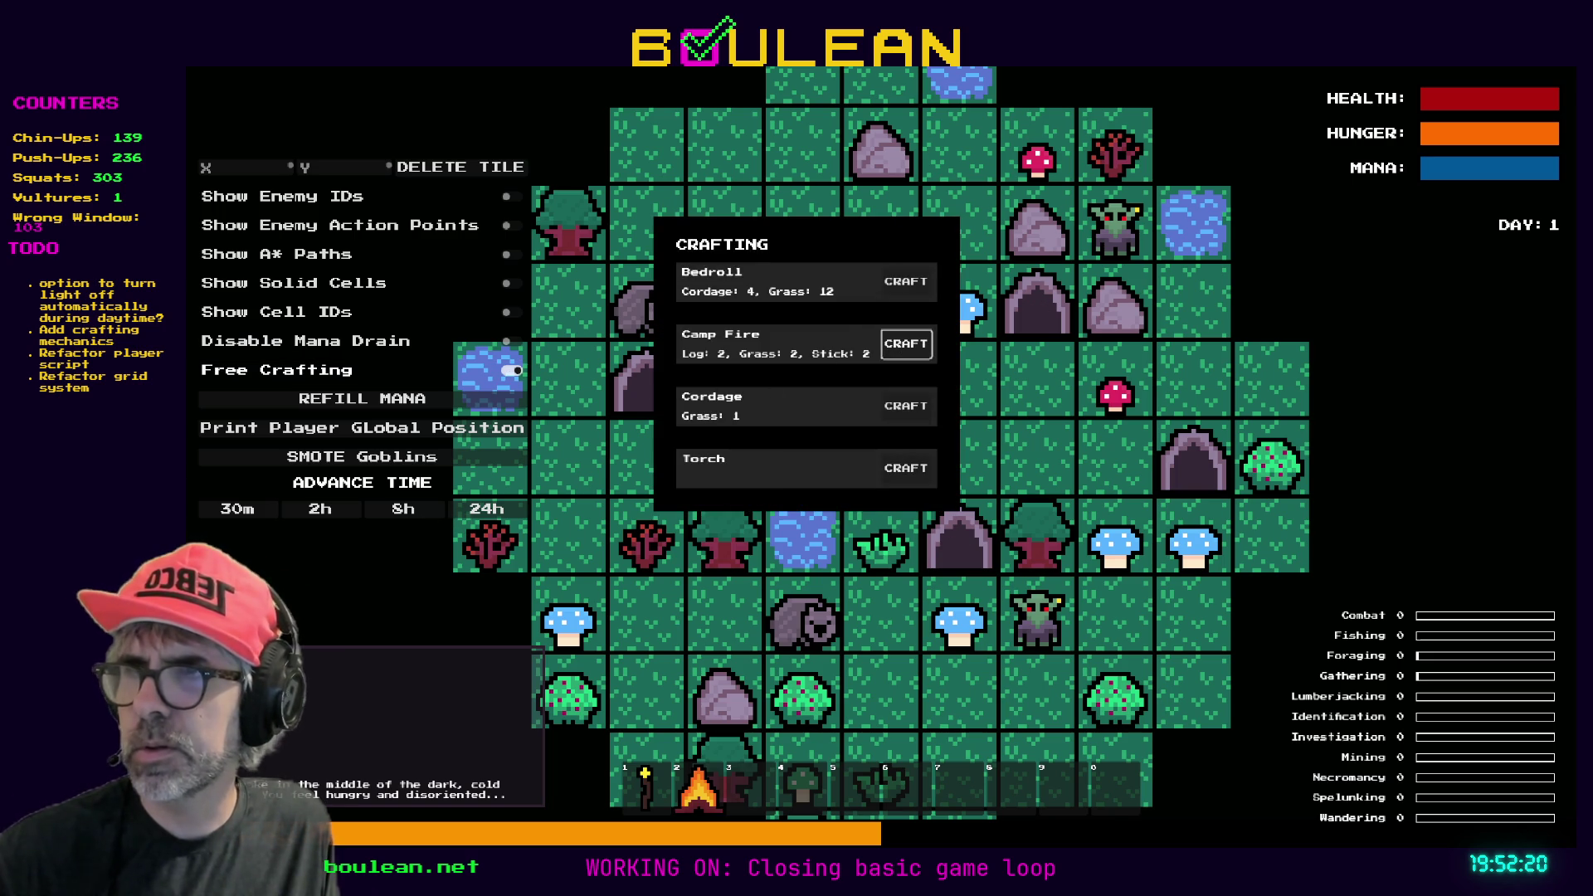
pyautogui.click(691, 598)
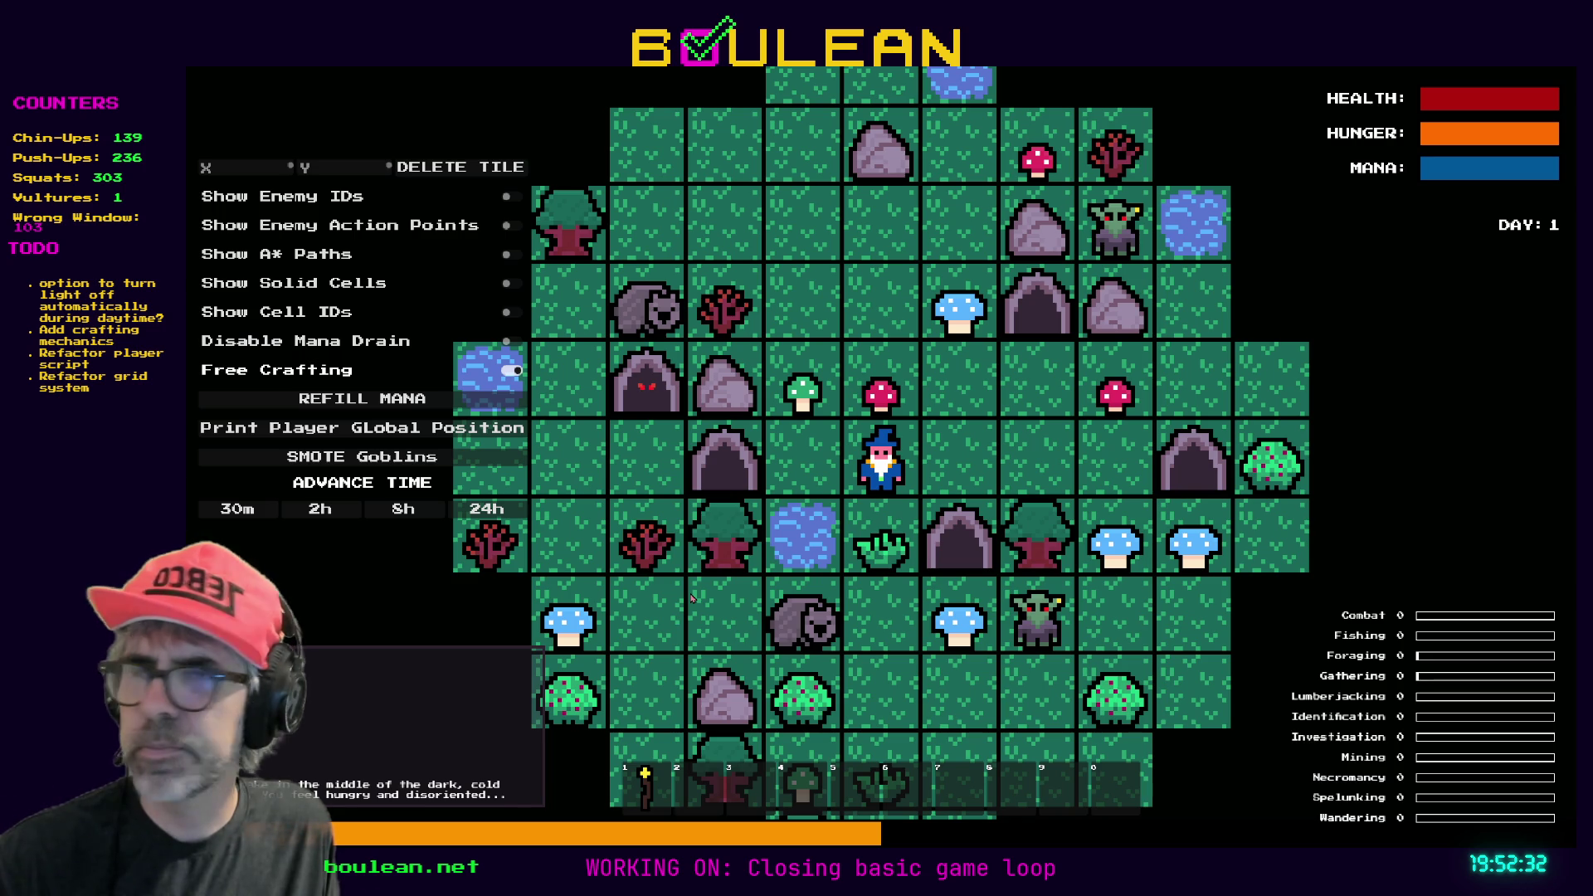
pyautogui.press('F8')
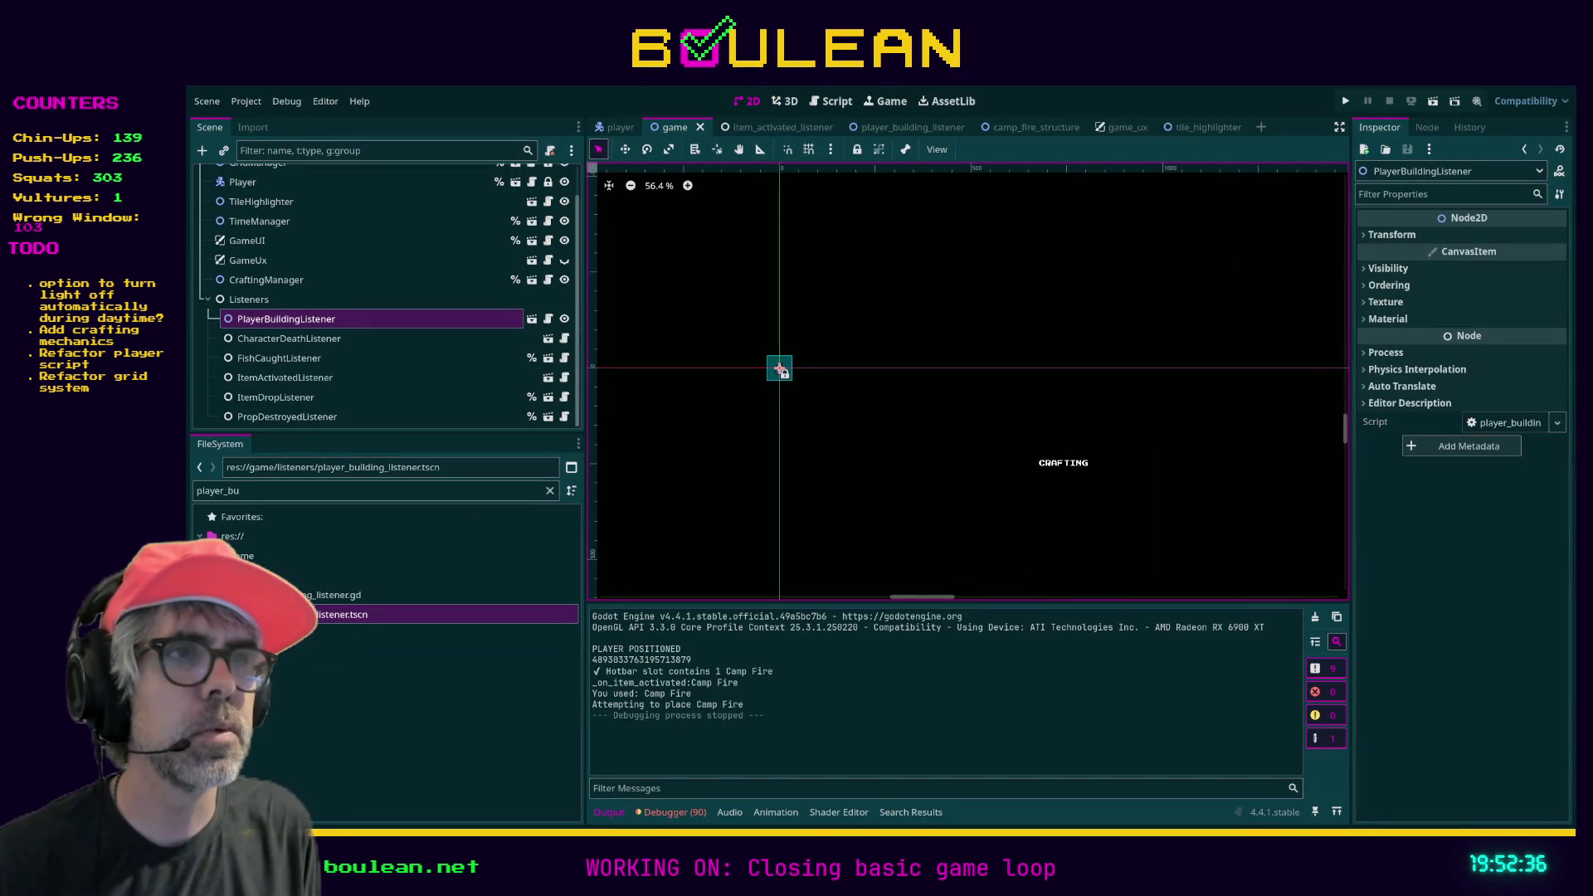
# Step: Search all project files for 'you used' and open the match in structure_item_res.gd
pyautogui.click(832, 100)
pyautogui.hotkey('ctrl', 'shift', 'f')
pyautogui.write('you used')
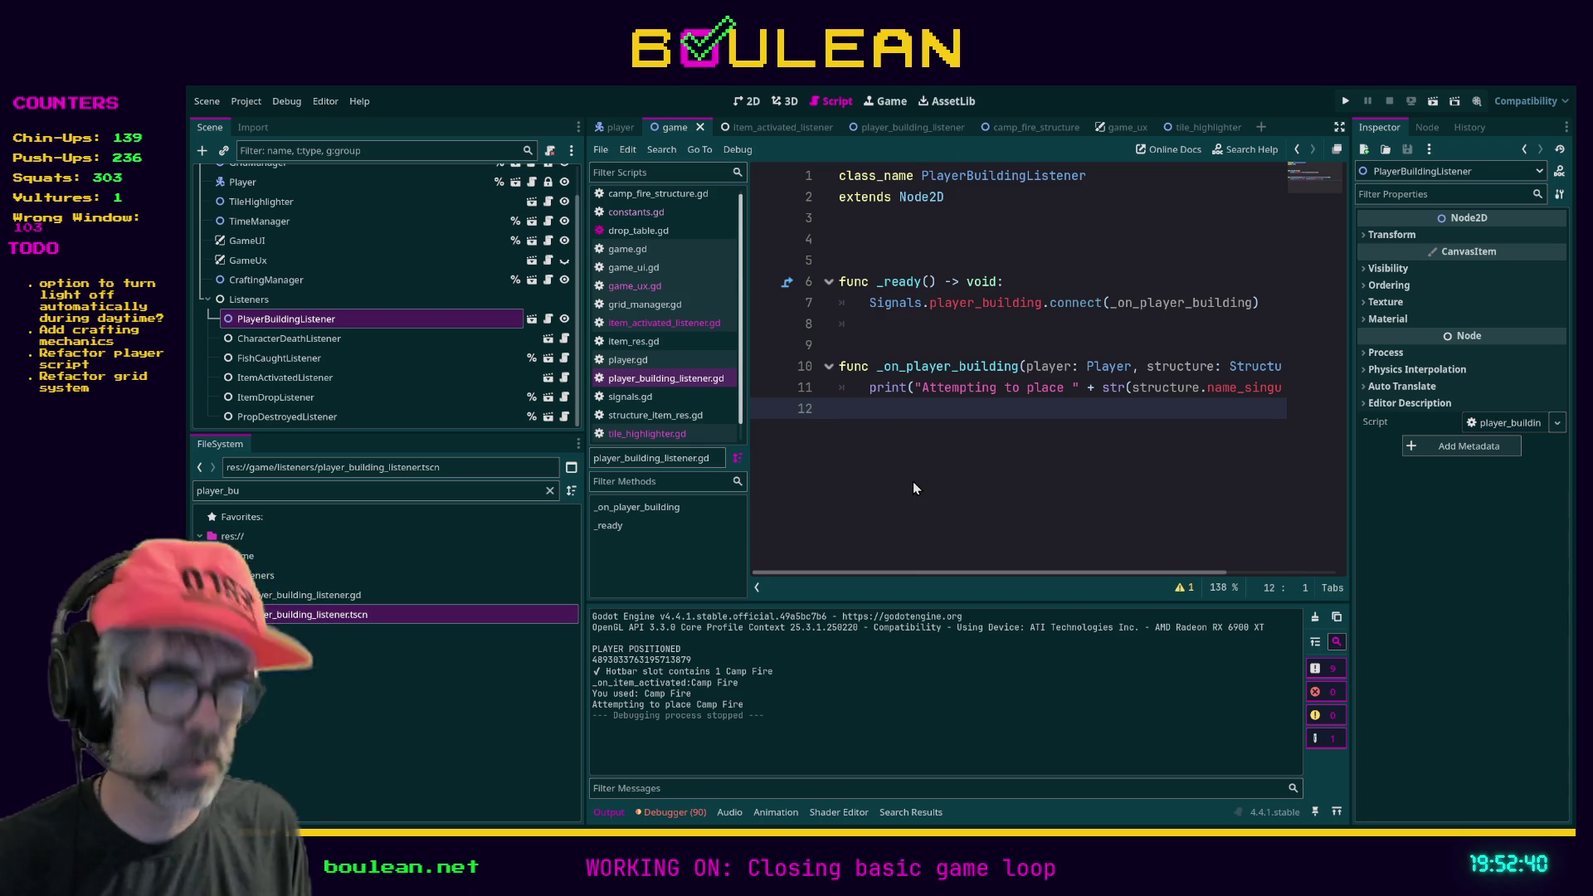
pyautogui.press('Return')
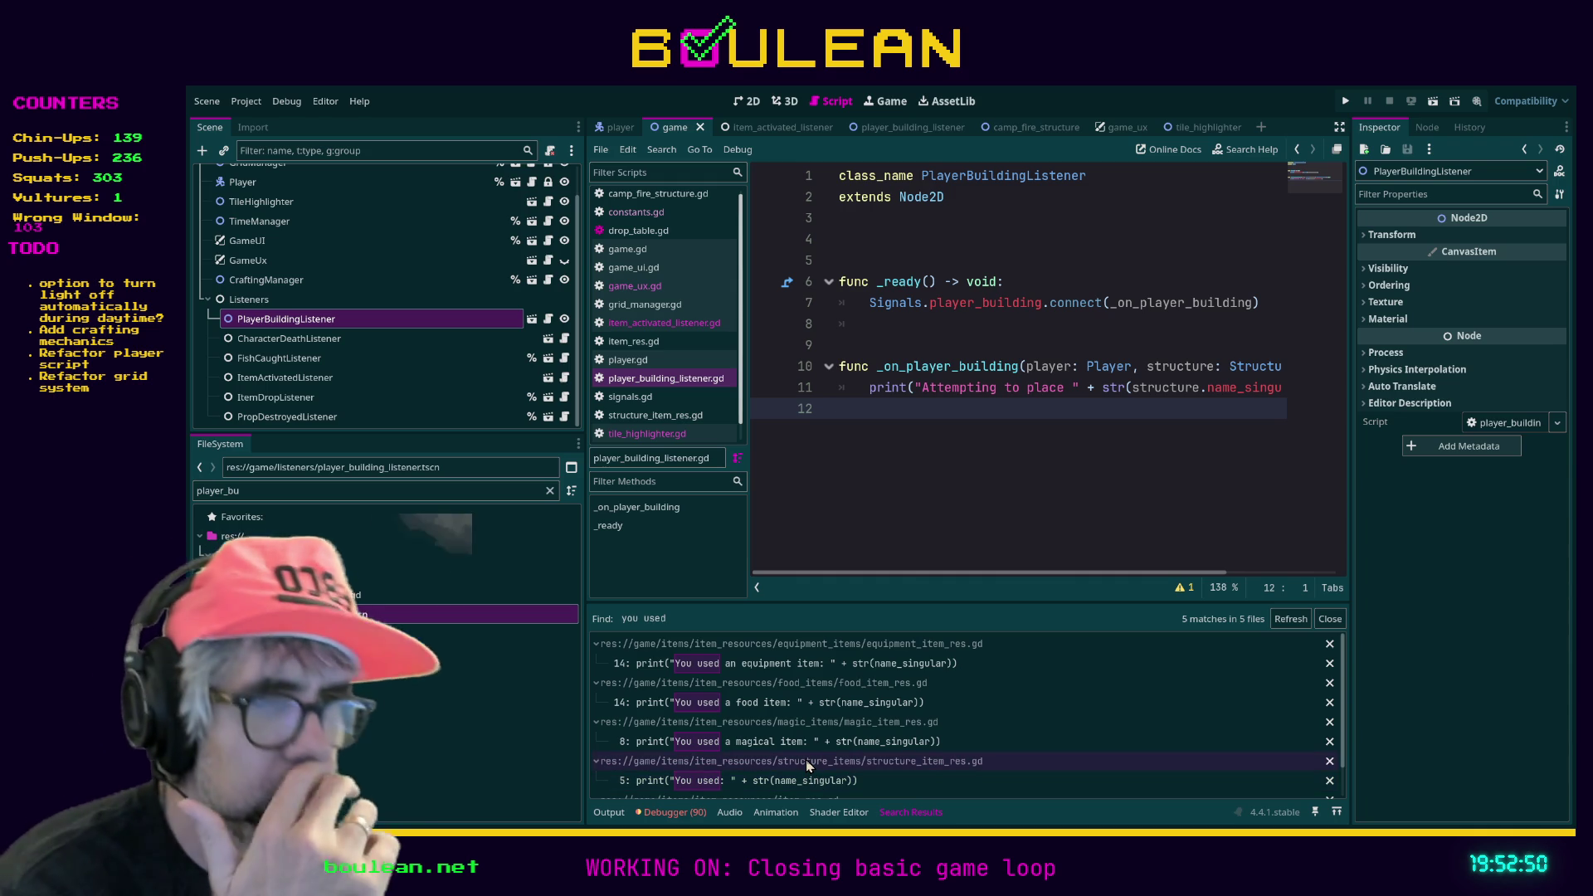
pyautogui.click(765, 780)
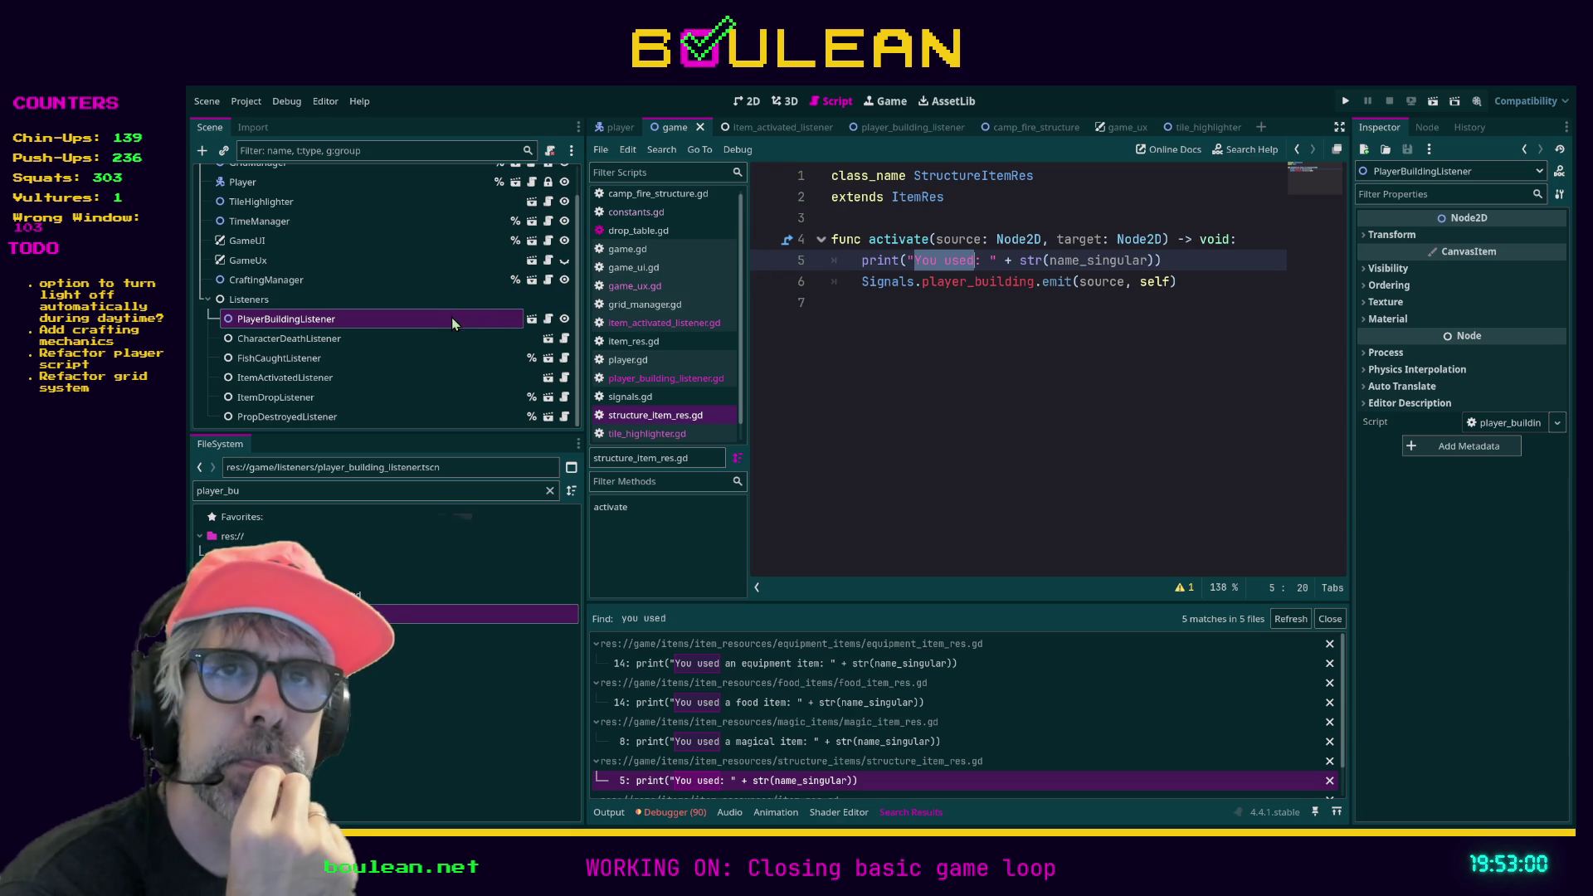
# Step: Reopen the PlayerBuildingListener script and save to launch the game again
pyautogui.click(548, 320)
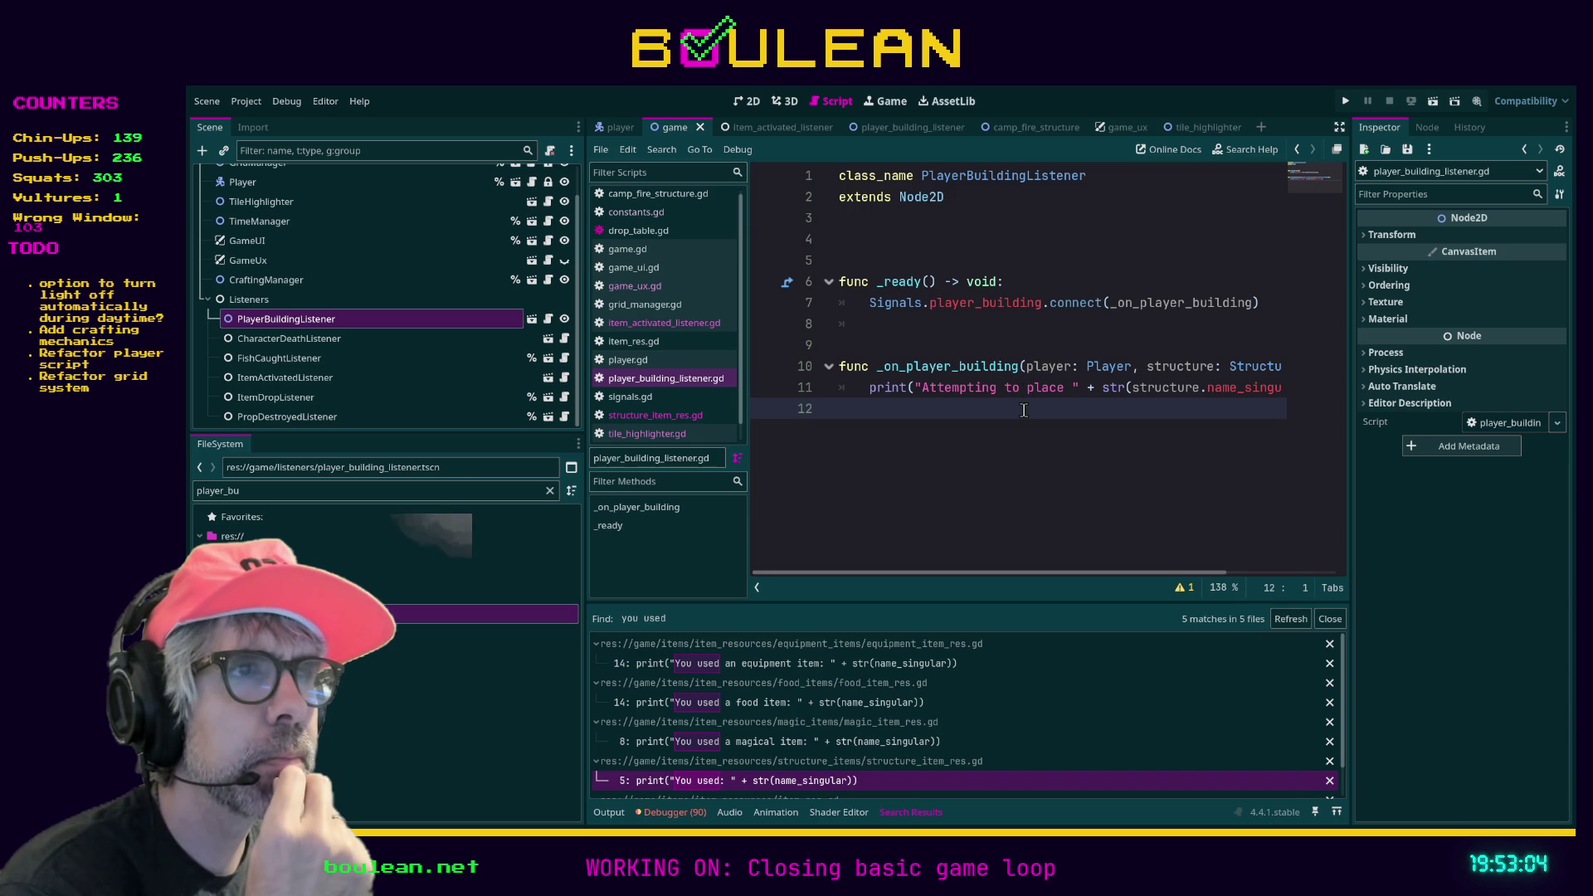
pyautogui.moveTo(1009, 574)
pyautogui.mouseDown()
pyautogui.moveTo(1081, 573)
pyautogui.moveTo(1004, 570)
pyautogui.mouseUp()
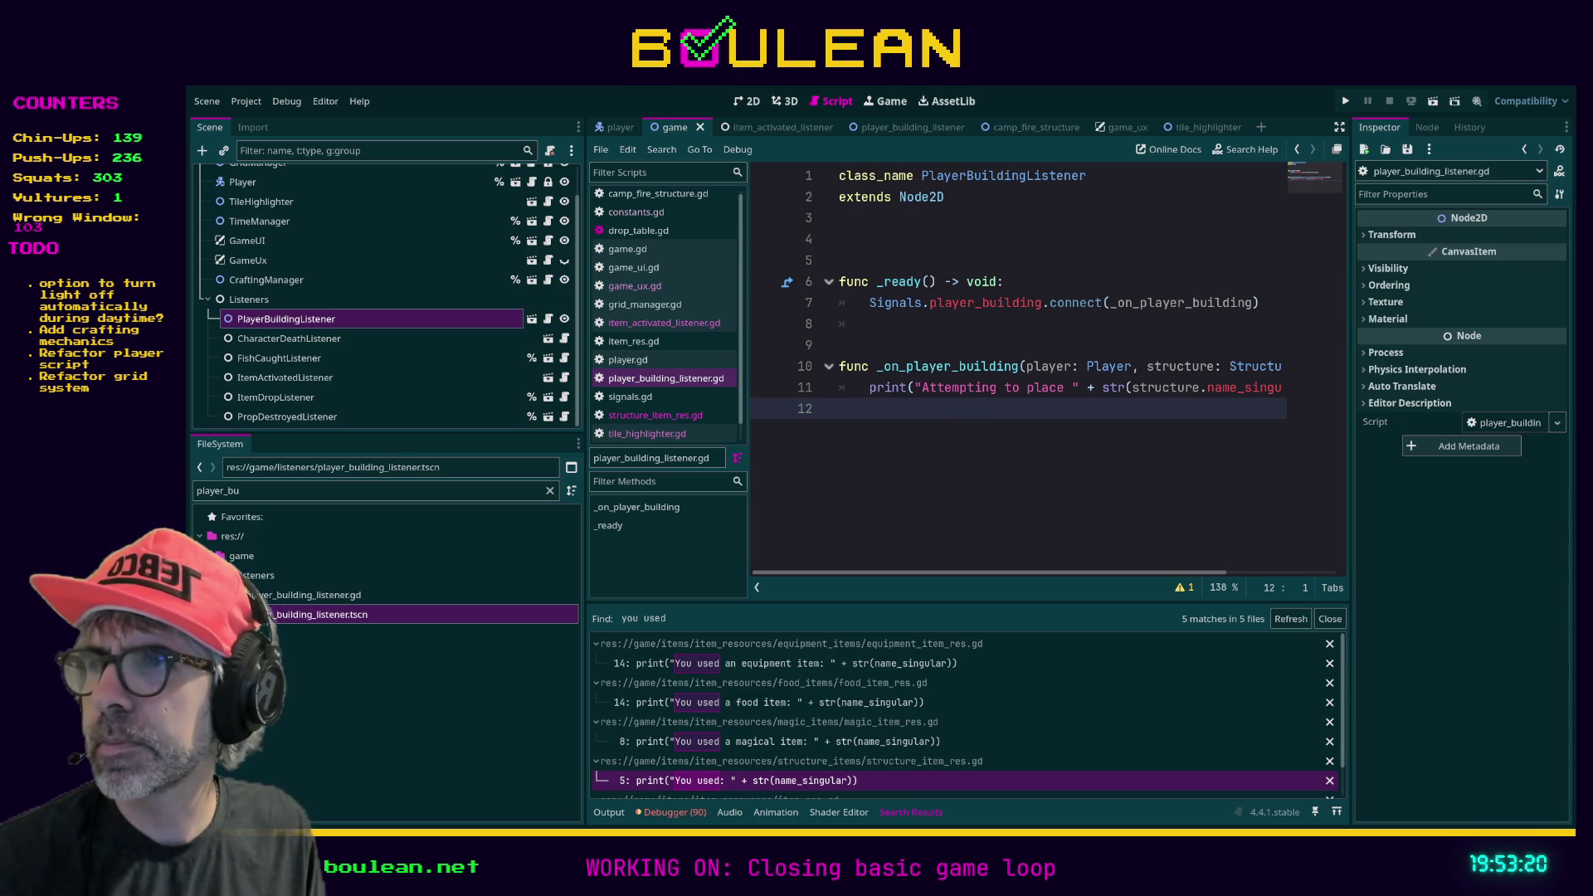
pyautogui.hotkey('ctrl', 's')
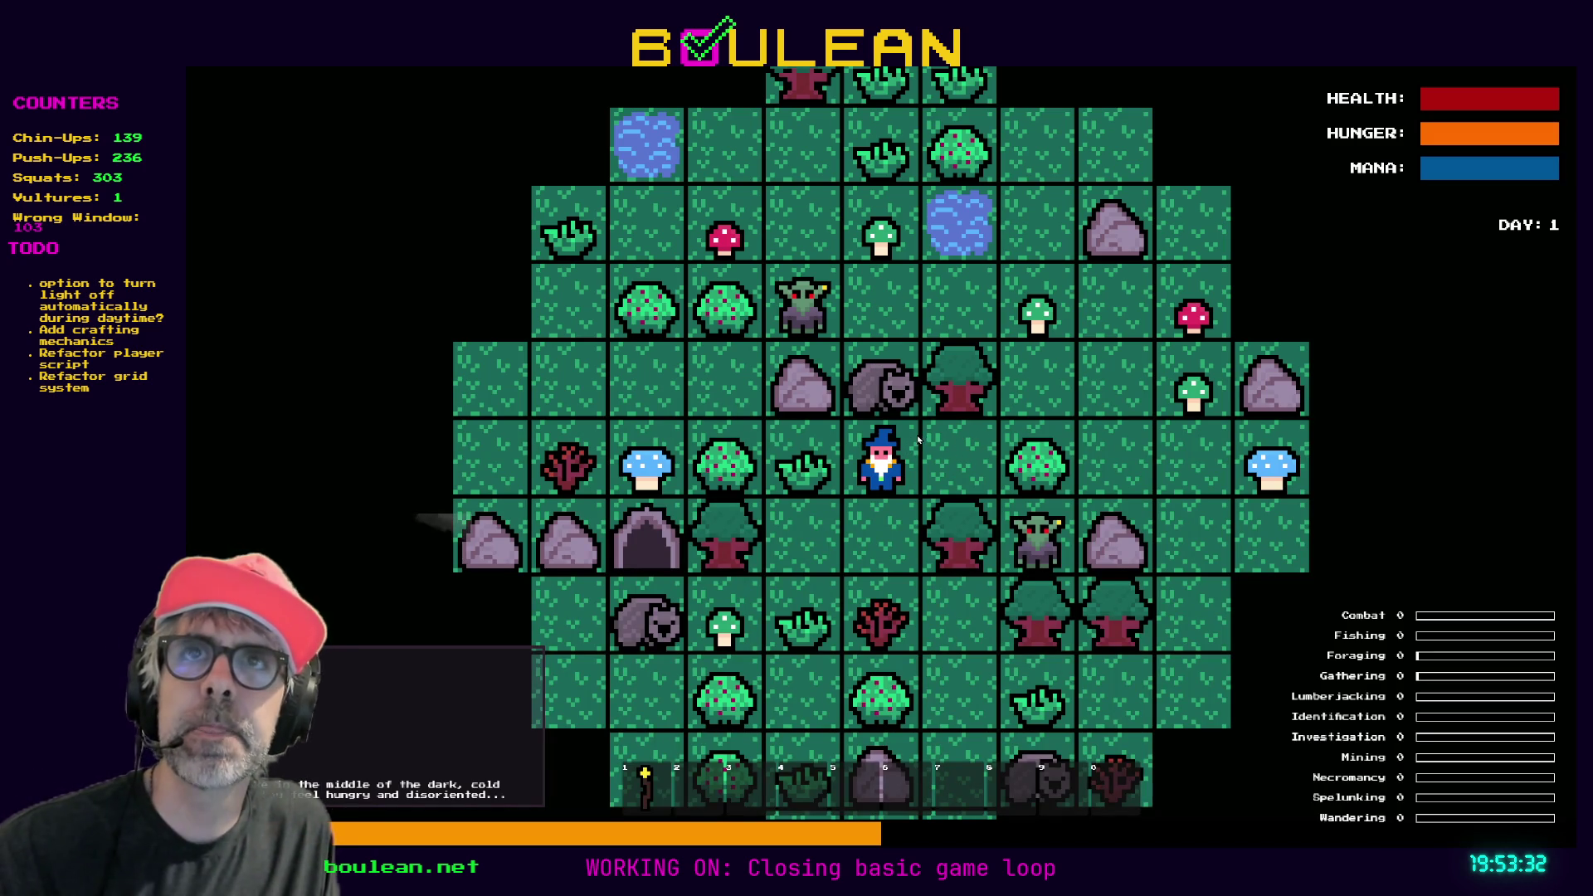
# Step: Enable Free Crafting in the debug panel, craft and use a Camp Fire, then stop the game
pyautogui.press('Down')
pyautogui.press('c')
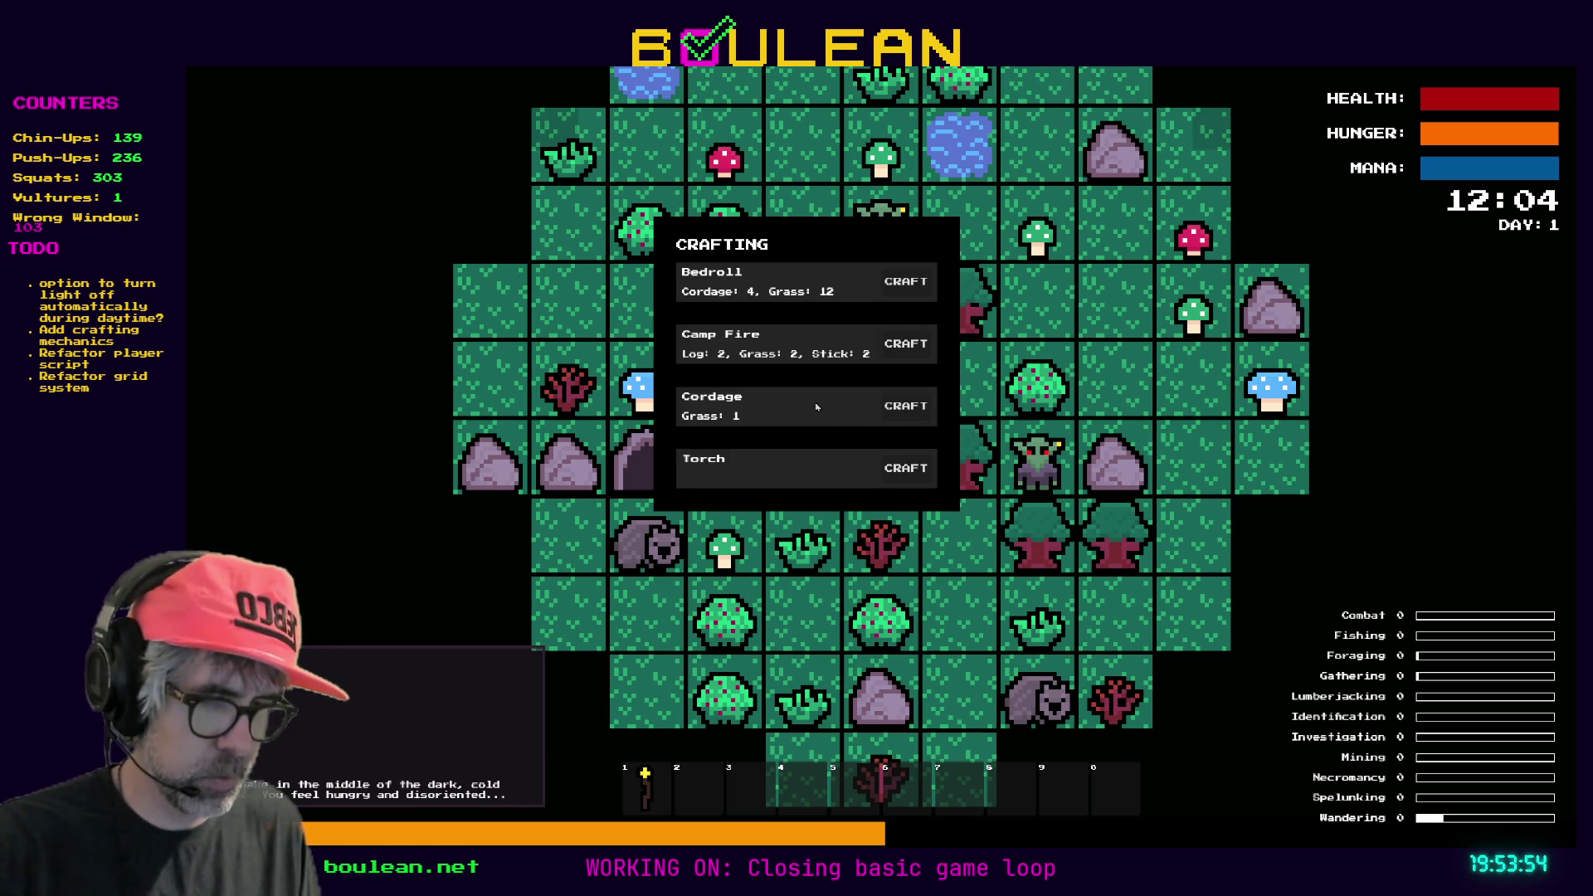
pyautogui.press('`')
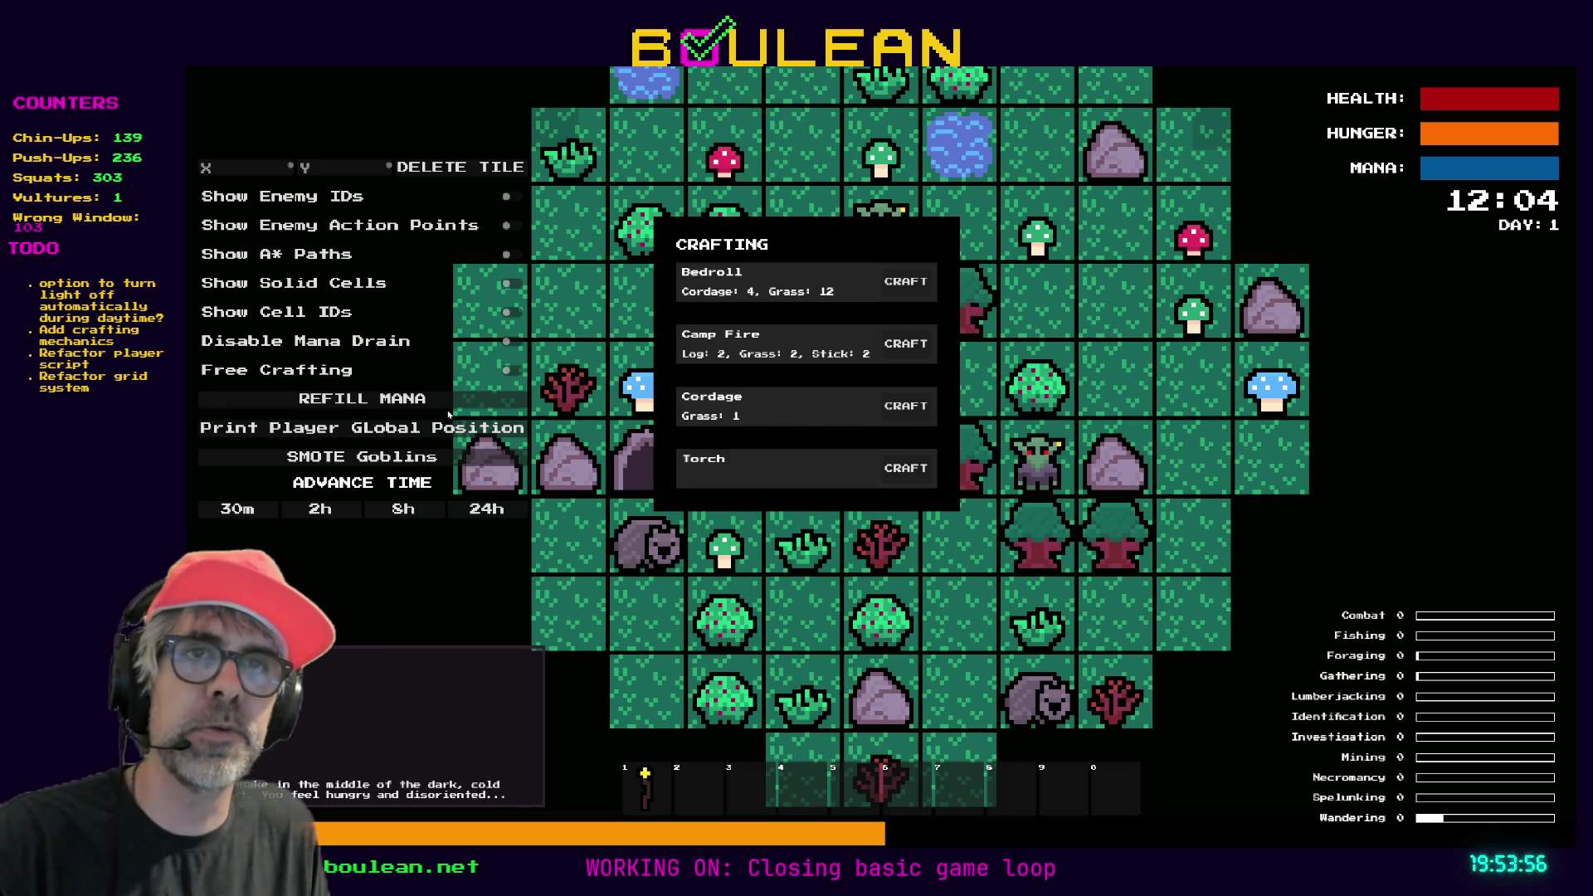
pyautogui.click(514, 370)
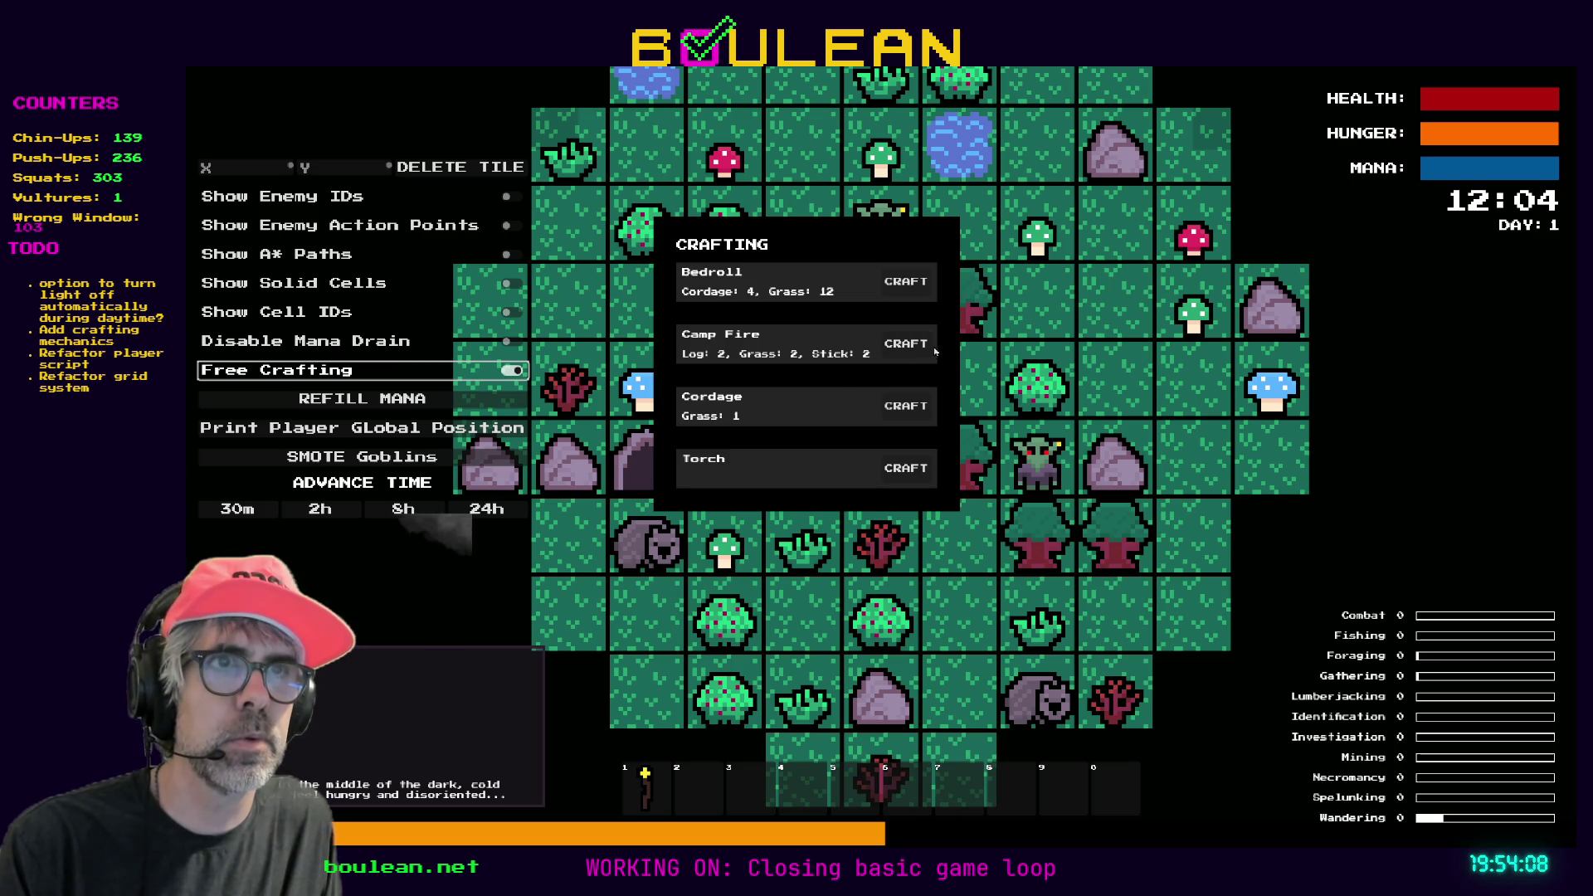
pyautogui.click(905, 345)
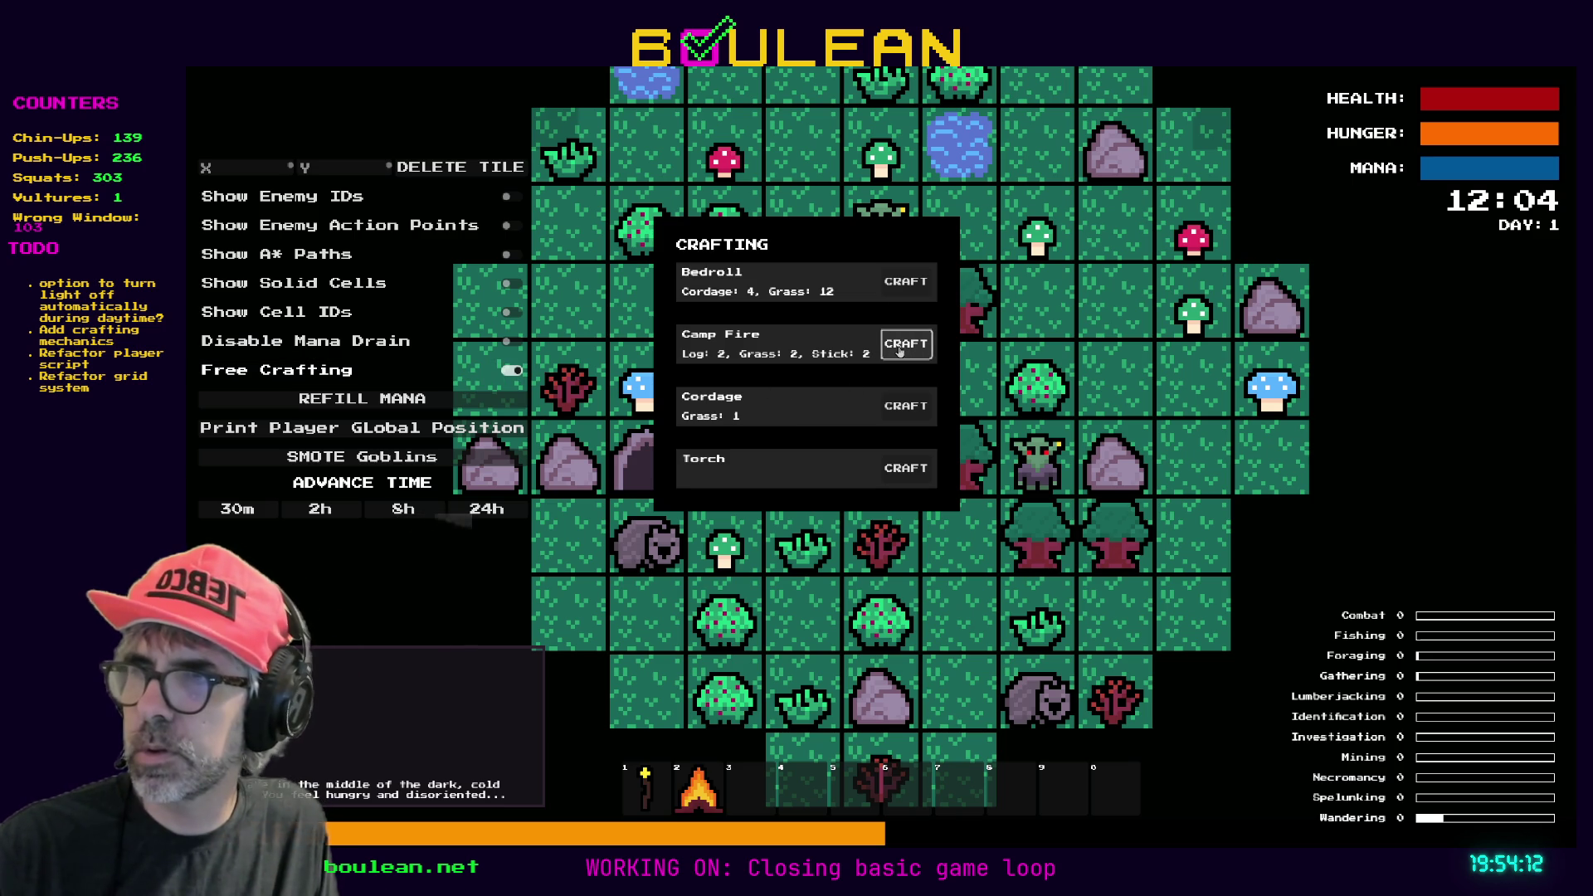
pyautogui.click(900, 351)
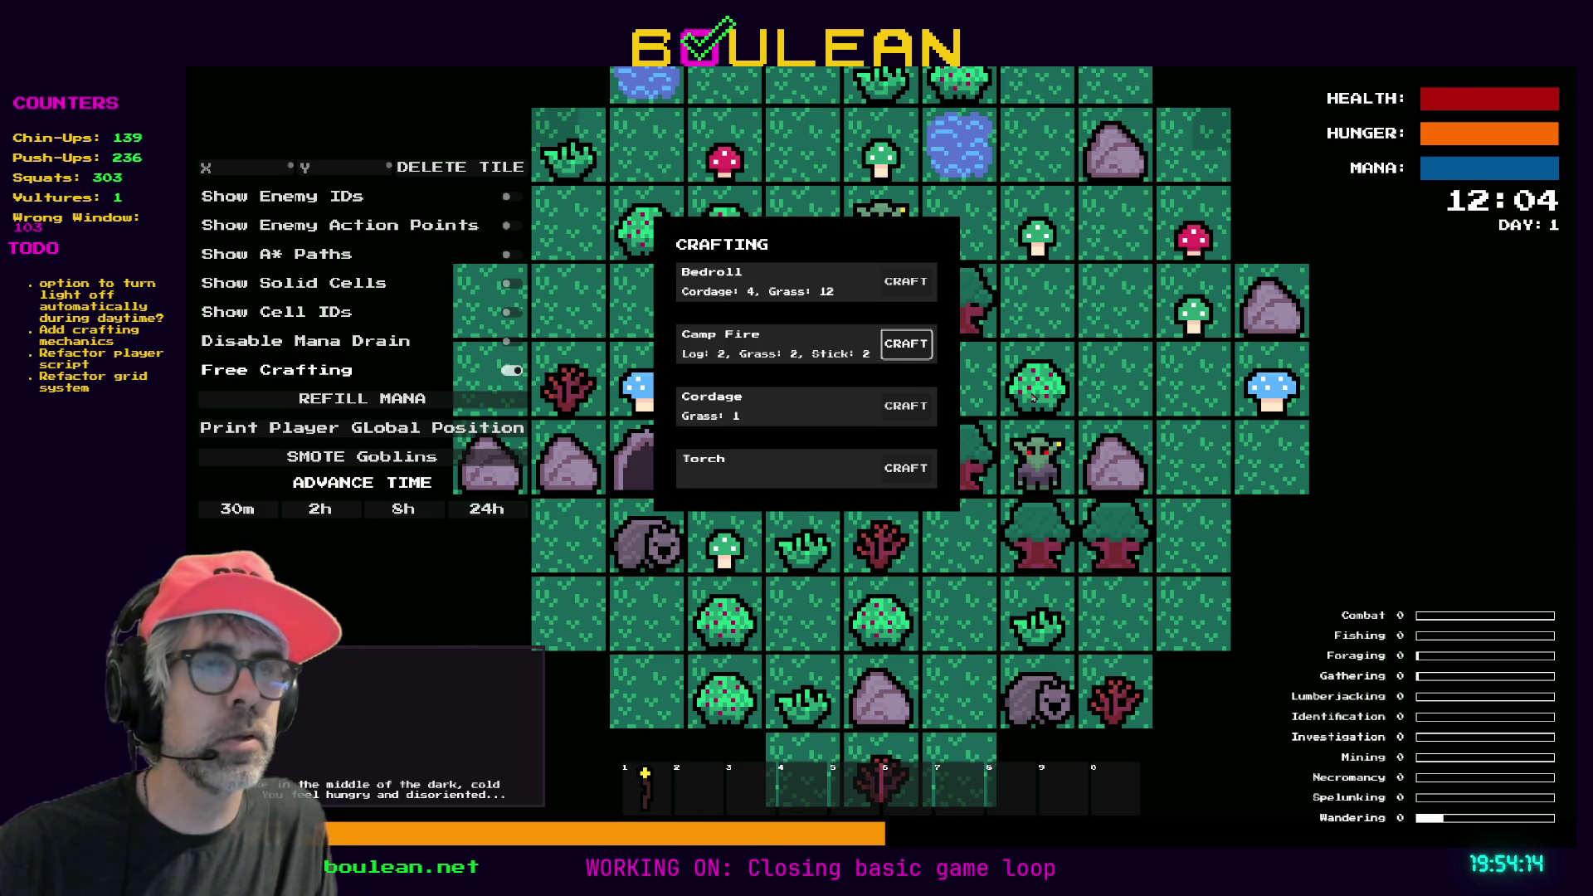
pyautogui.press('F8')
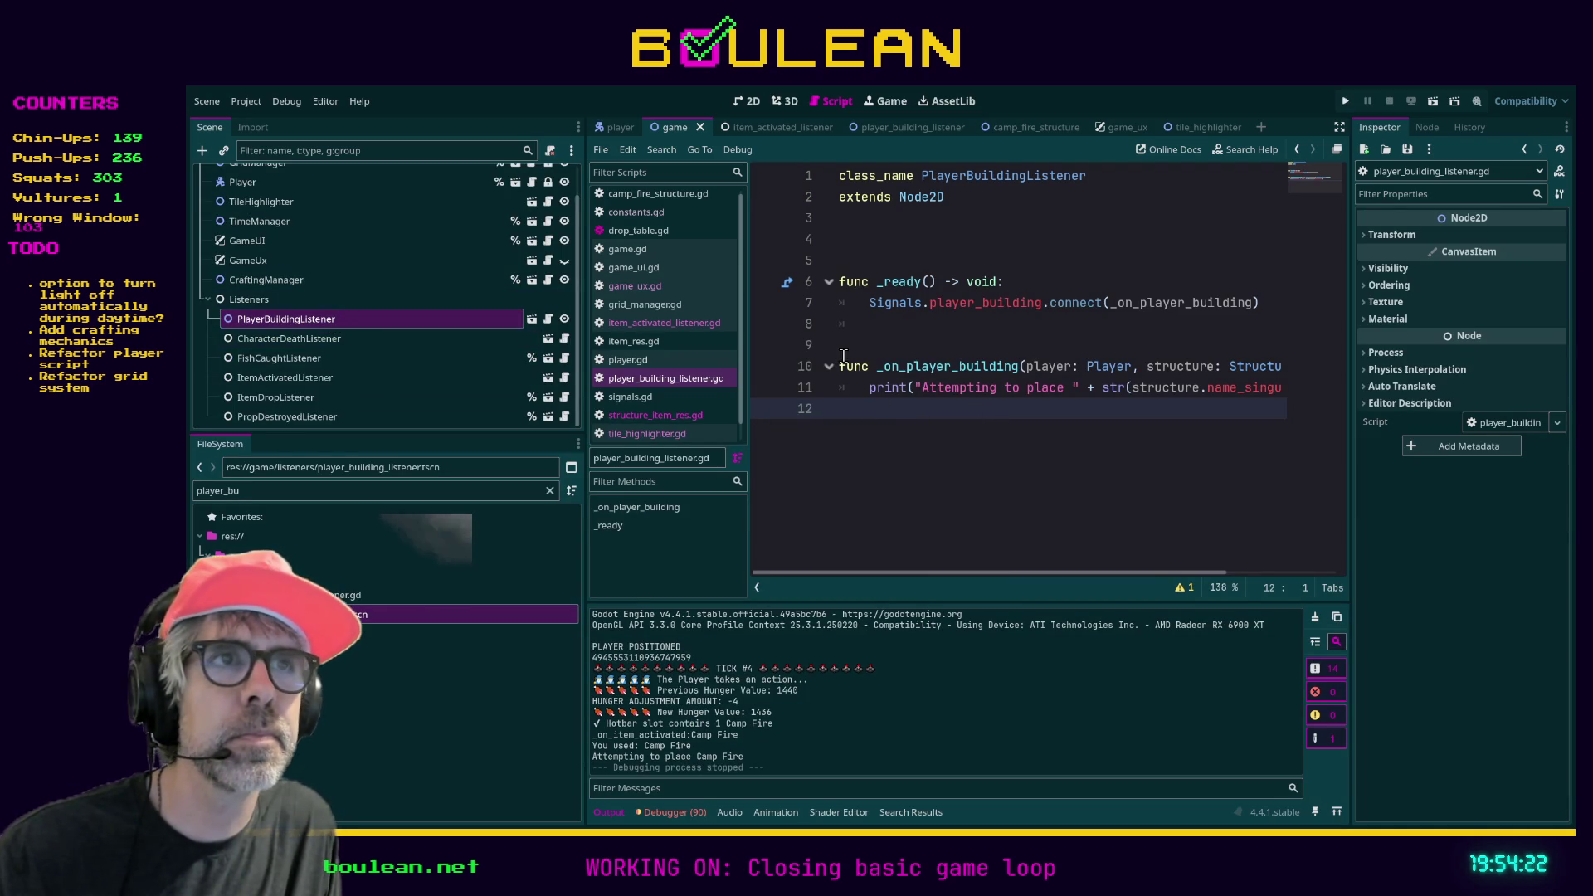
pyautogui.click(856, 246)
pyautogui.write('@export')
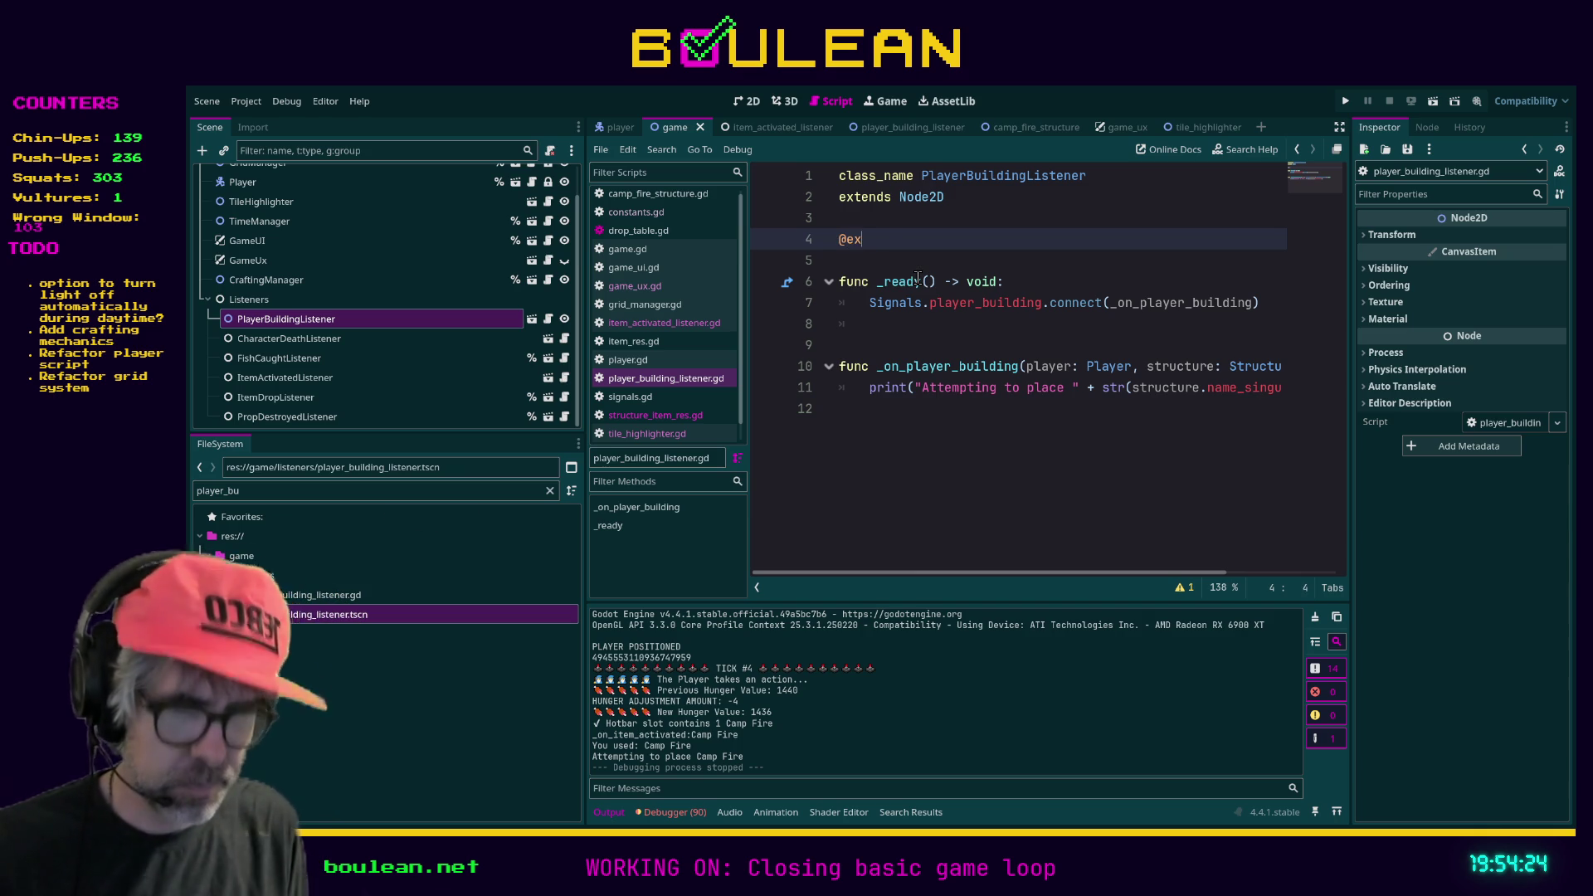
pyautogui.write(' var')
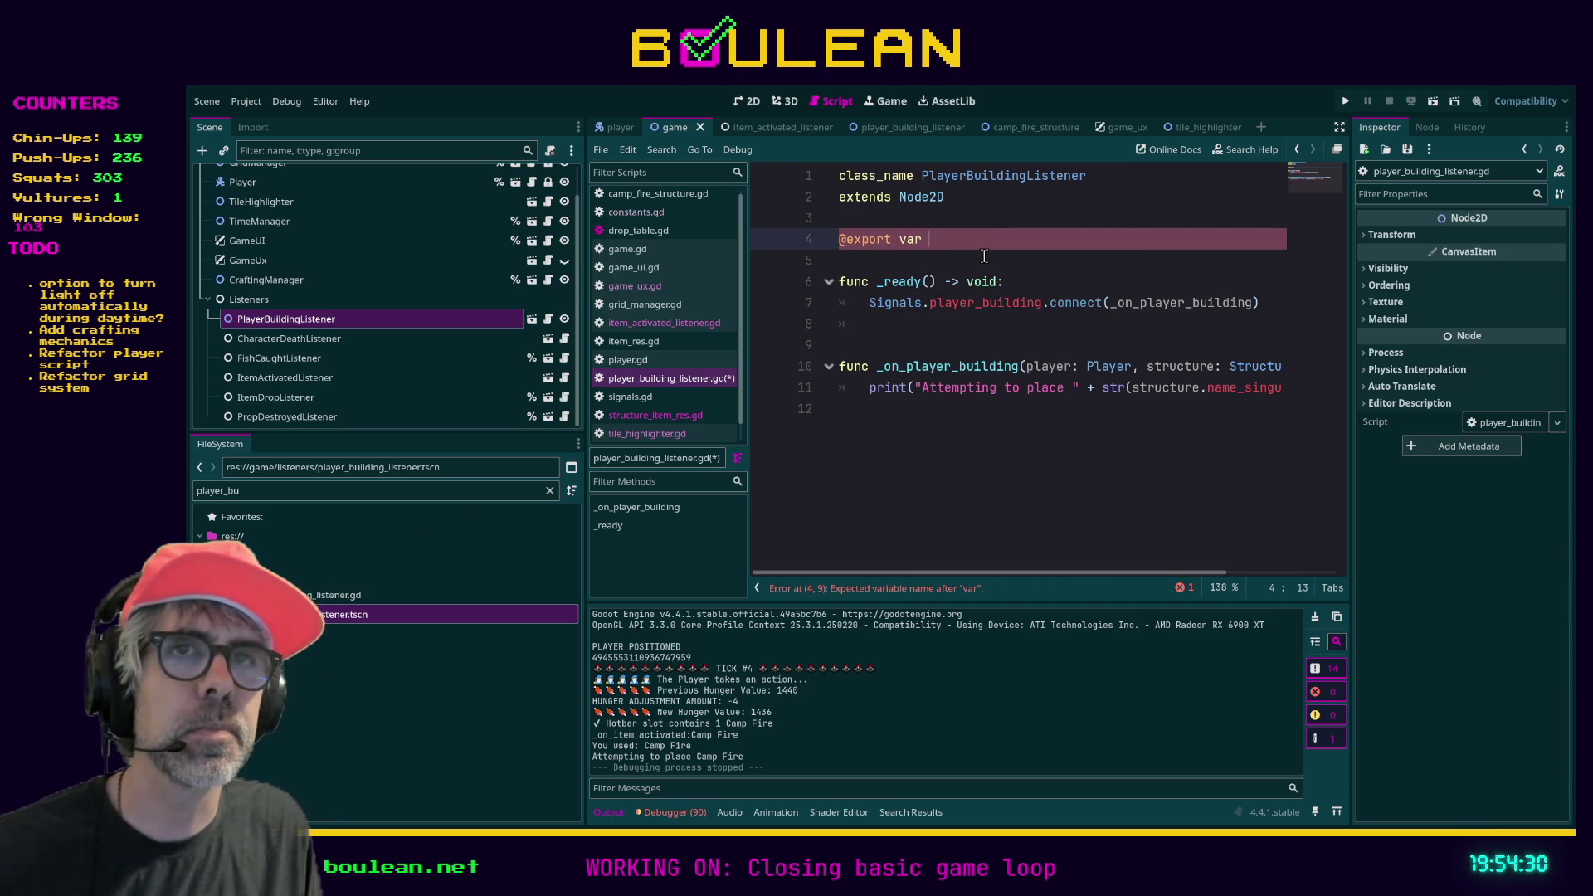
pyautogui.scroll(1, 507, 283)
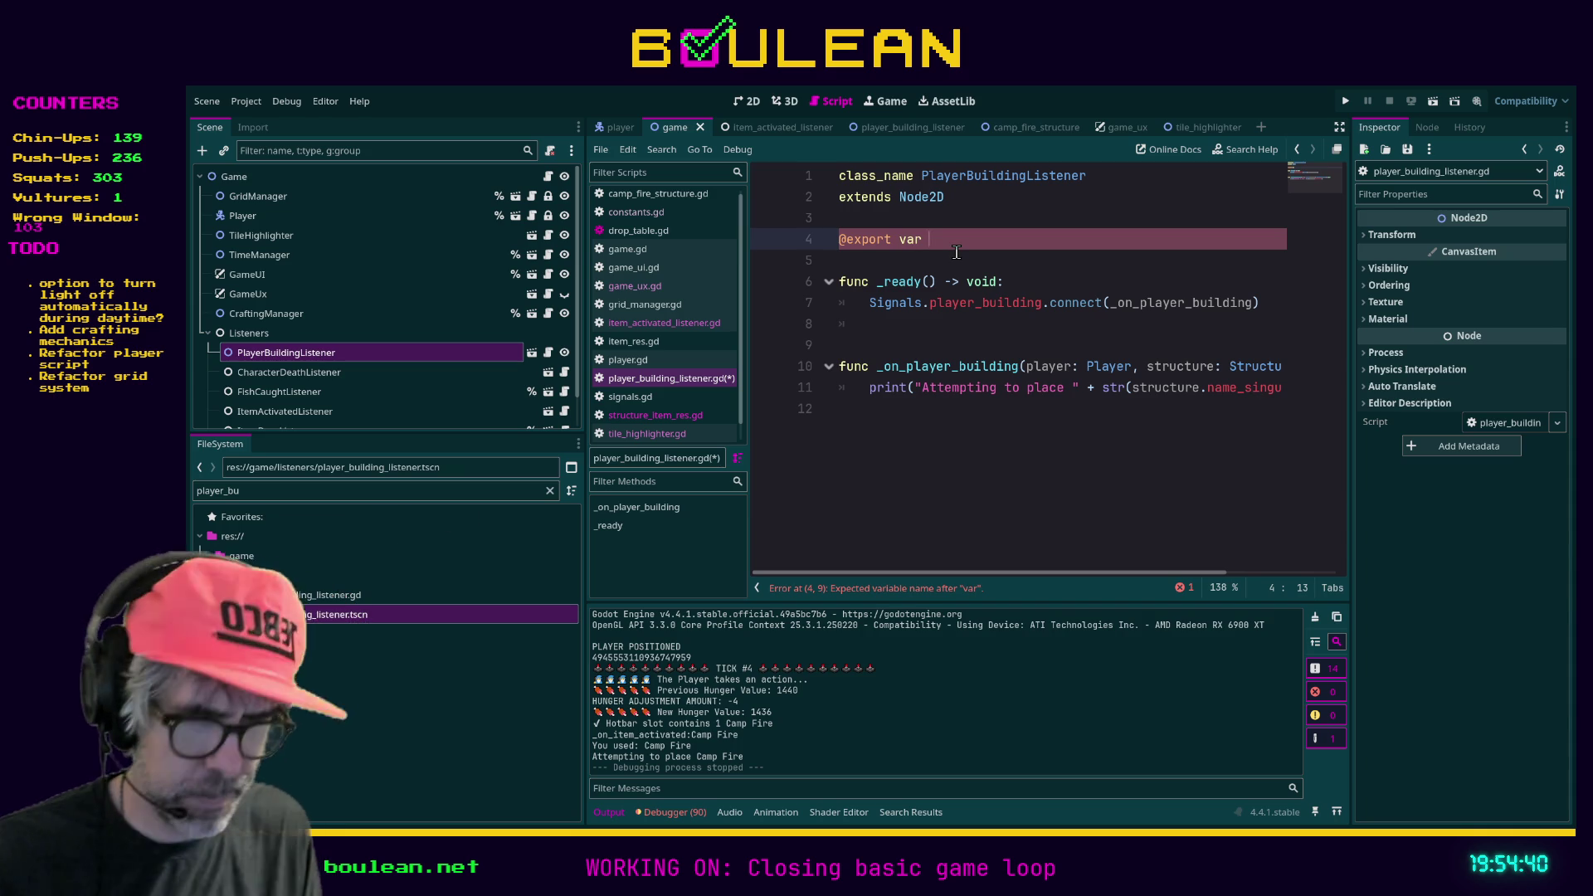
pyautogui.write('tile_highlighter:')
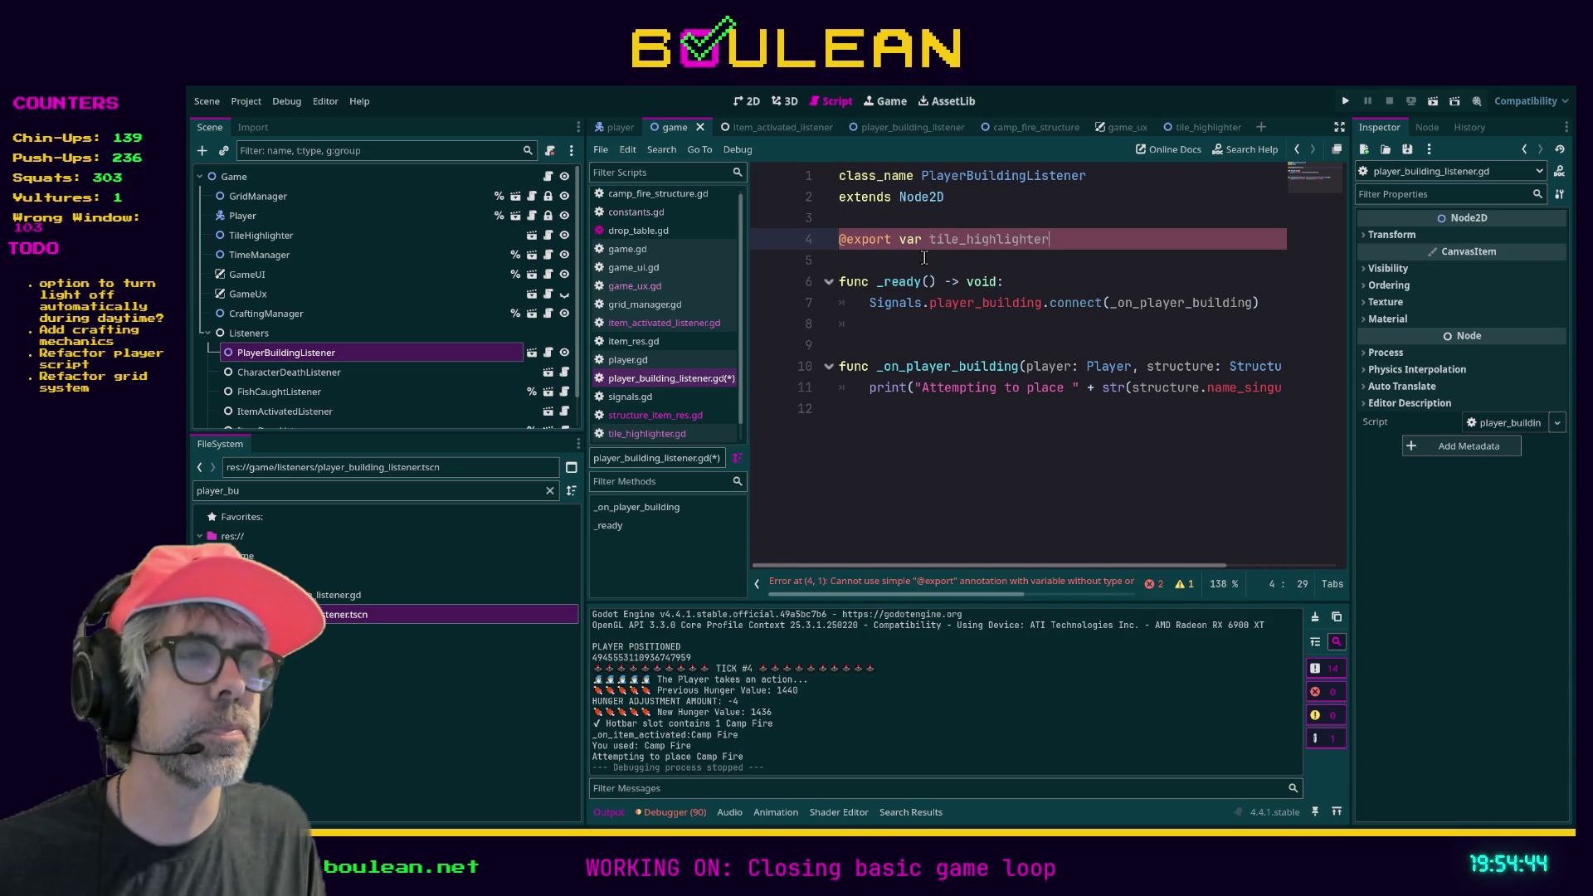
pyautogui.write(' Tile')
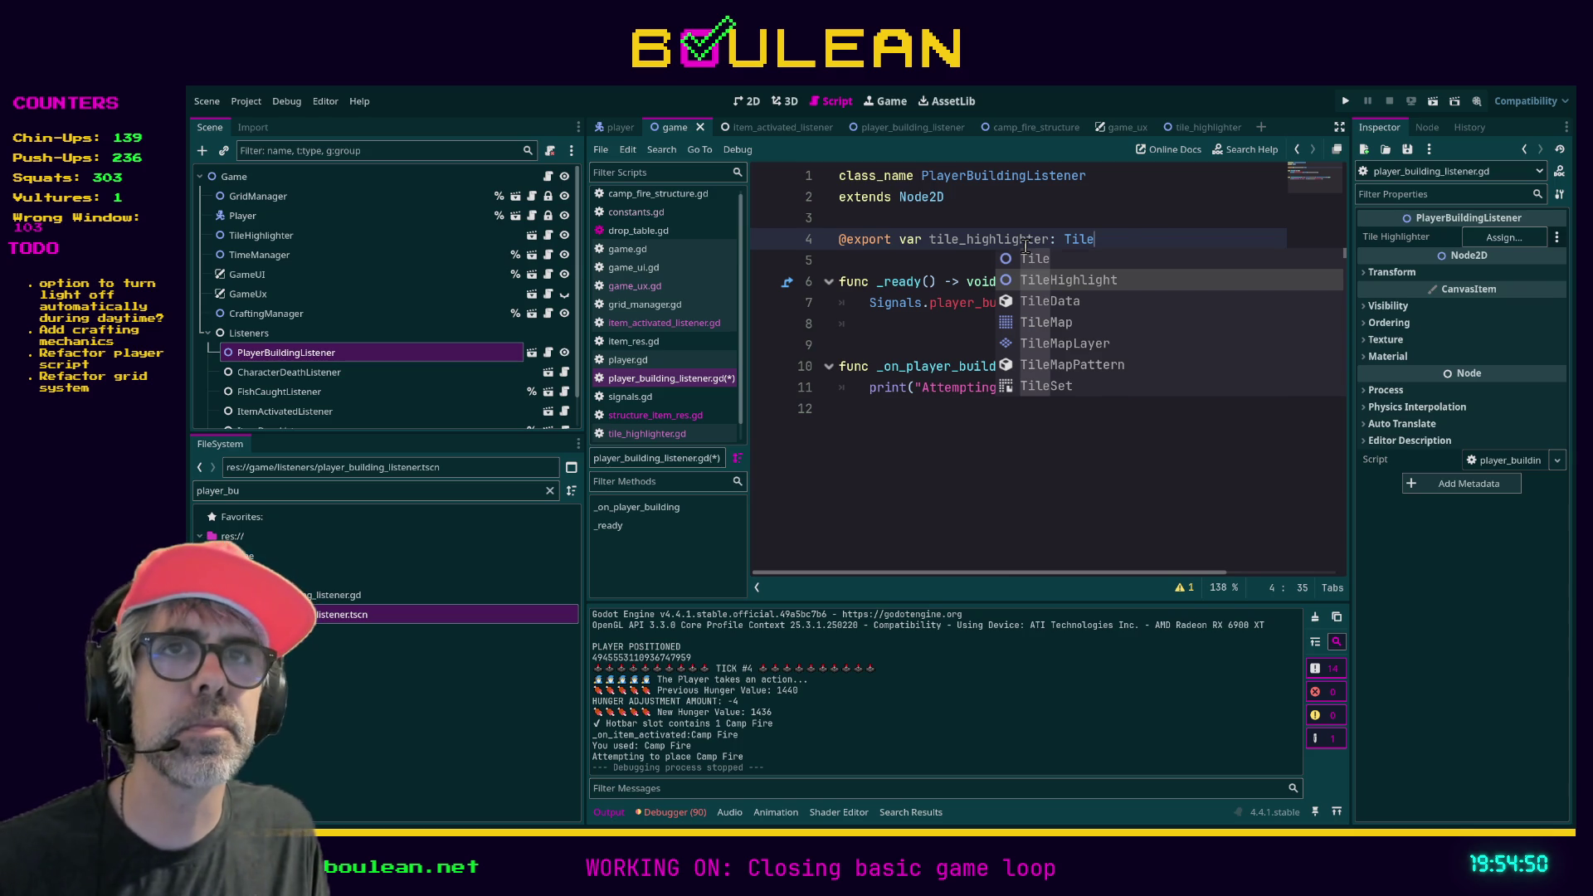
pyautogui.press('Return')
# Step: Rename the class_name in tile_highlighter.gd to TileHighlighter and save
pyautogui.click(548, 238)
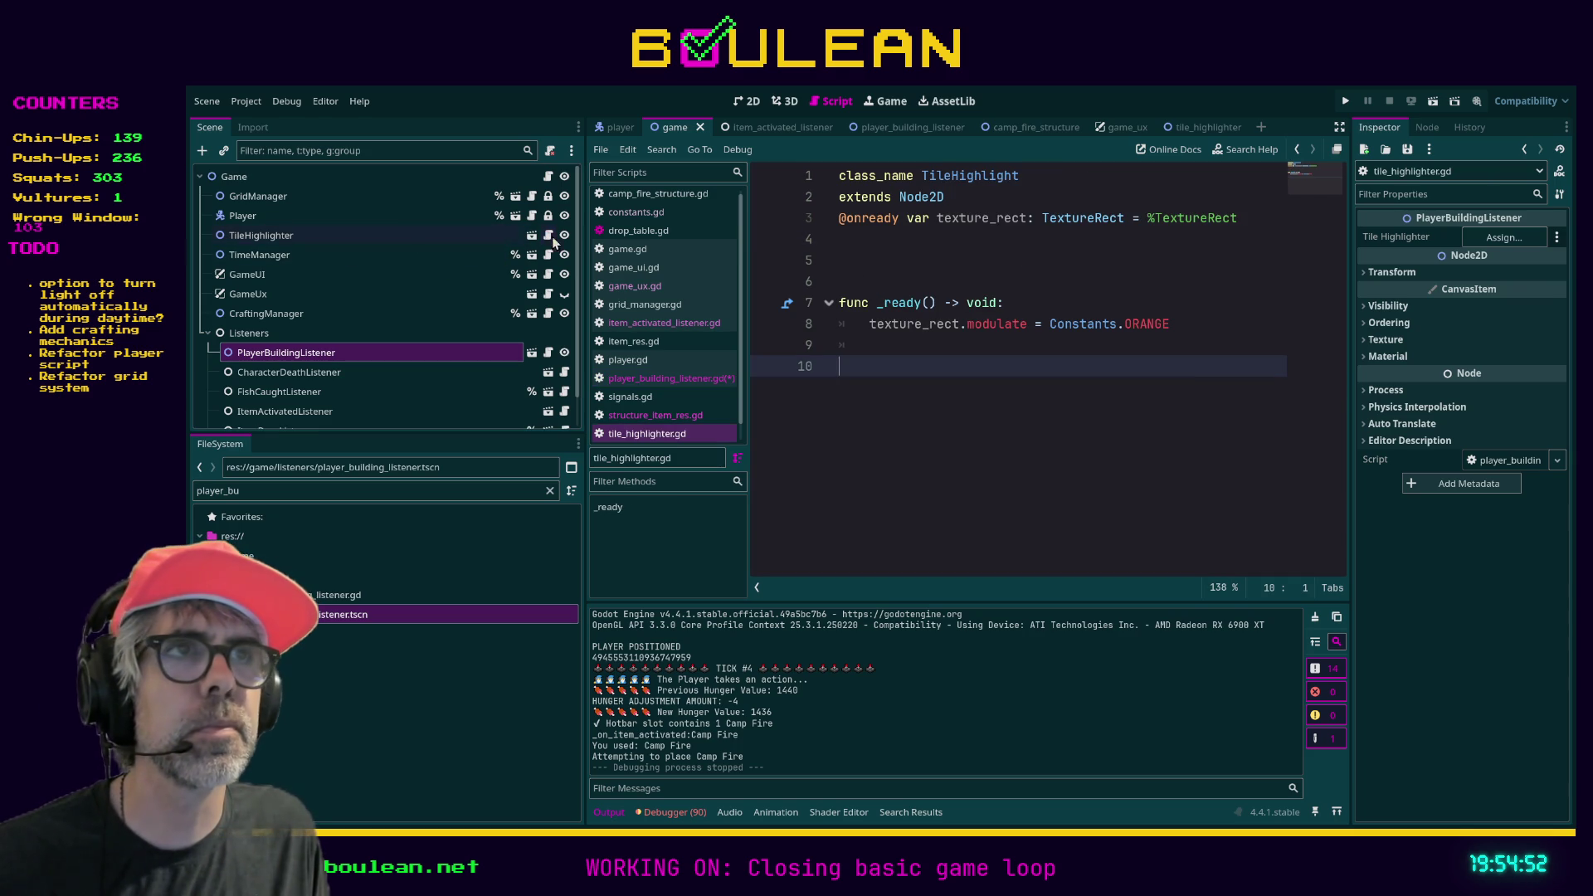
pyautogui.click(1072, 182)
pyautogui.write('er')
pyautogui.click(1032, 253)
pyautogui.hotkey('ctrl', 's')
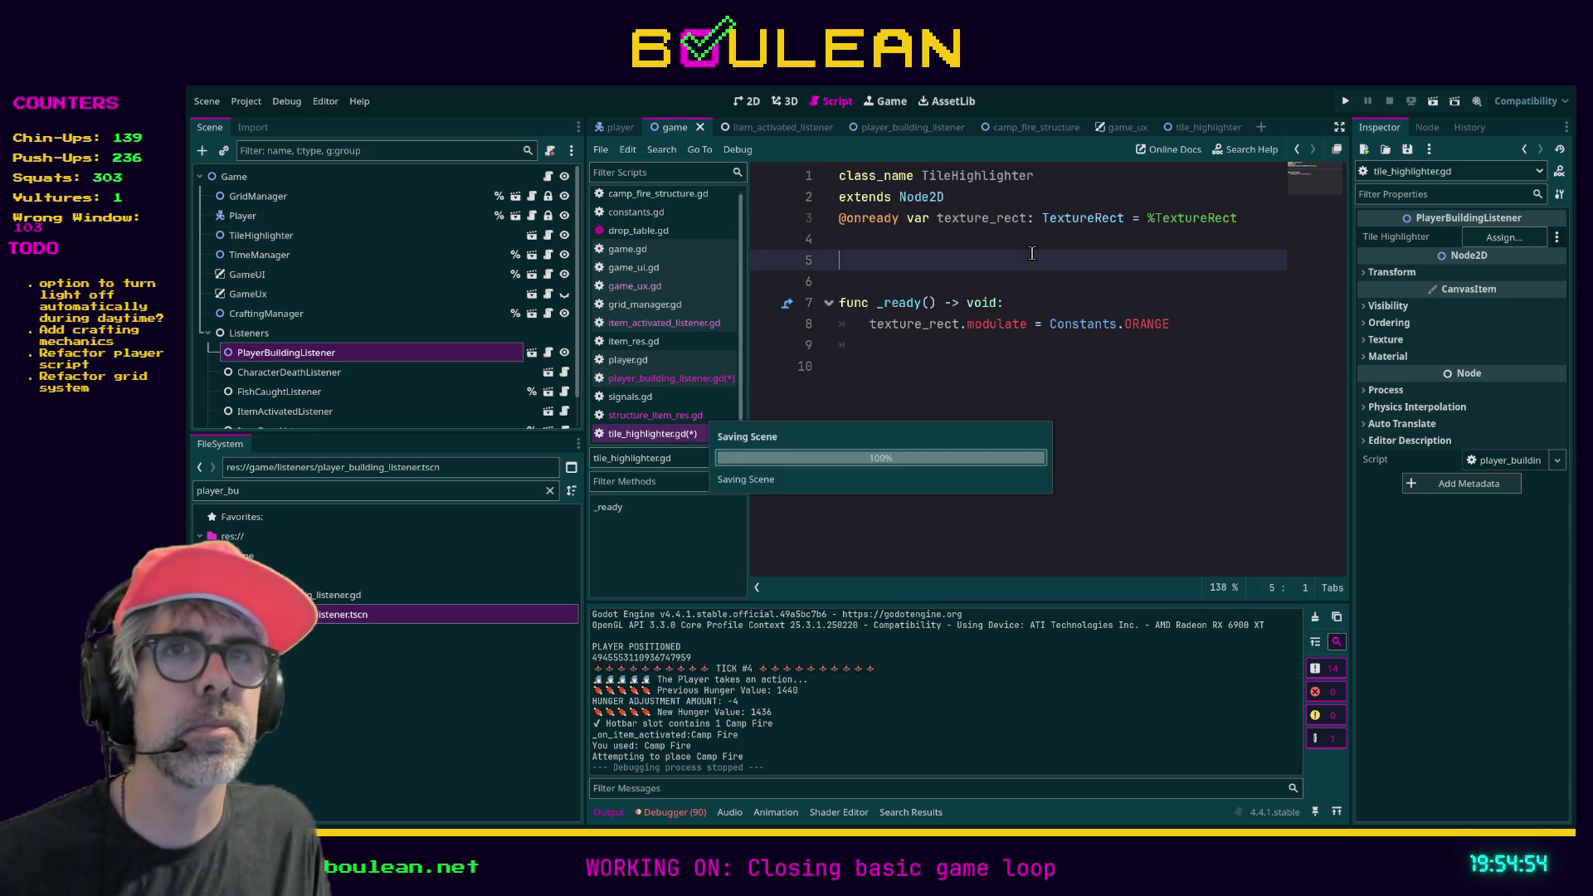
# Step: Complete the variable type as TileHighlighter, assign the TileHighlighter node in the Inspector, and save
pyautogui.click(671, 379)
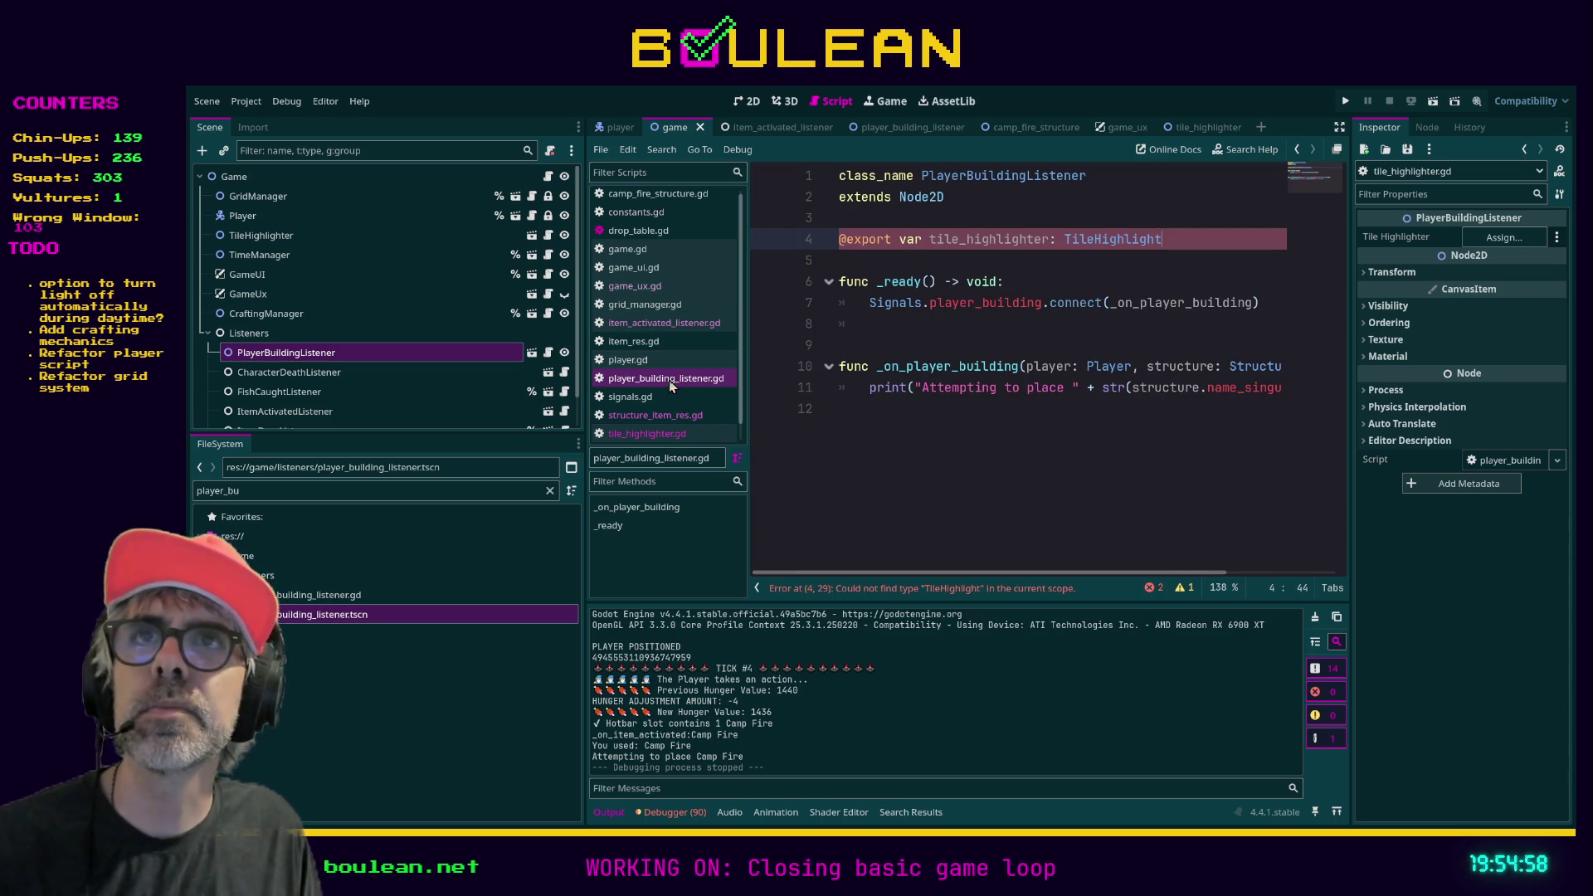
pyautogui.write('er')
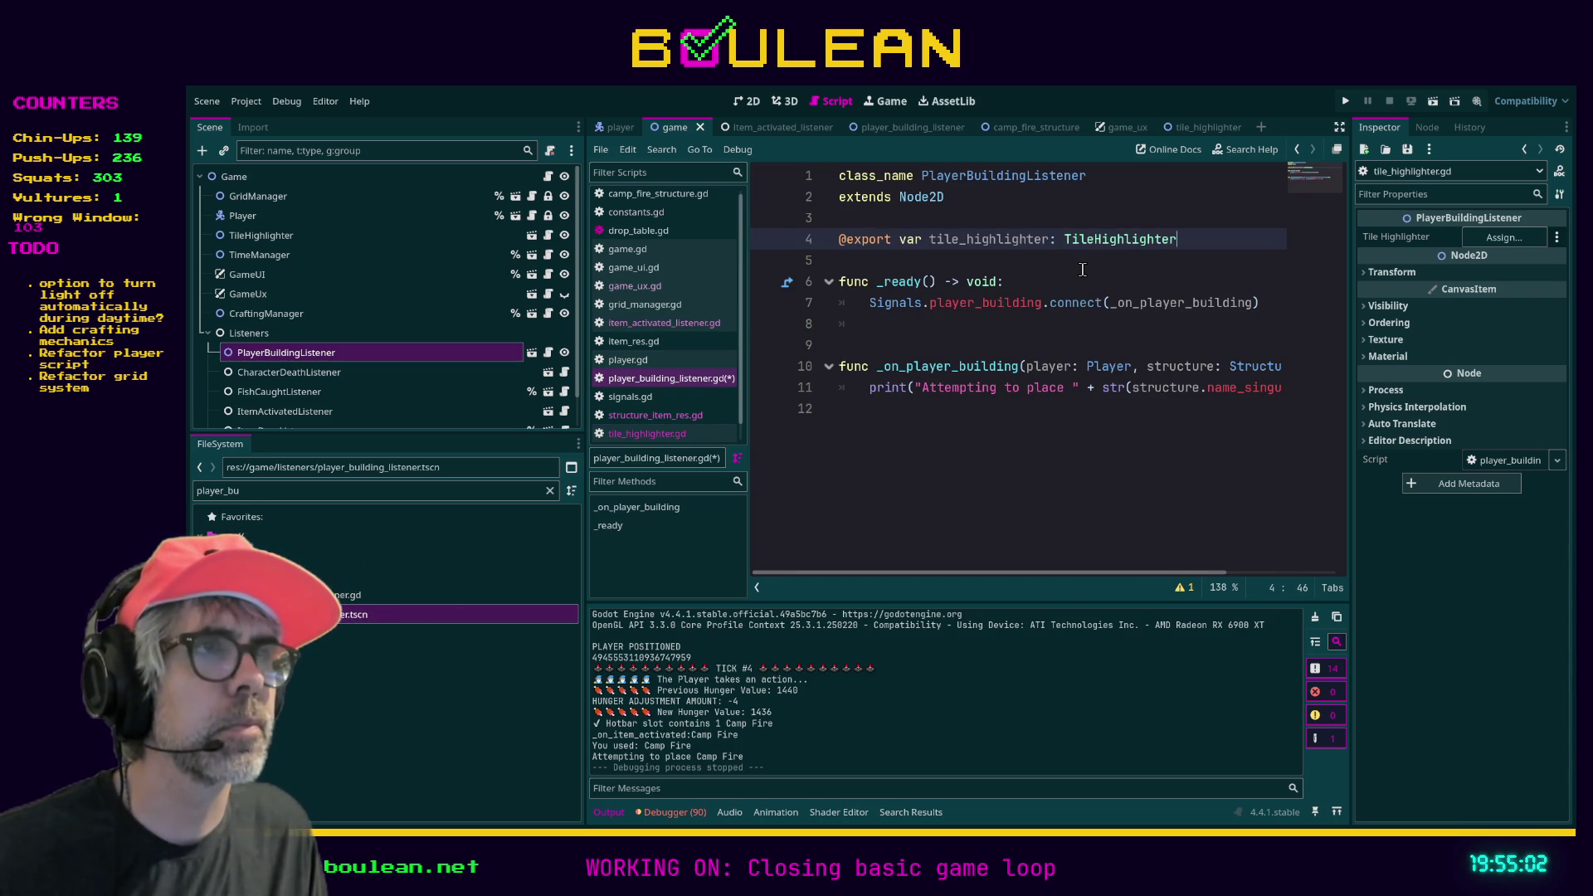
pyautogui.click(1082, 267)
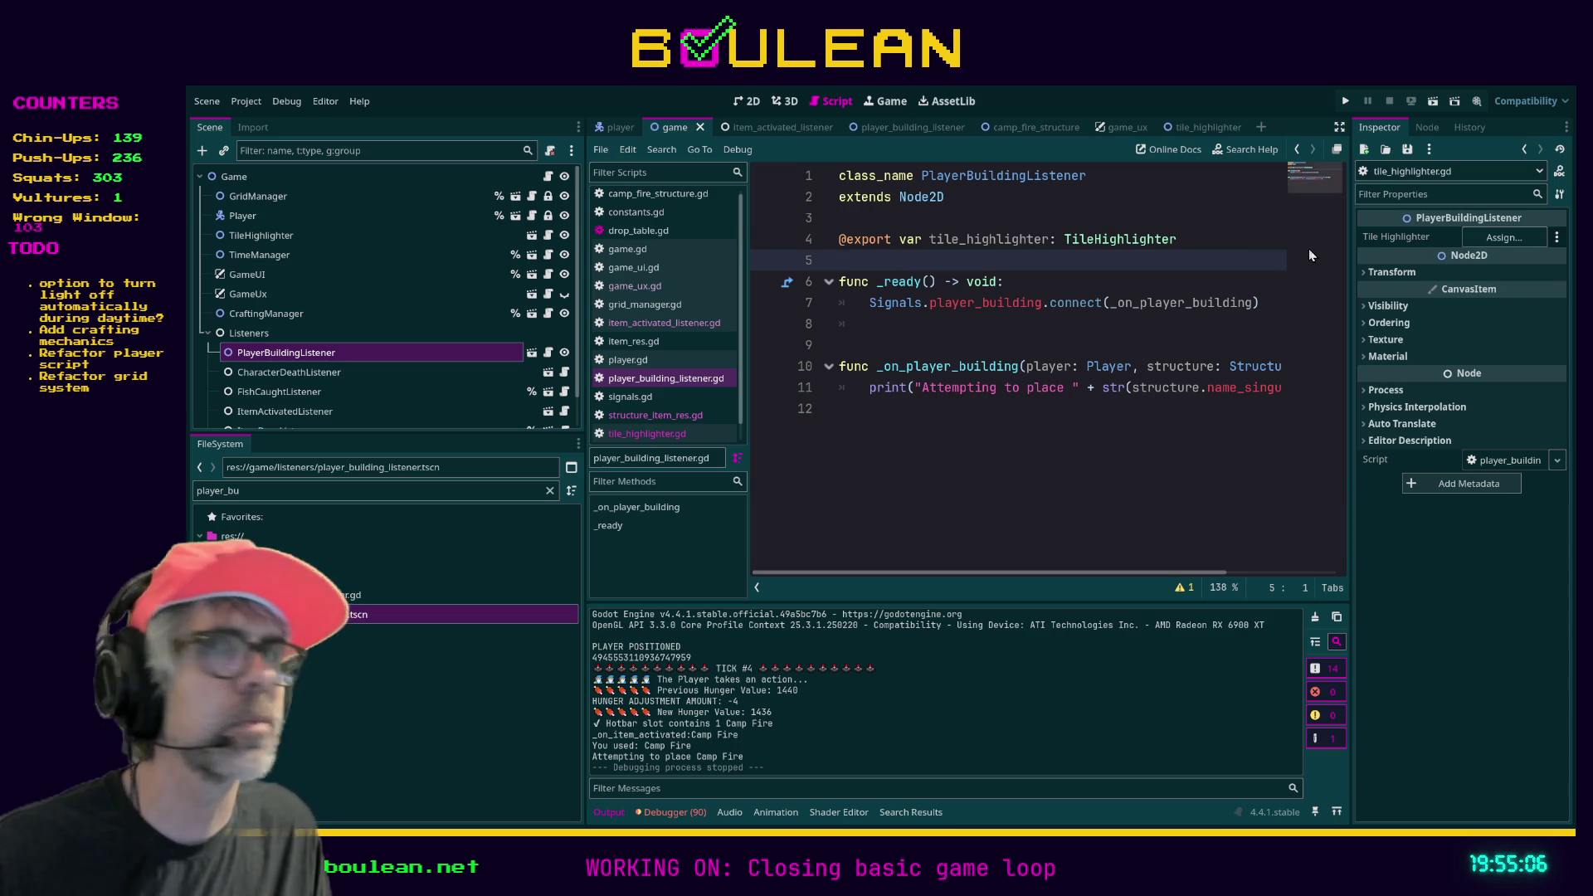
pyautogui.moveTo(260, 242)
pyautogui.mouseDown()
pyautogui.moveTo(1217, 261)
pyautogui.moveTo(1513, 241)
pyautogui.mouseUp()
pyautogui.click(1191, 323)
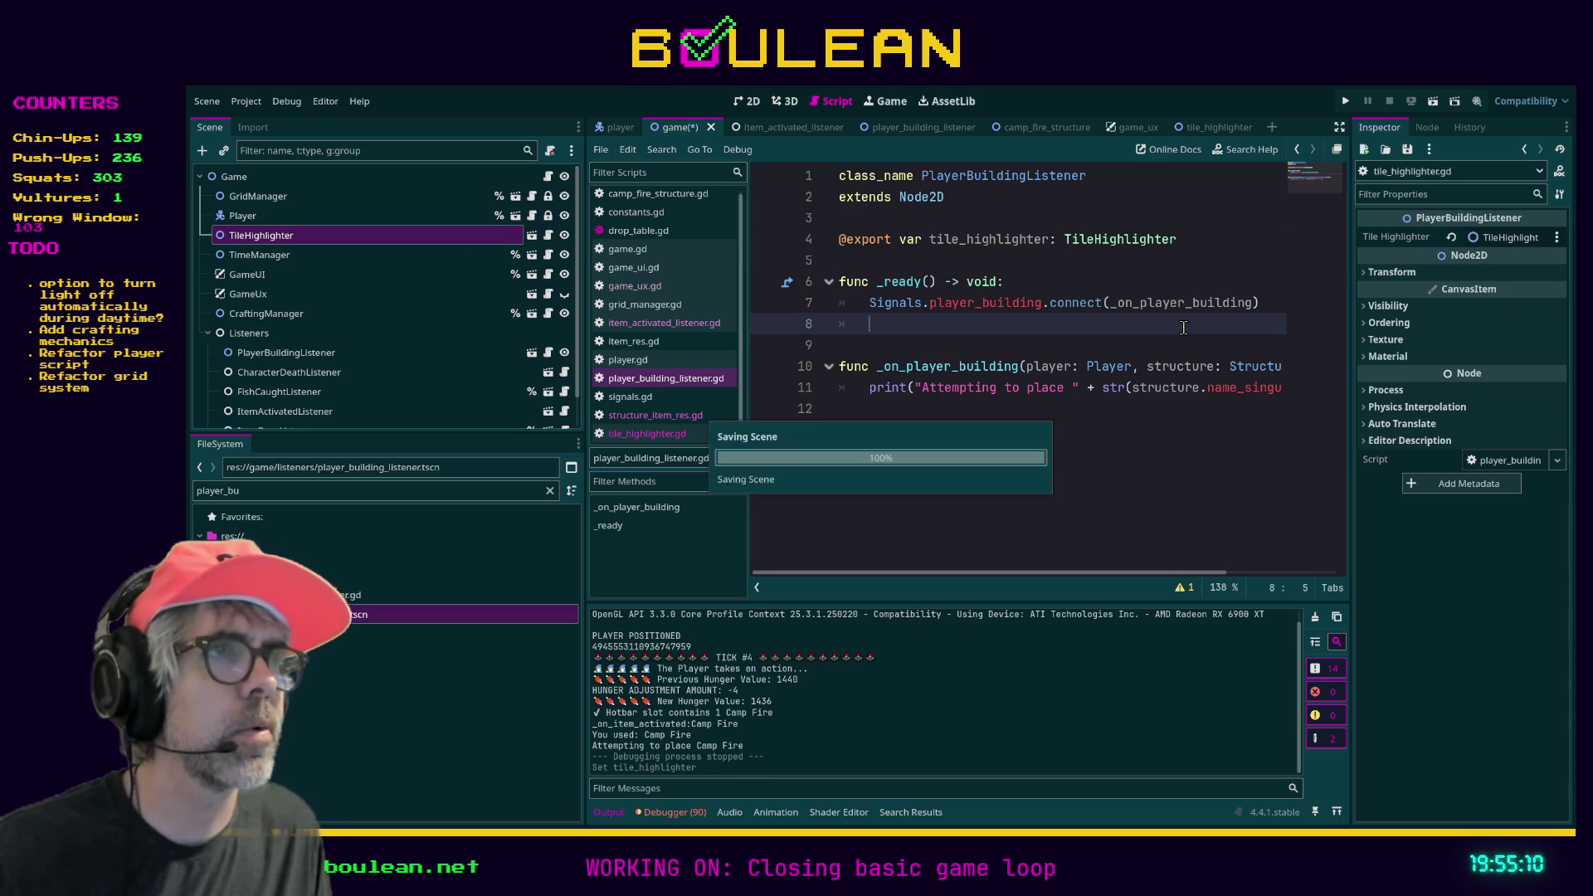
pyautogui.hotkey('ctrl', 's')
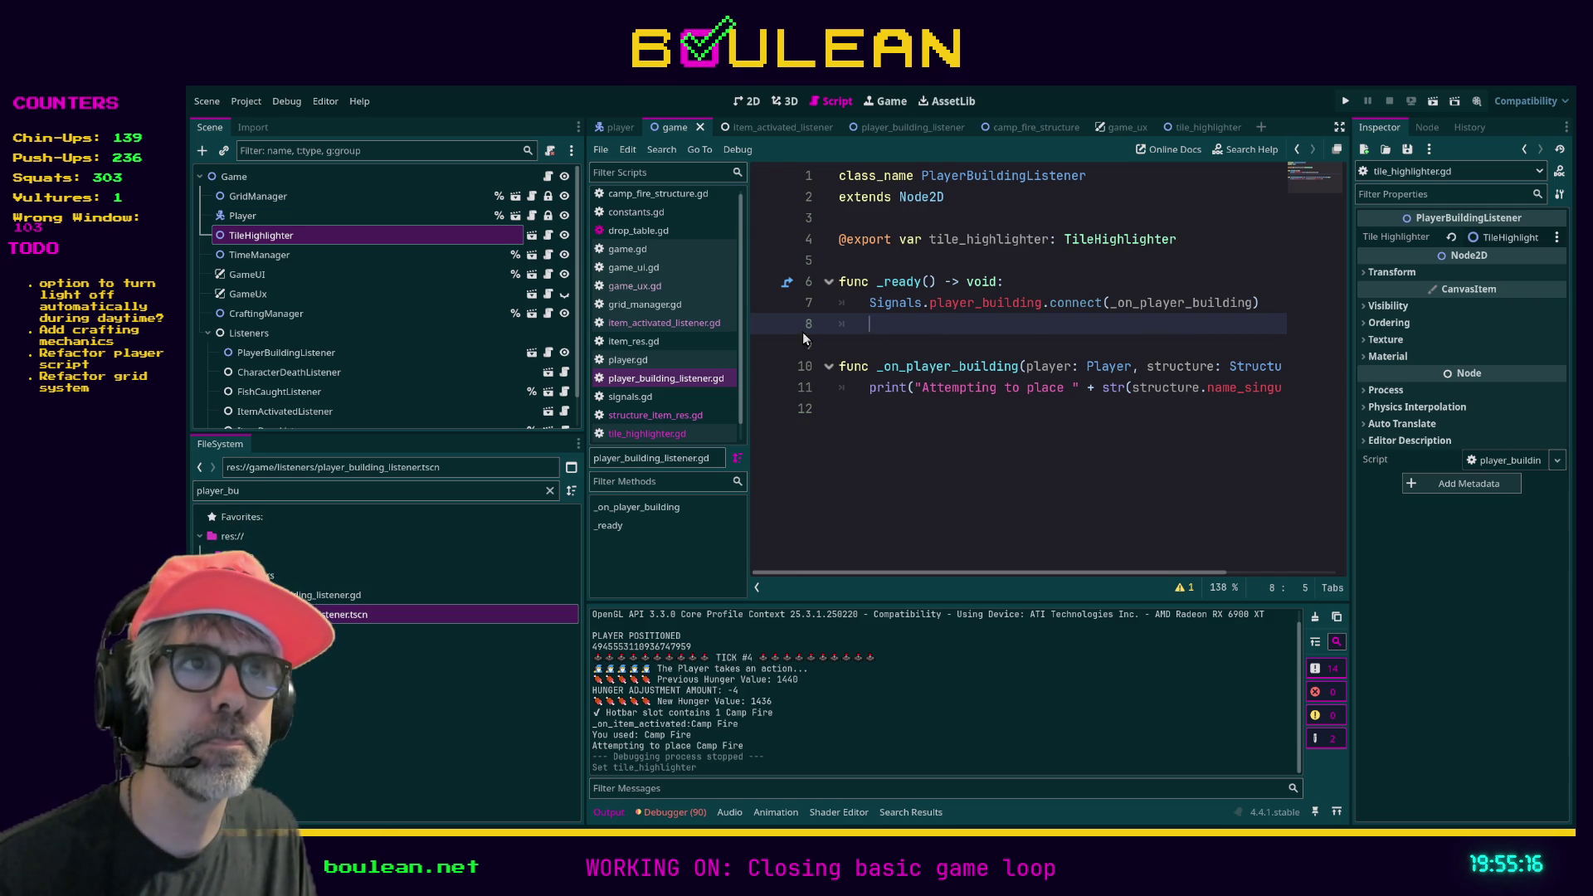
pyautogui.click(891, 406)
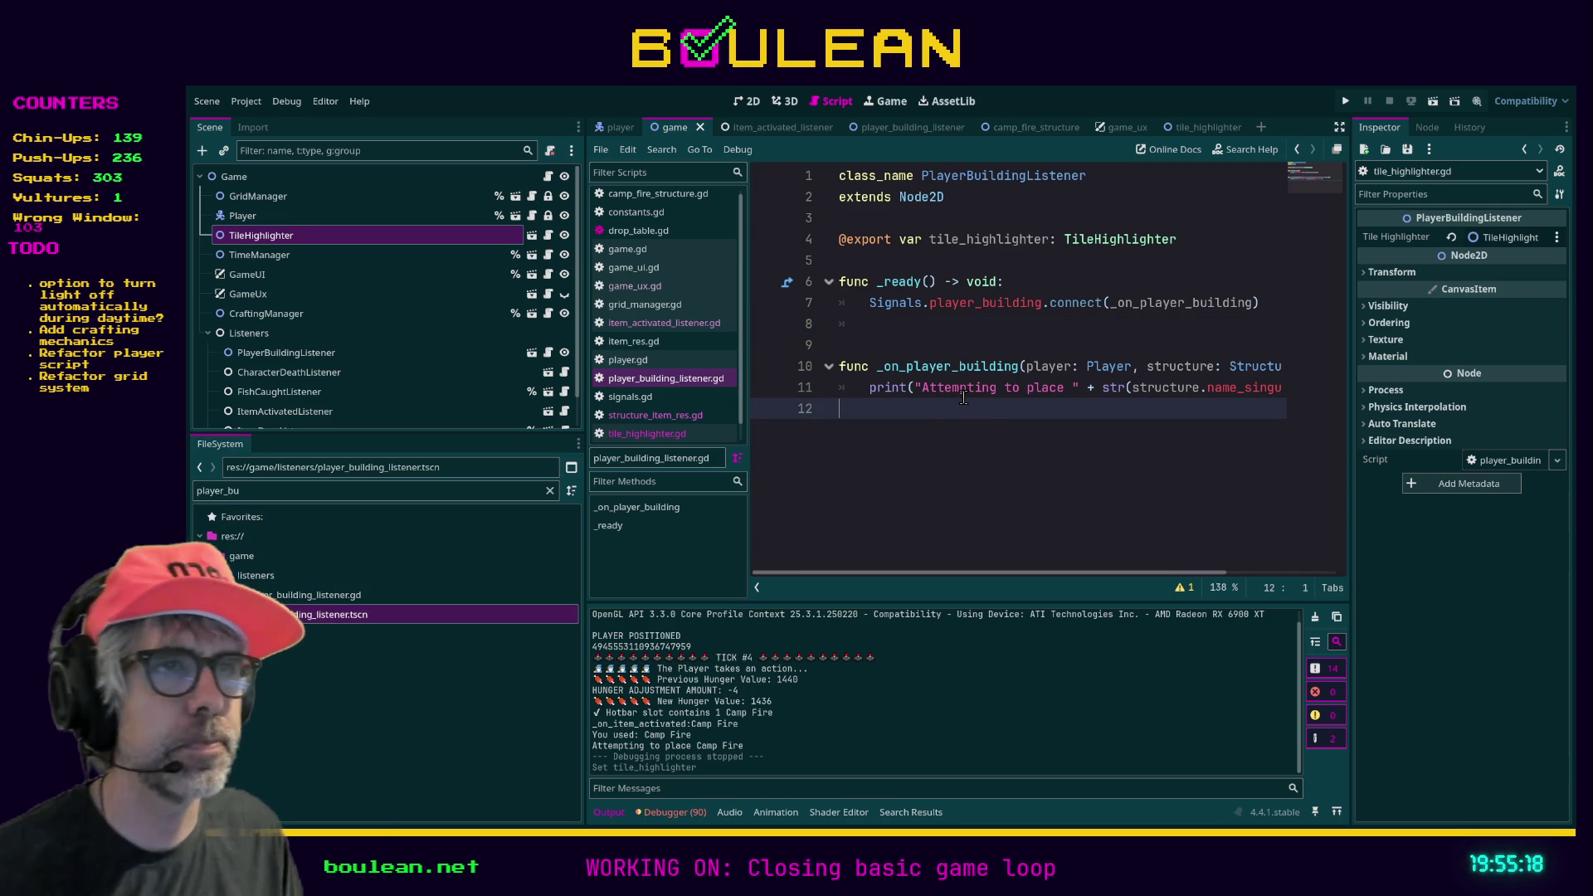
# Step: Begin an indented tile_highlighter. line 12 in _on_player_building, then switch to tile_highlighter.gd
pyautogui.press('Tab')
pyautogui.write('tile_hi')
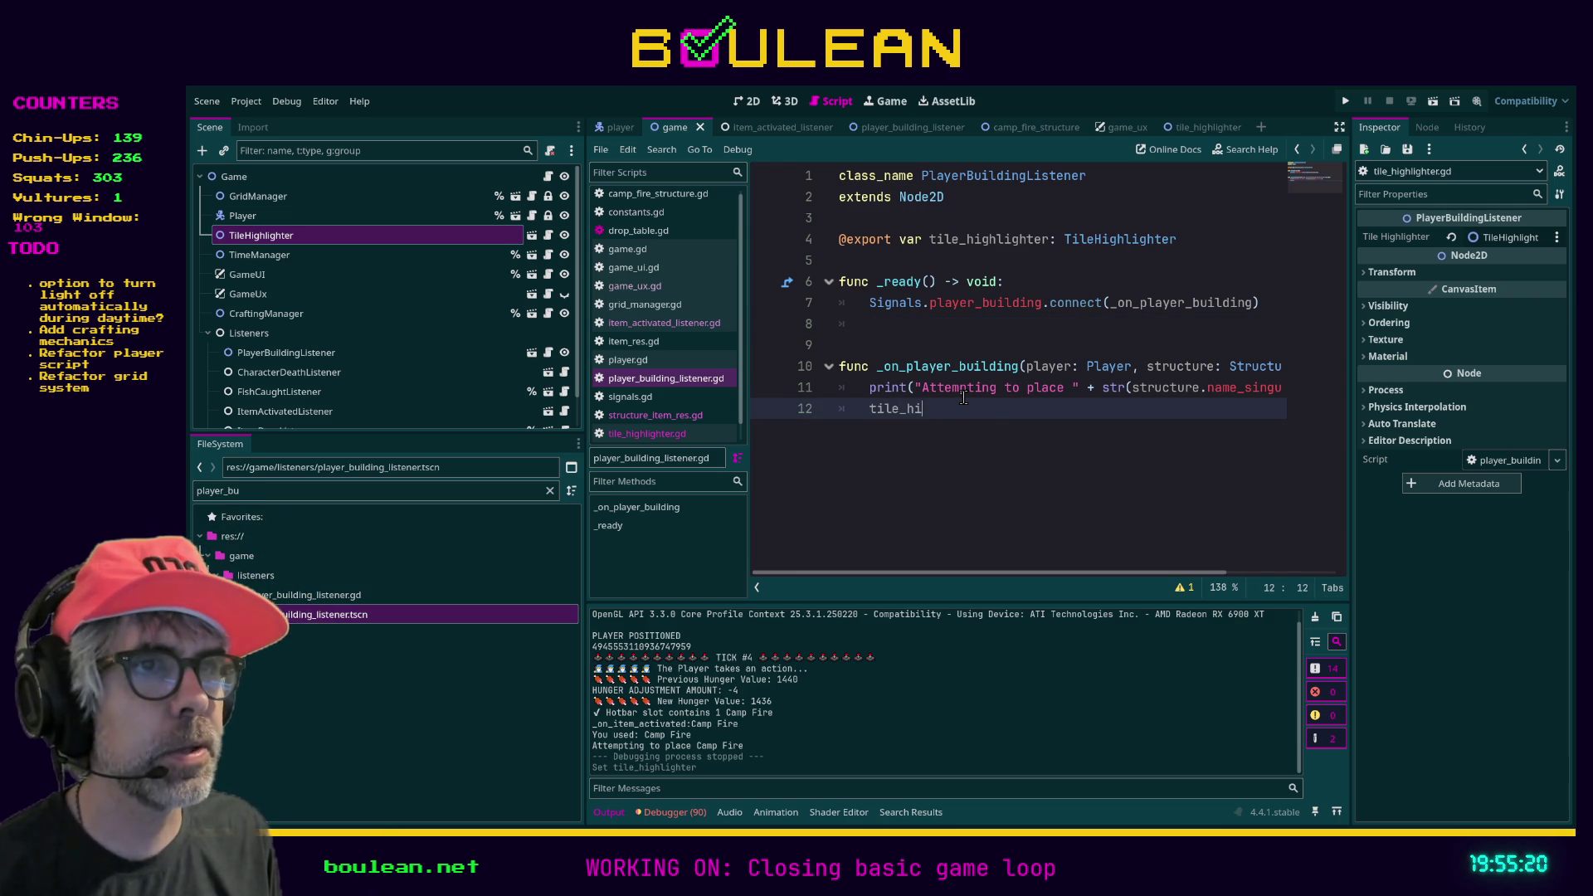
pyautogui.press('Return')
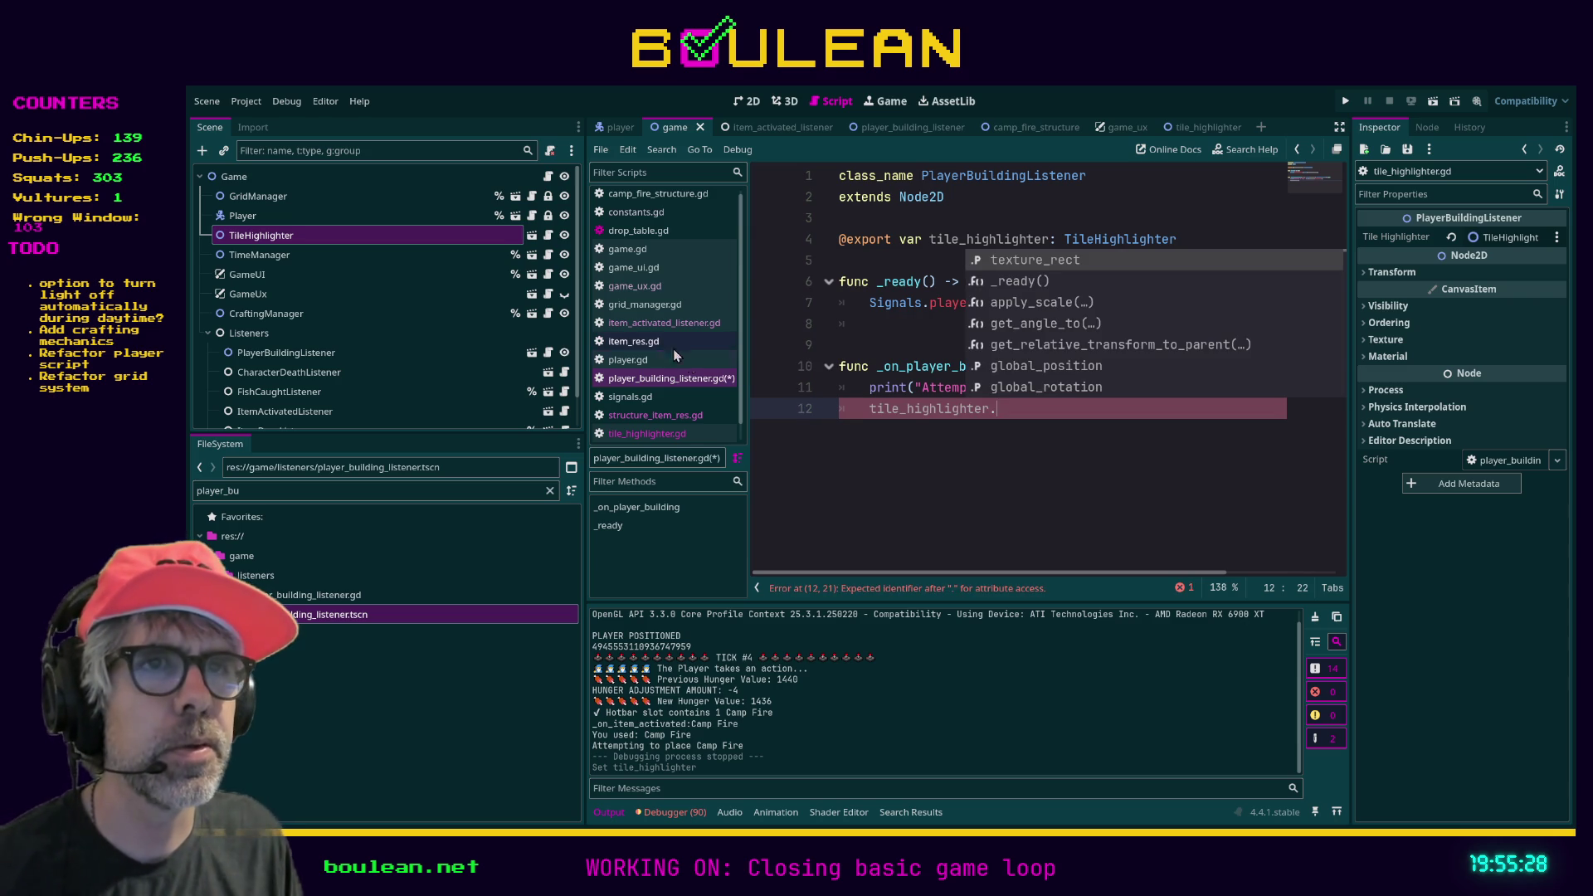
pyautogui.click(680, 435)
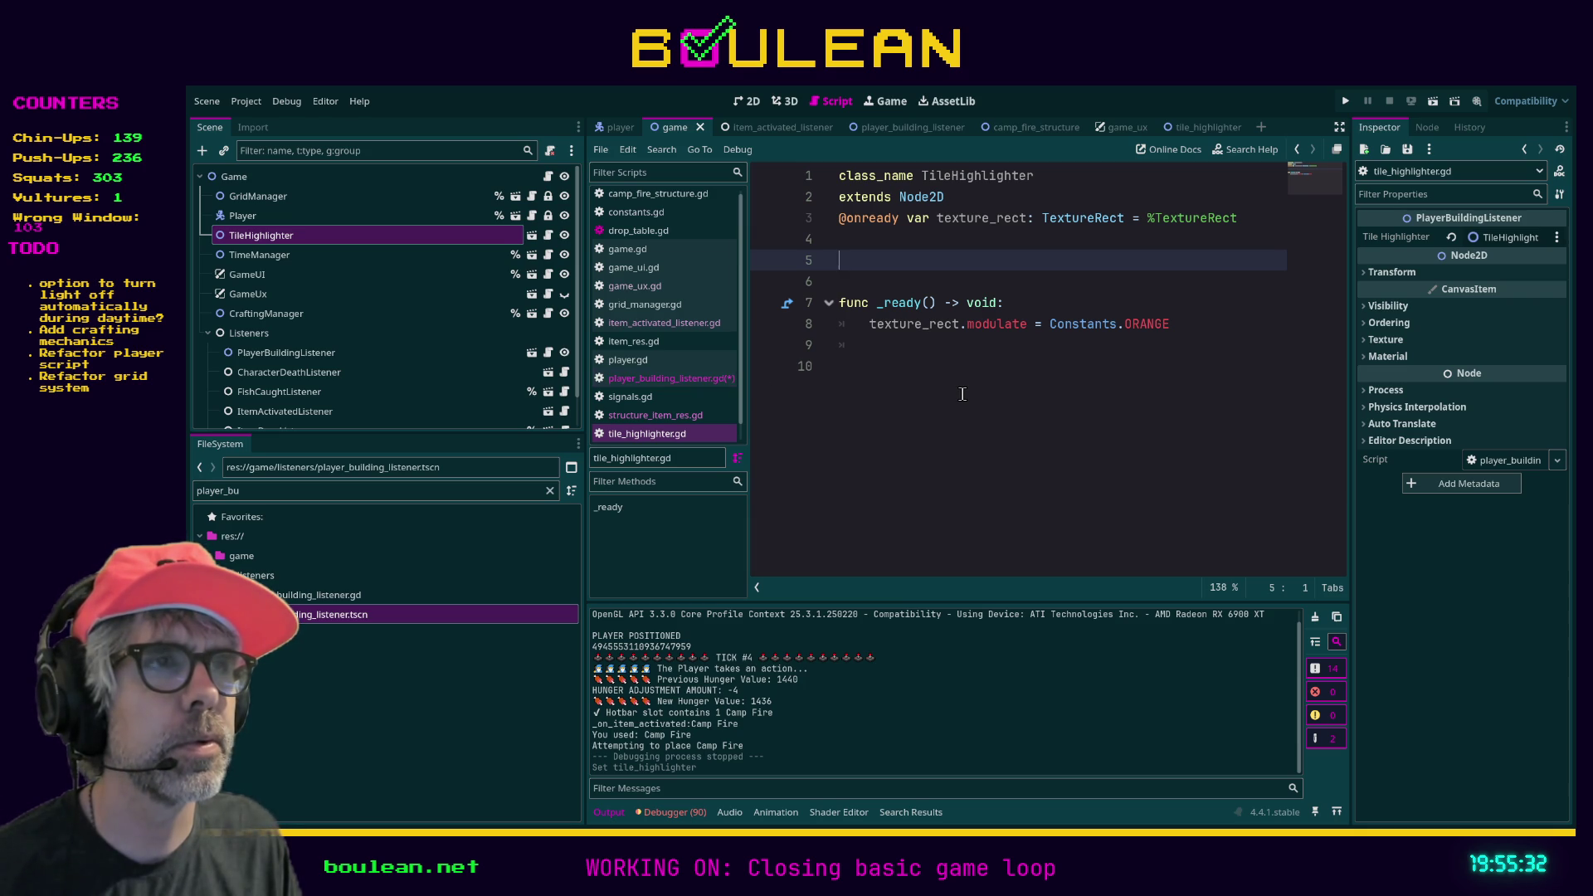
# Step: Move _highlight_tile from game_ux.gd into tile_highlighter.gd below _ready, renaming it highlight_tile
pyautogui.click(635, 286)
pyautogui.moveTo(954, 474); pyautogui.dragTo(805, 445)
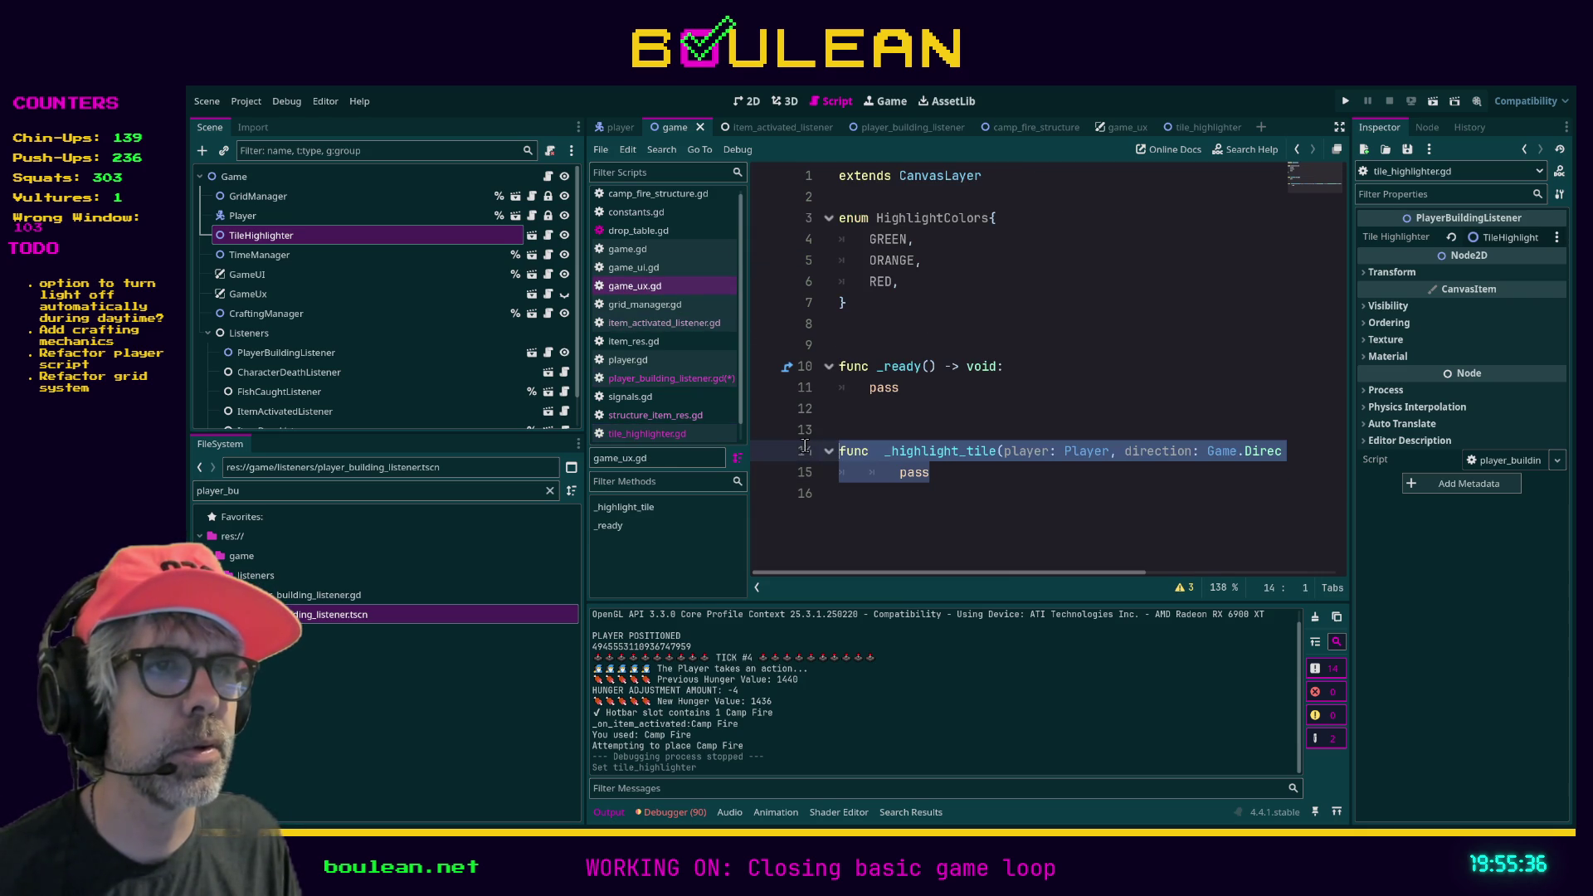
pyautogui.hotkey('ctrl', 'x')
pyautogui.click(663, 434)
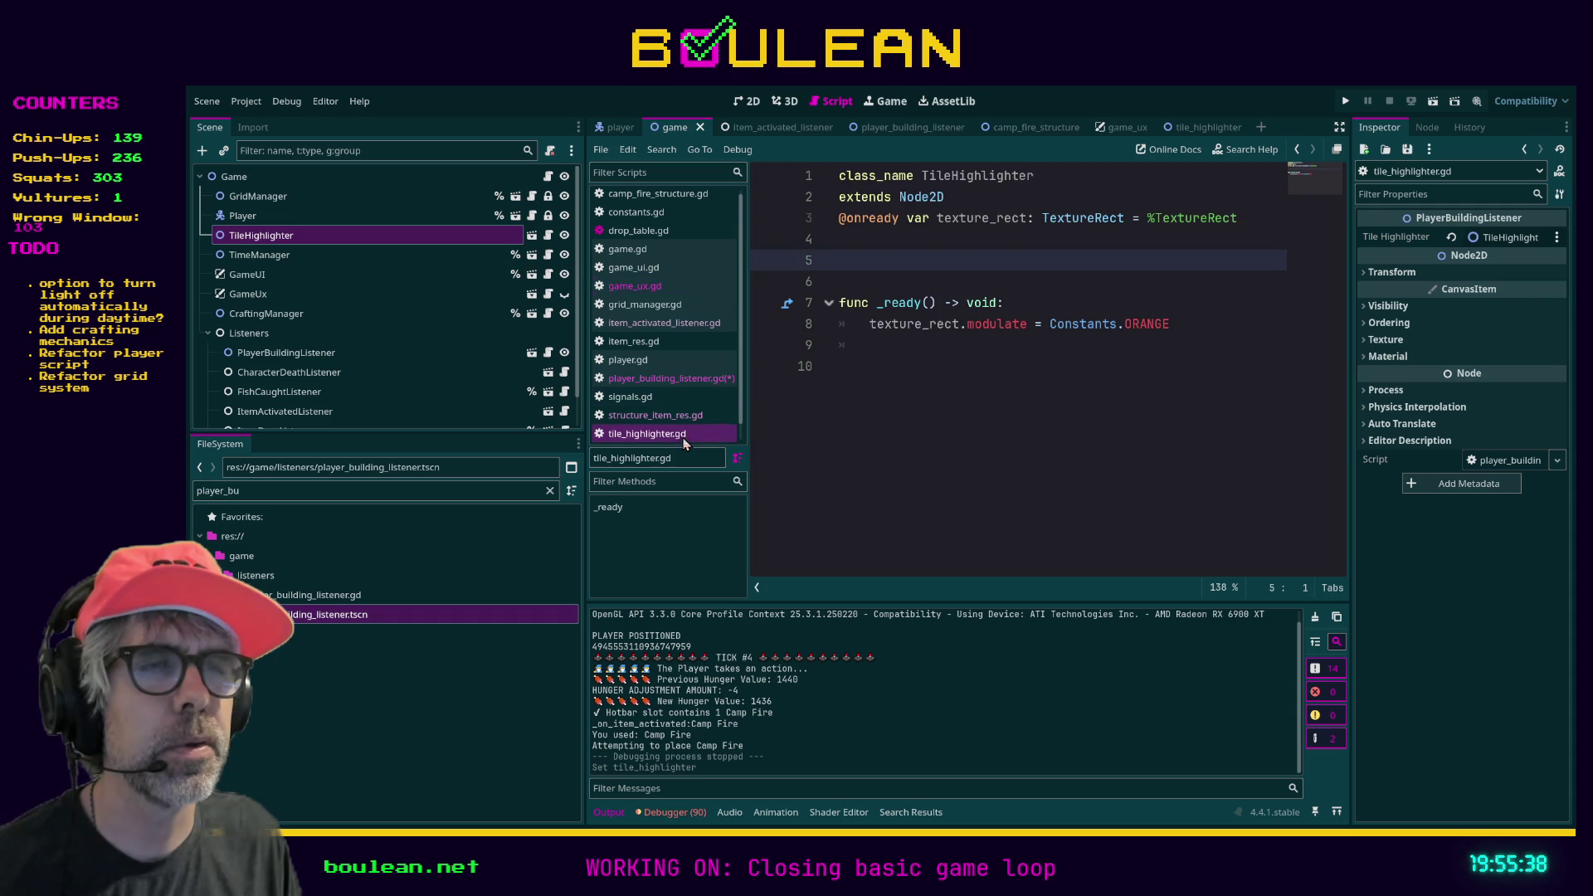
pyautogui.click(866, 394)
pyautogui.hotkey('ctrl', 'v')
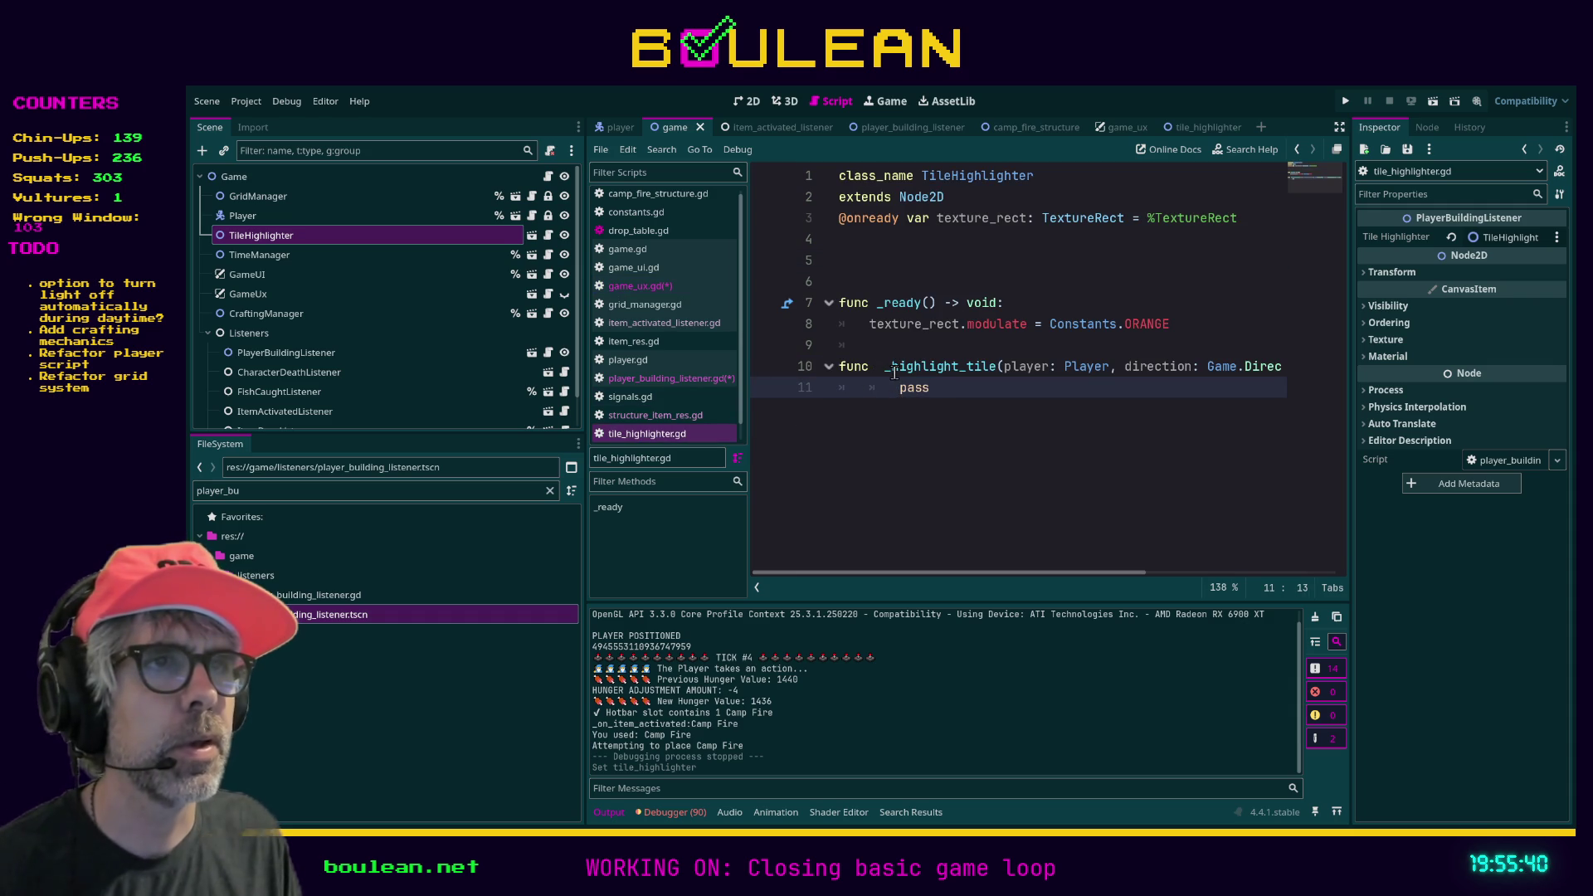
pyautogui.click(892, 370)
pyautogui.press('BackSpace')
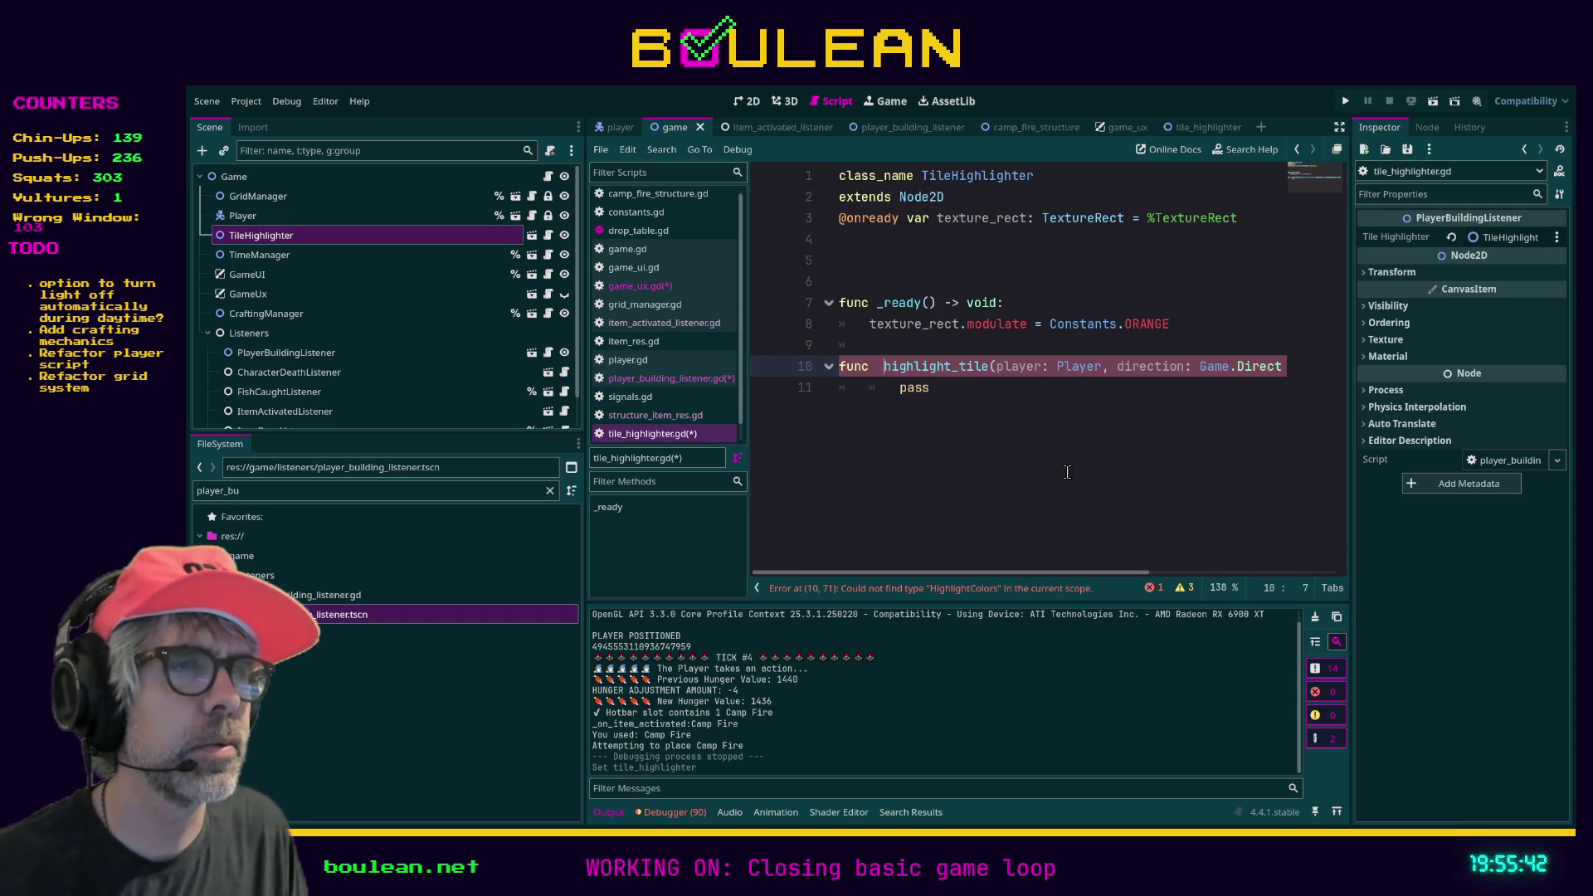
# Step: Change the color parameter's type from HighlightColors to Color
pyautogui.moveTo(1017, 572)
pyautogui.mouseDown()
pyautogui.moveTo(1054, 571)
pyautogui.moveTo(1004, 561)
pyautogui.mouseUp()
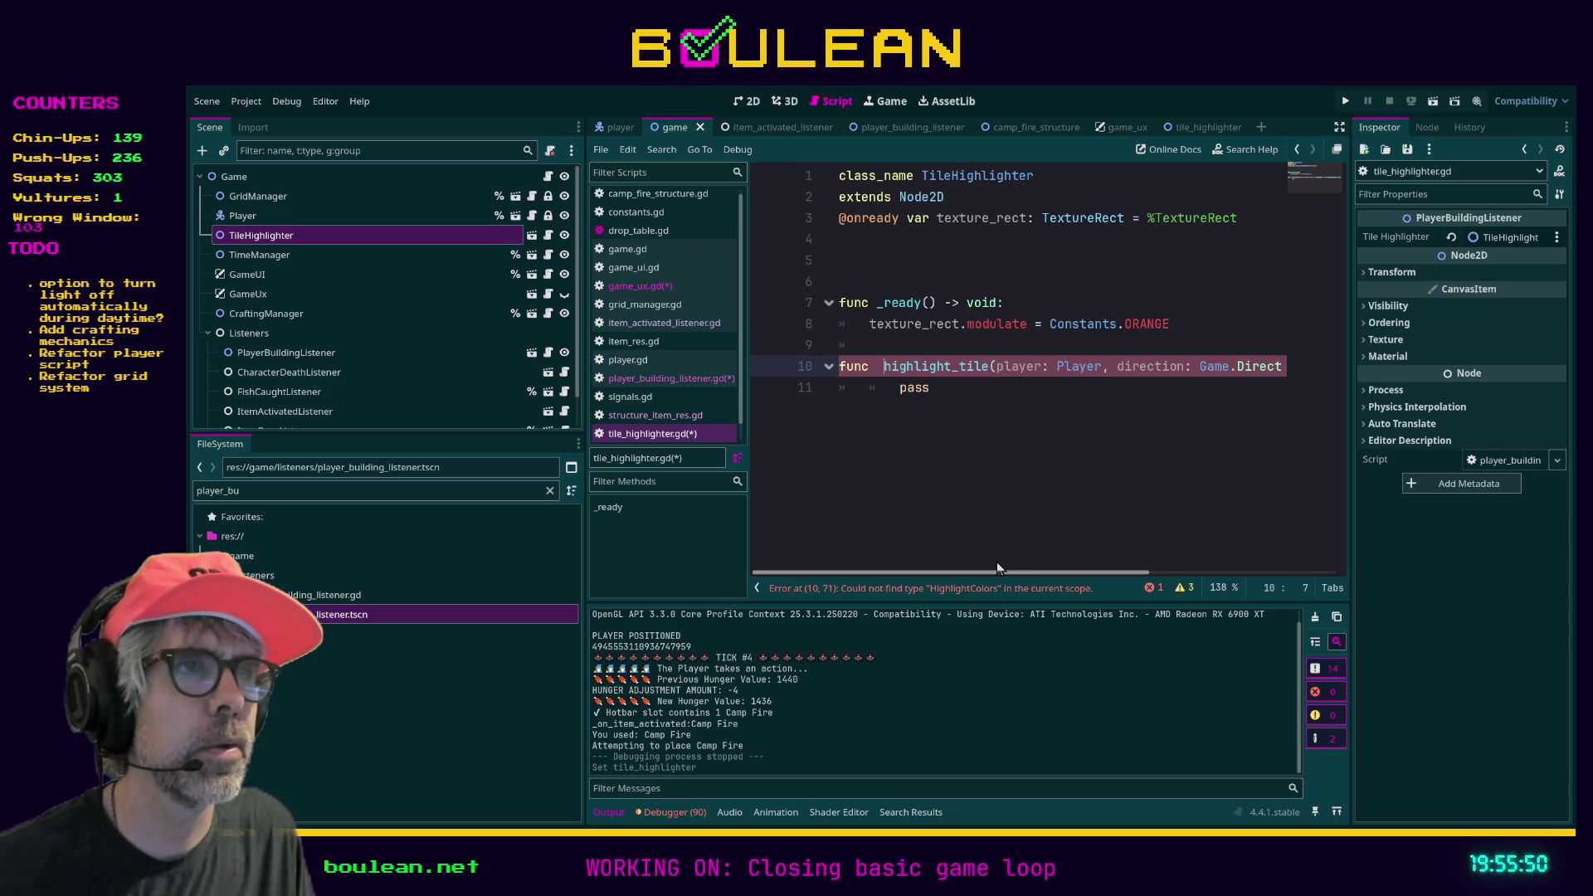
pyautogui.click(692, 443)
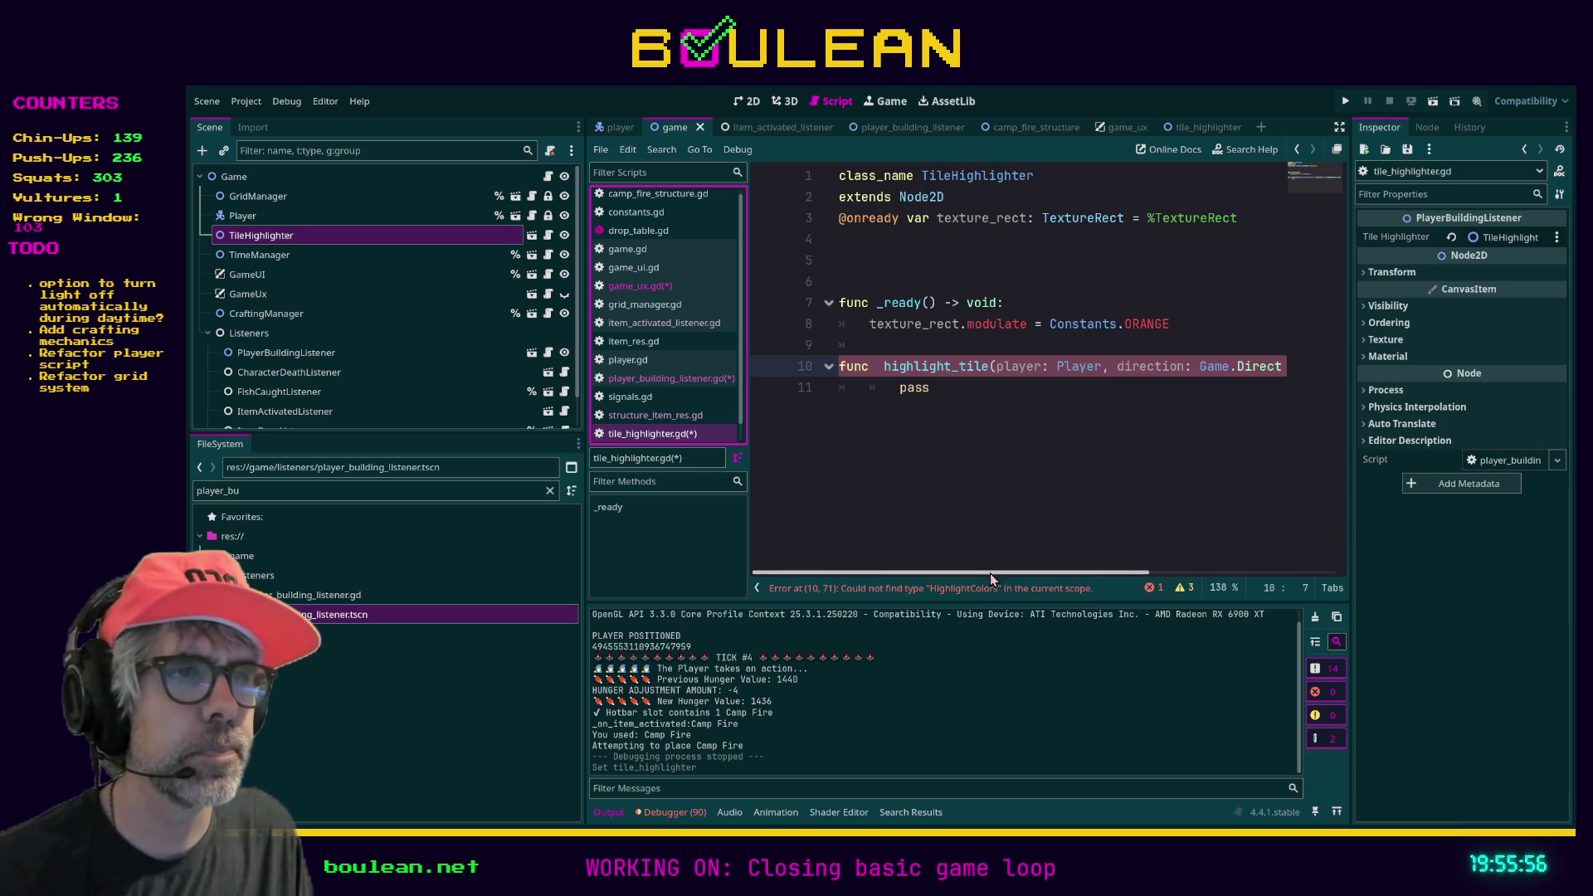
pyautogui.moveTo(988, 571)
pyautogui.mouseDown()
pyautogui.moveTo(1191, 573)
pyautogui.moveTo(857, 453)
pyautogui.mouseUp()
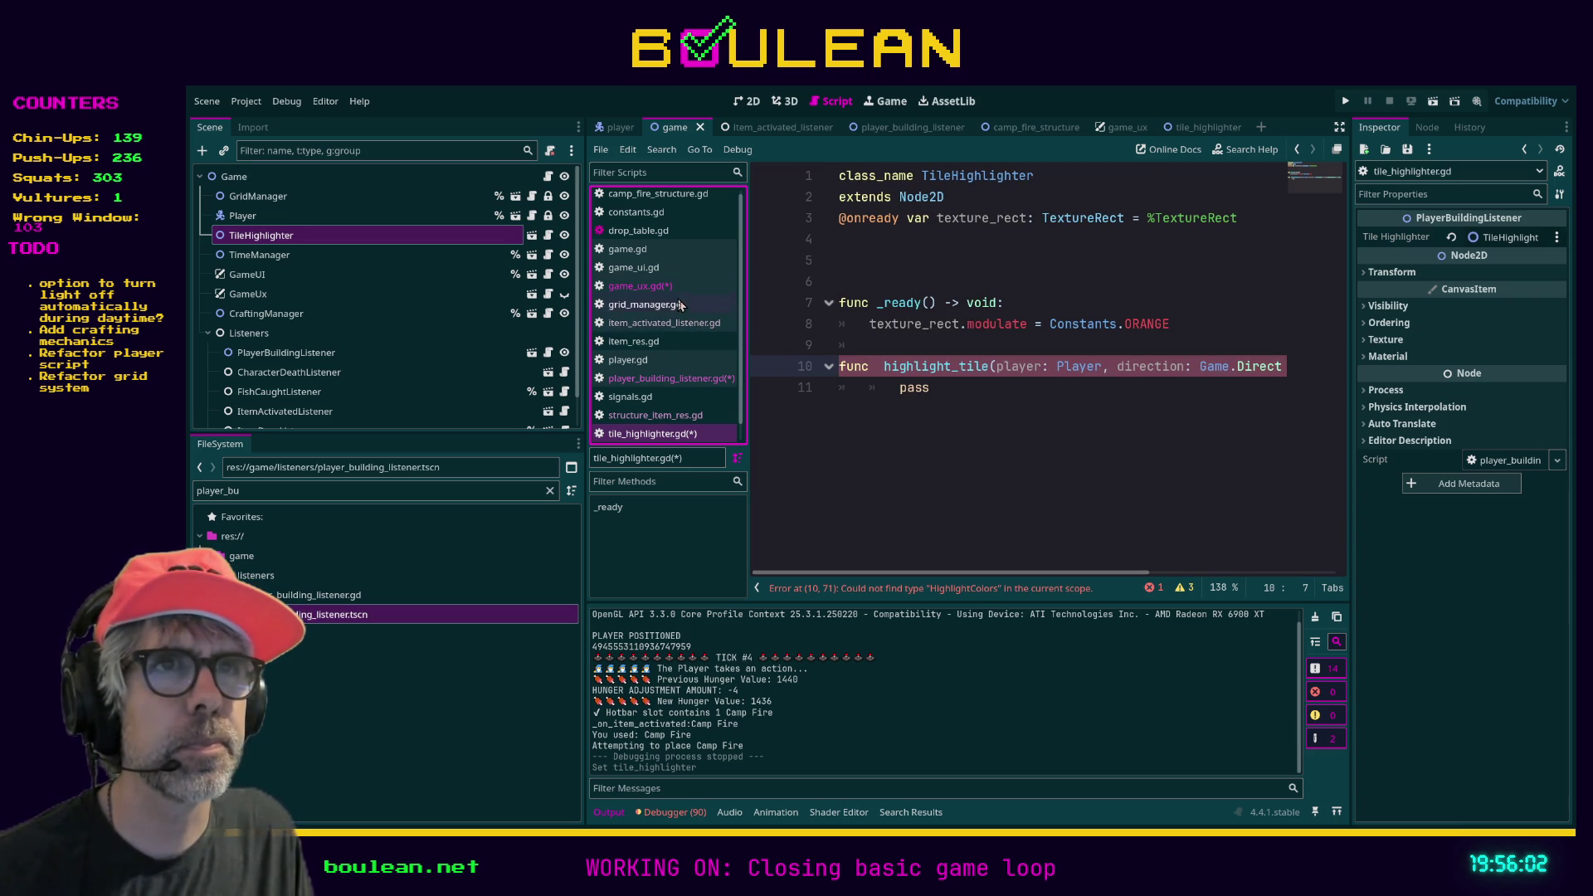
pyautogui.scroll(-1, 678, 300)
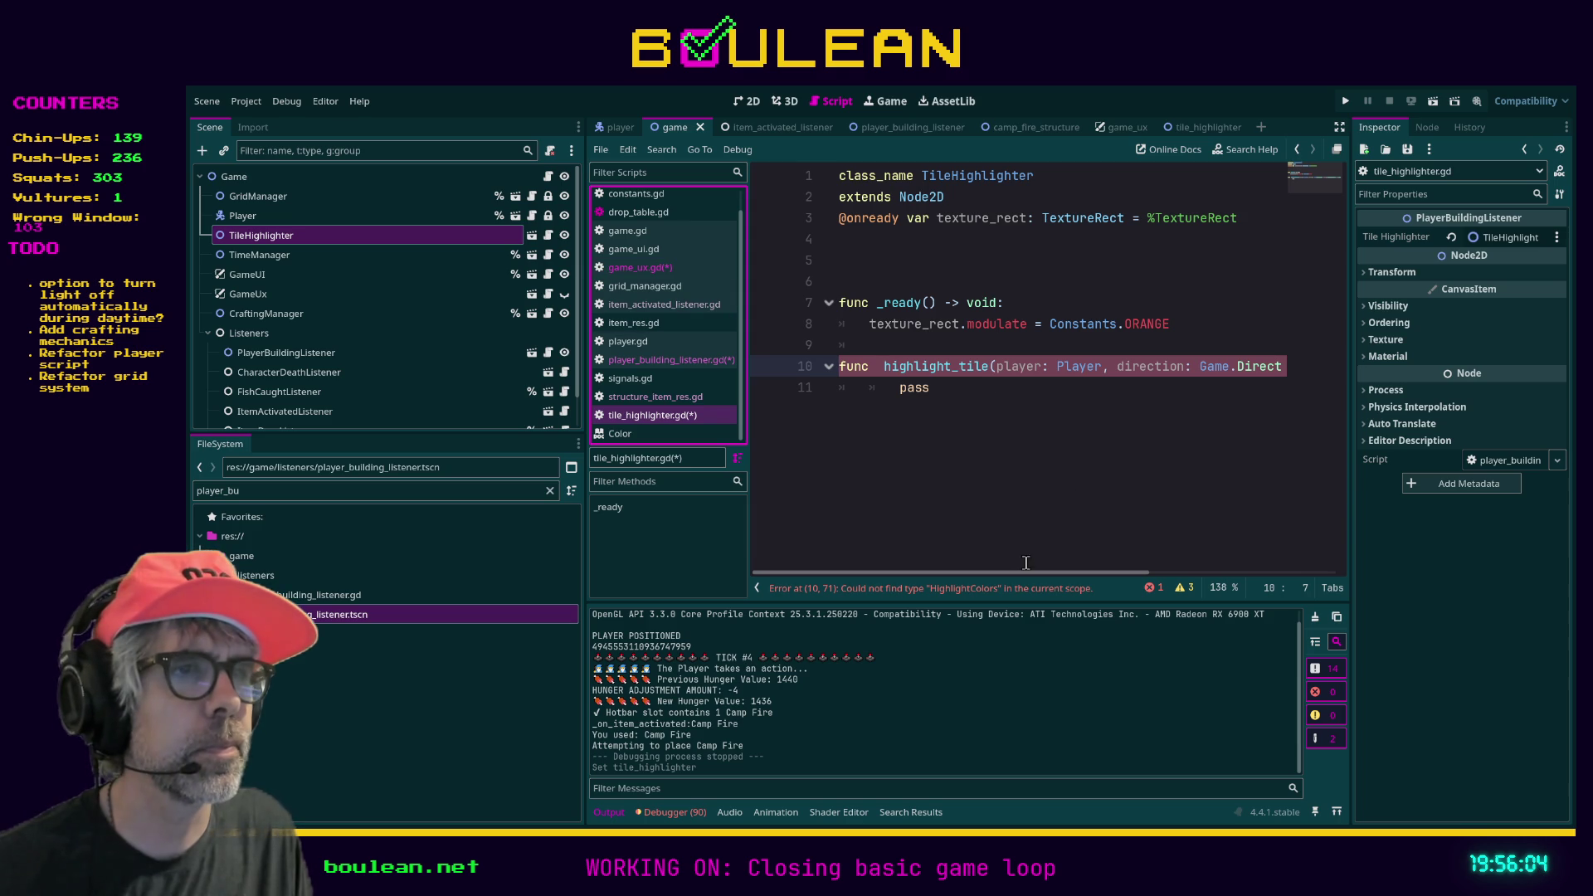
pyautogui.moveTo(1026, 574); pyautogui.dragTo(1206, 574)
pyautogui.doubleClick(1163, 366)
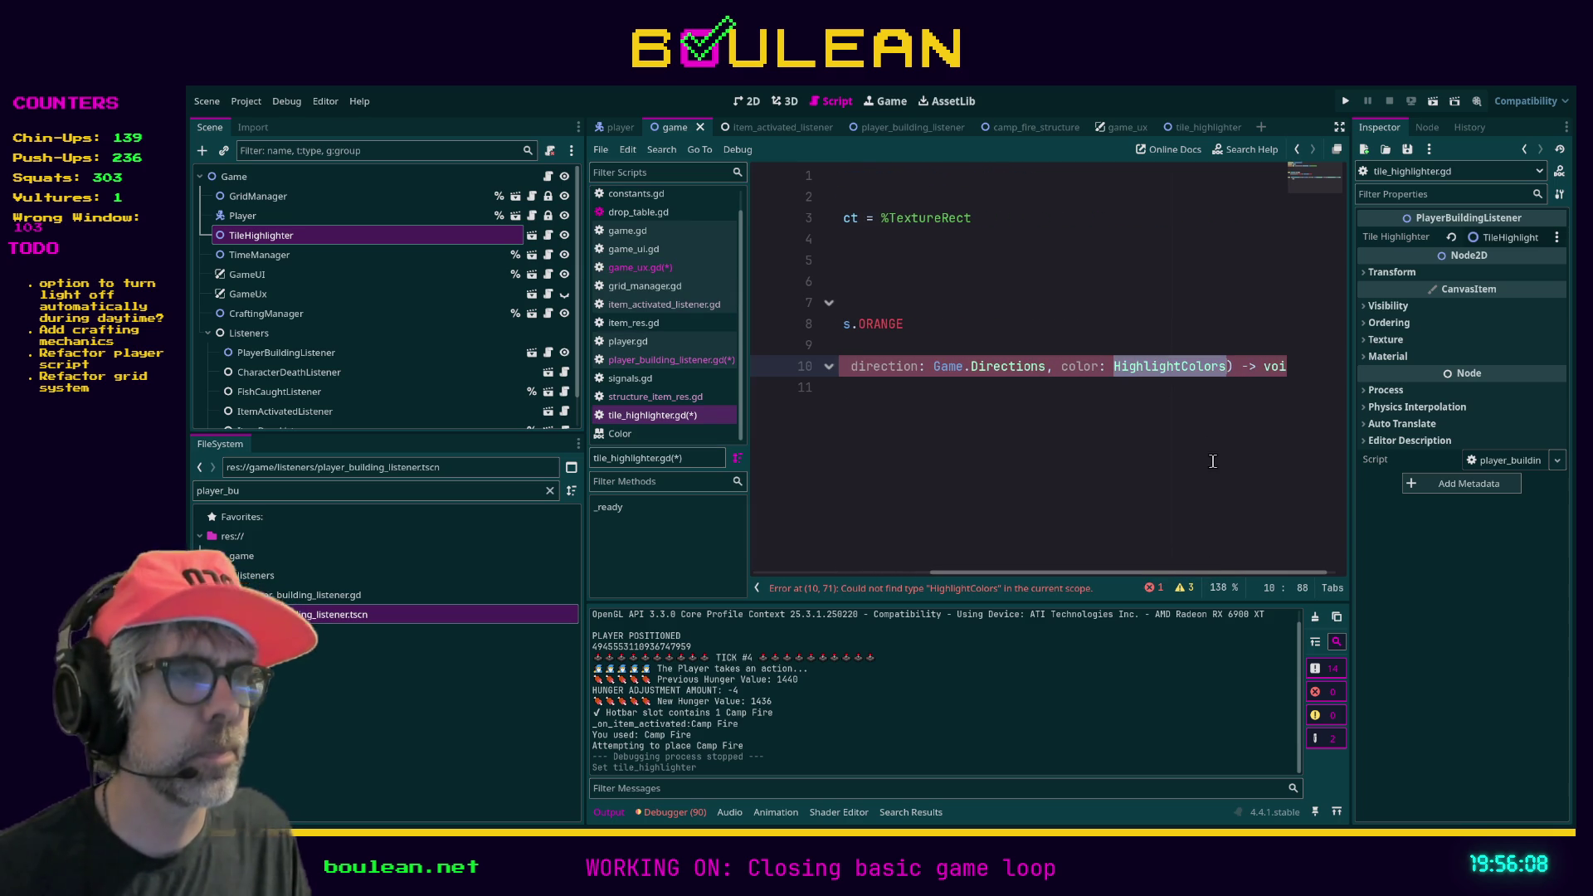
pyautogui.write('Constan')
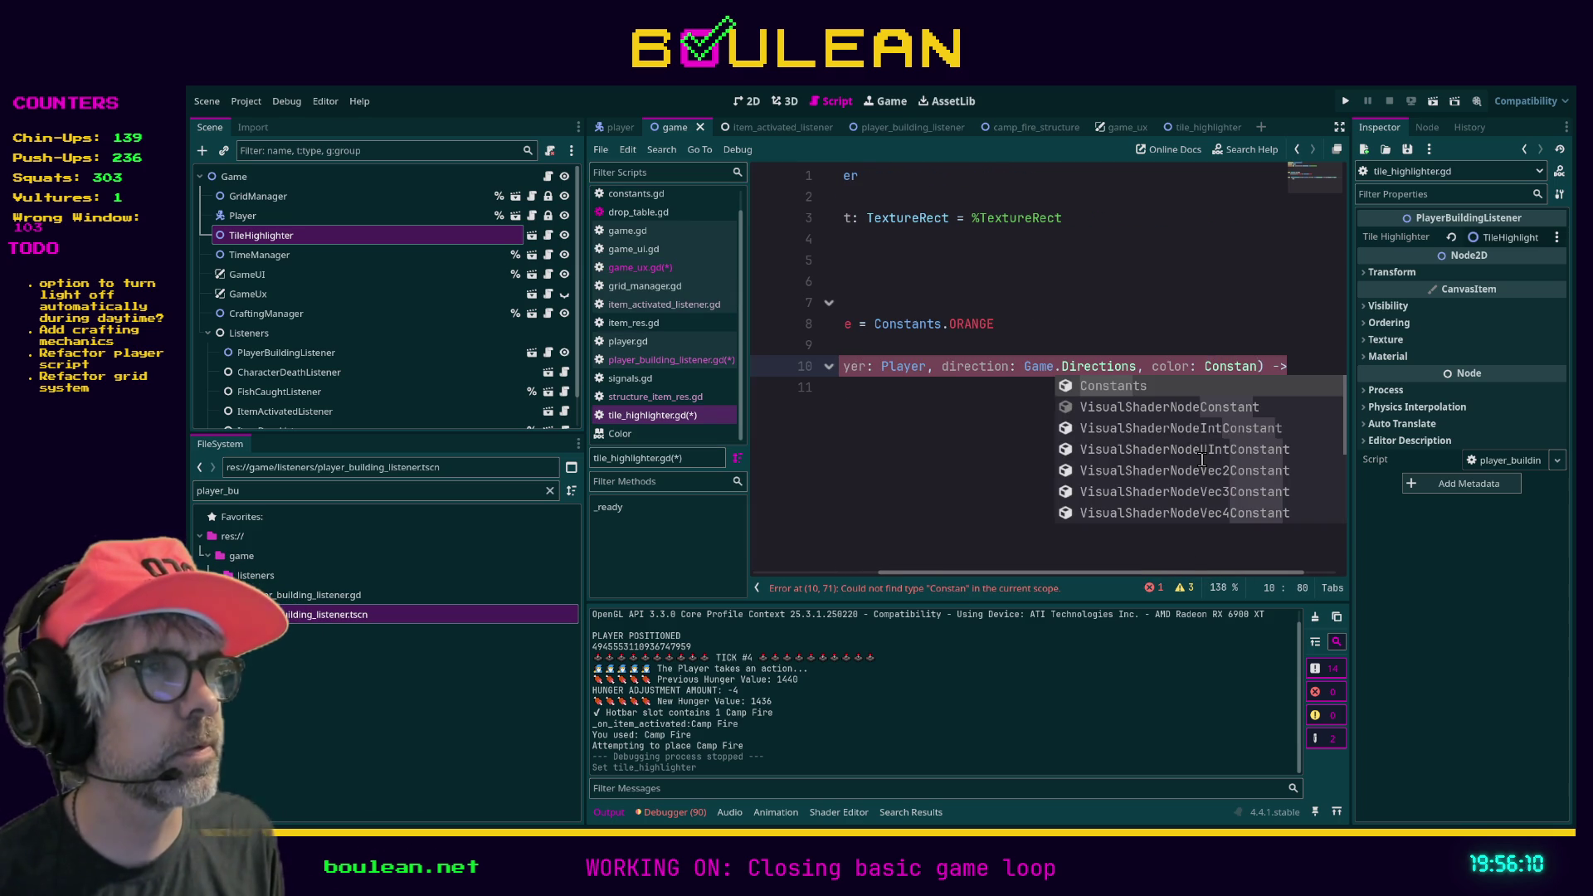
pyautogui.press('BackSpace')
pyautogui.press('BackSpace')
pyautogui.press('BackSpace')
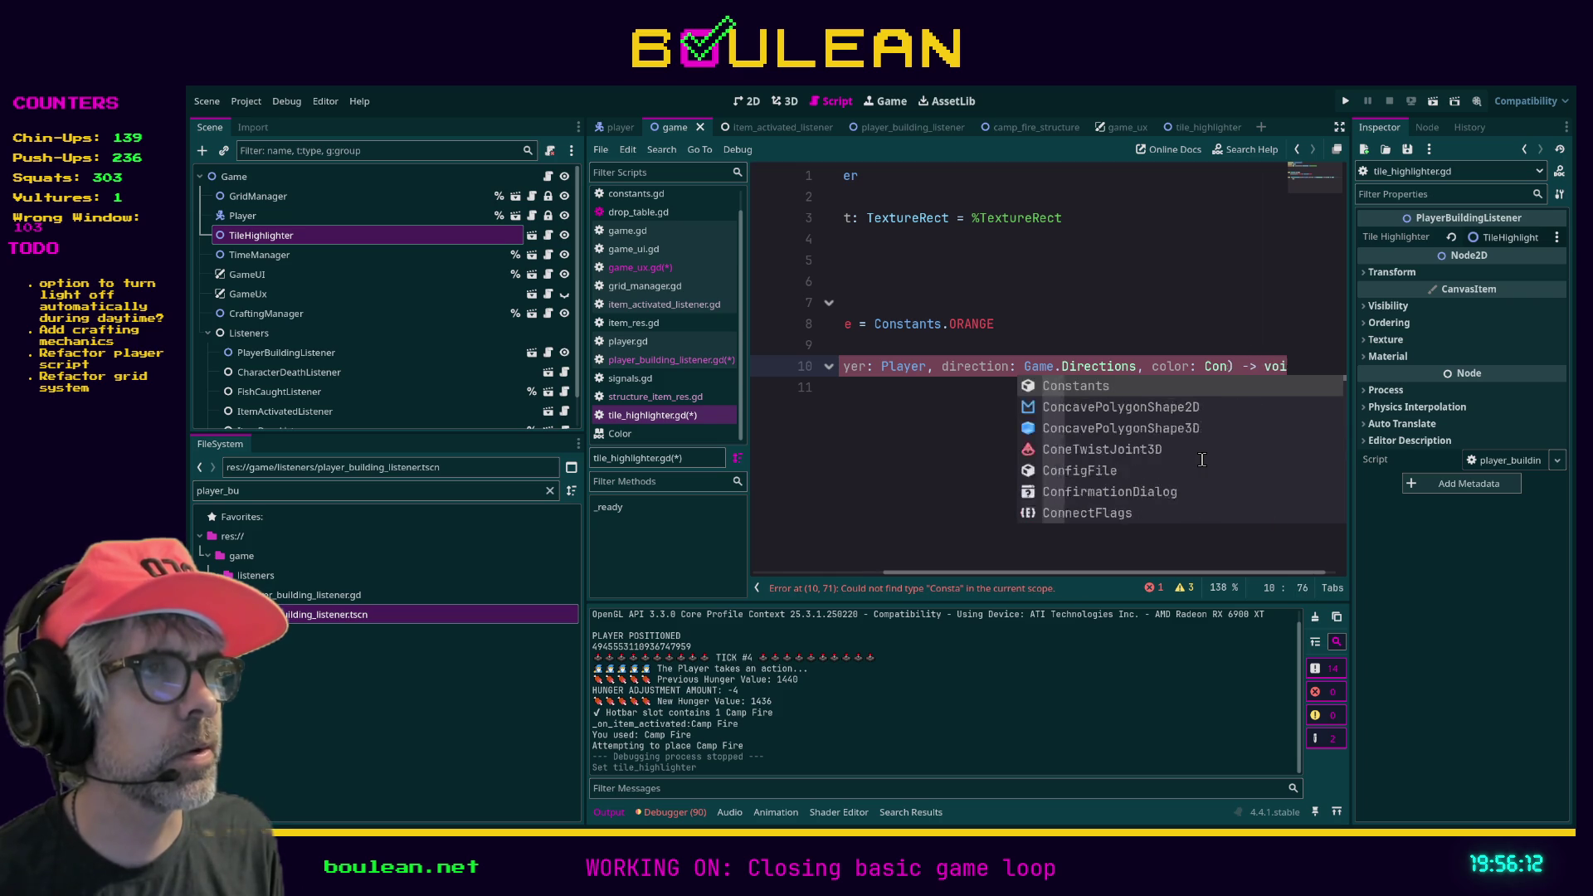
pyautogui.write('olor')
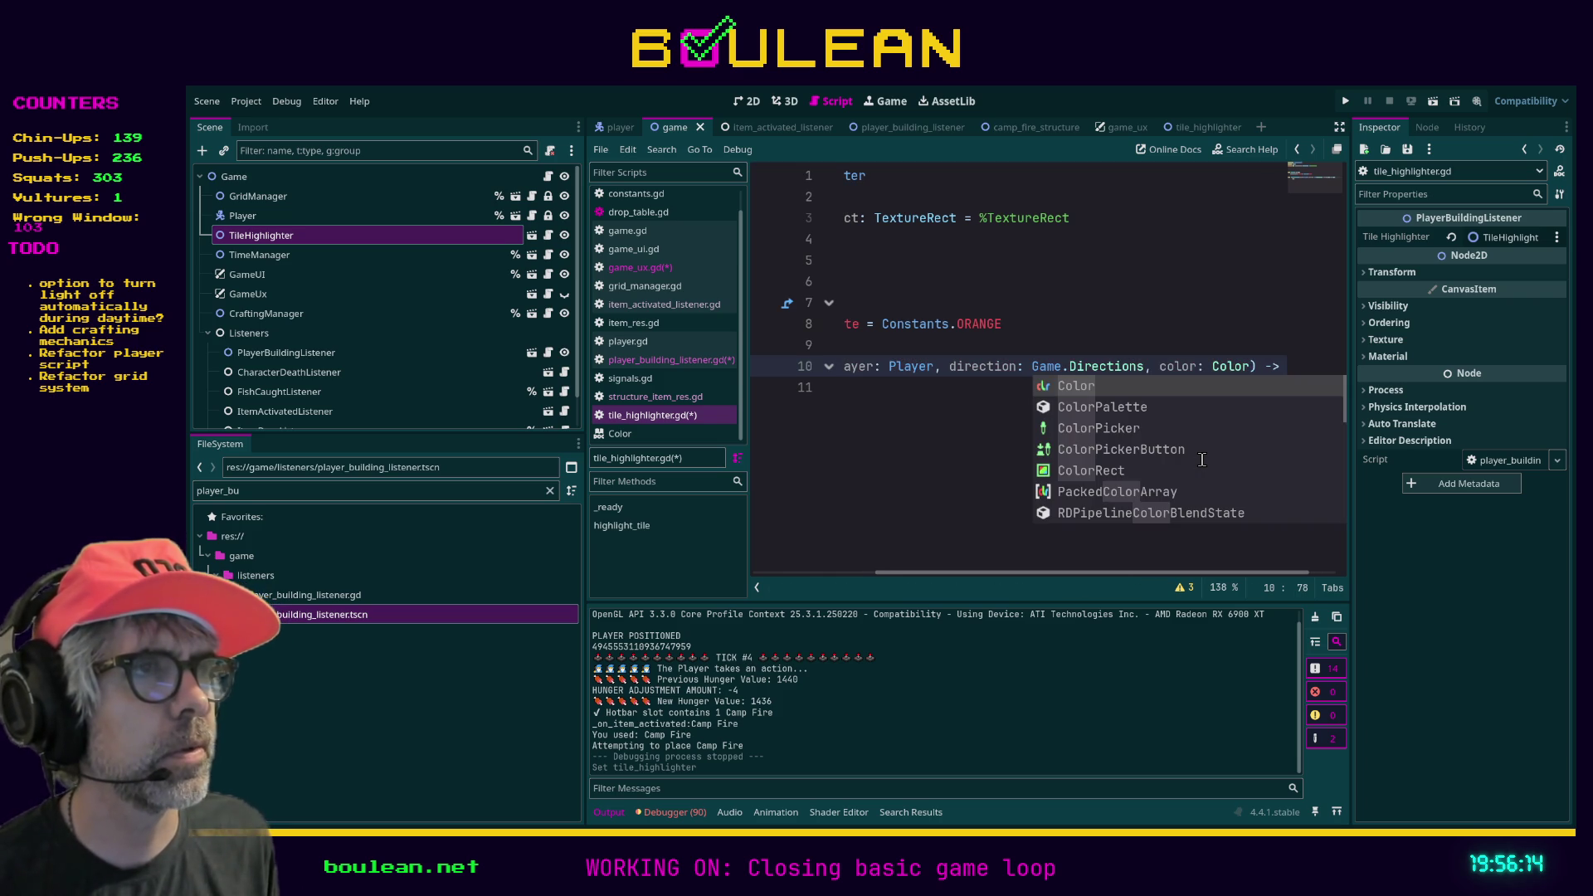
pyautogui.moveTo(992, 570); pyautogui.dragTo(869, 570)
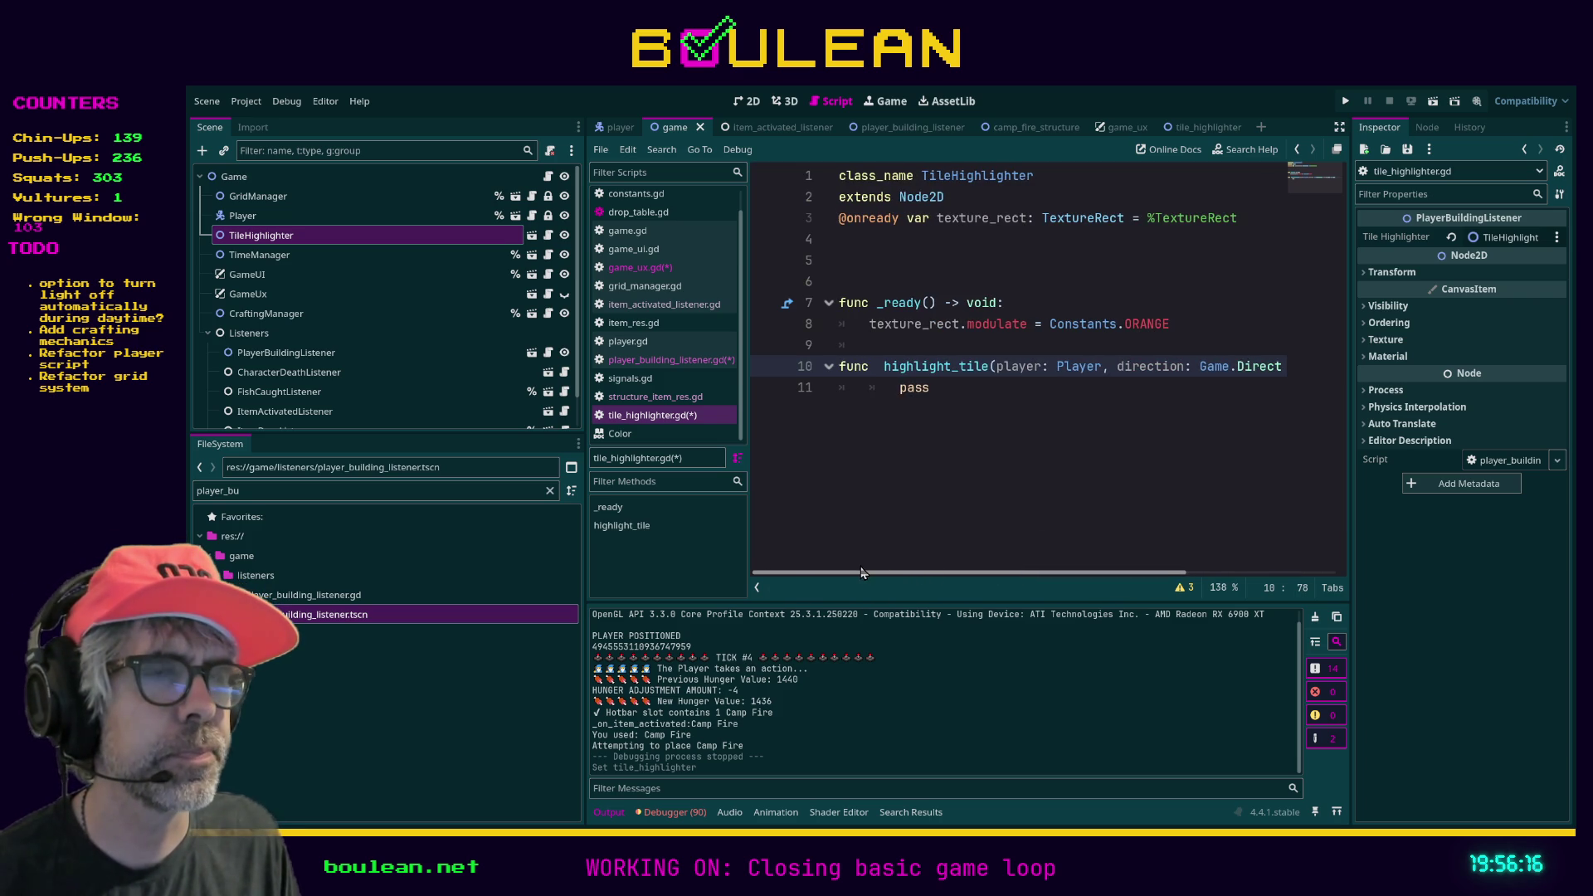
# Step: Replace pass with texture_rect.modulate = color and a position = player.global_position line, then save
pyautogui.doubleClick(912, 389)
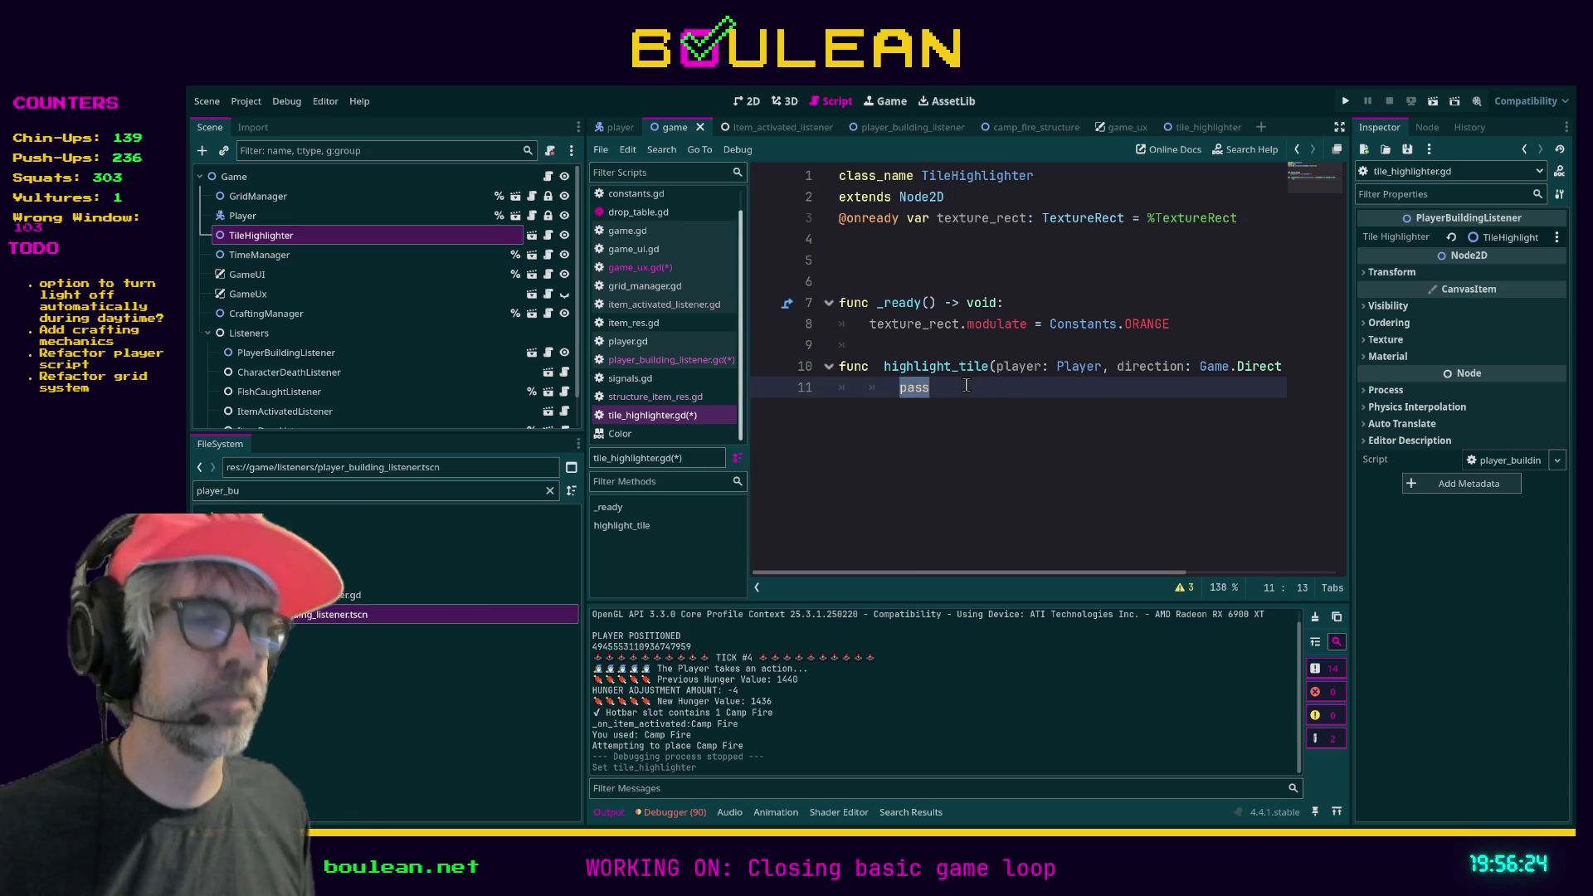
pyautogui.write('ture')
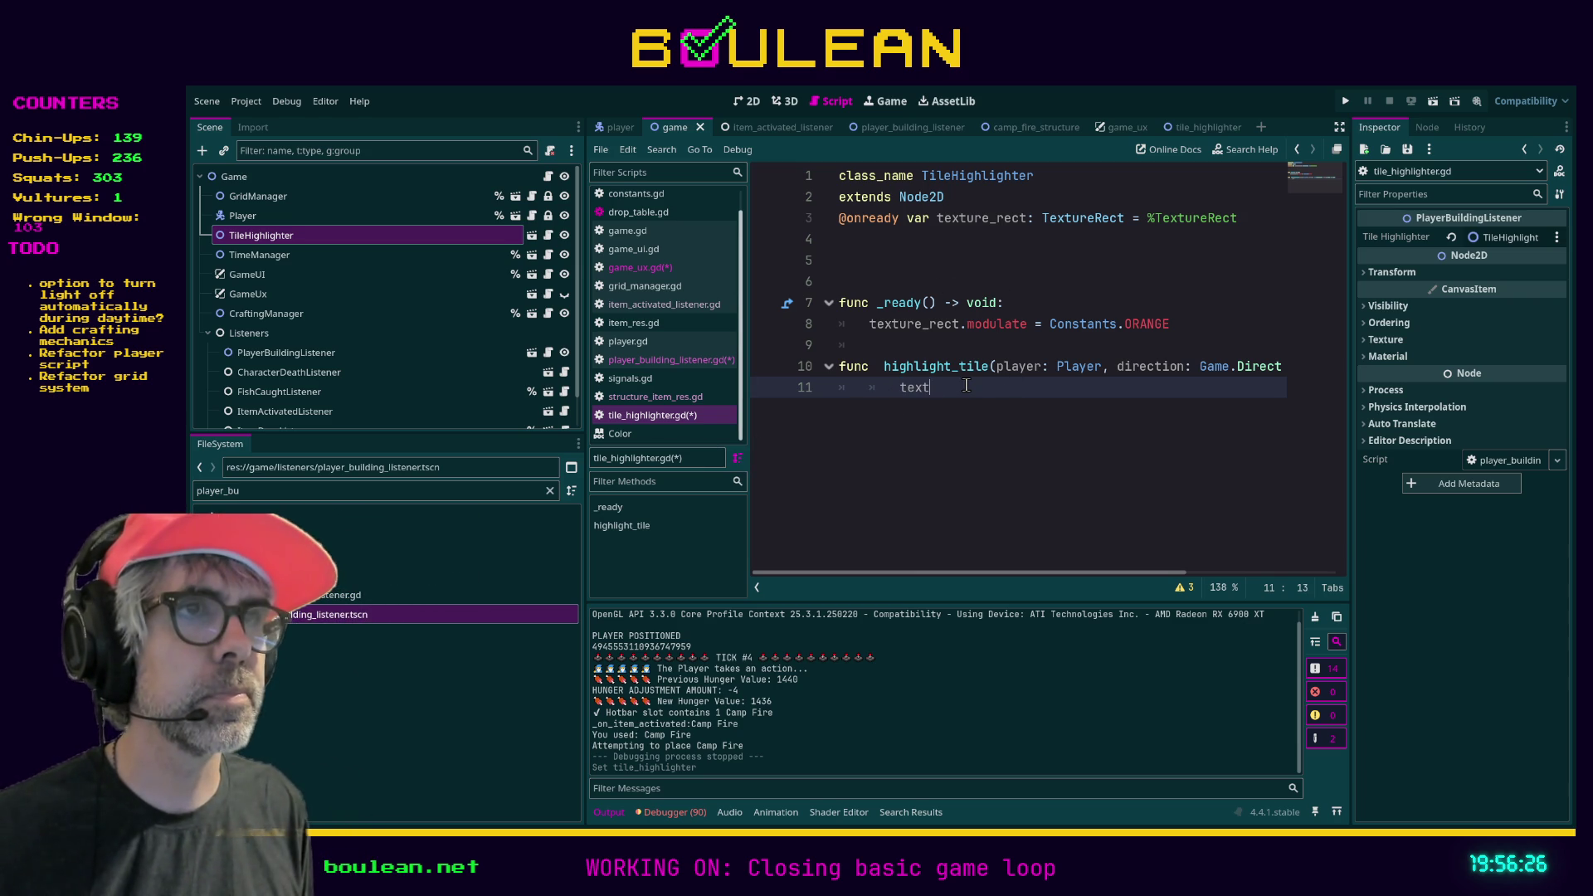
pyautogui.write('_rect.mo')
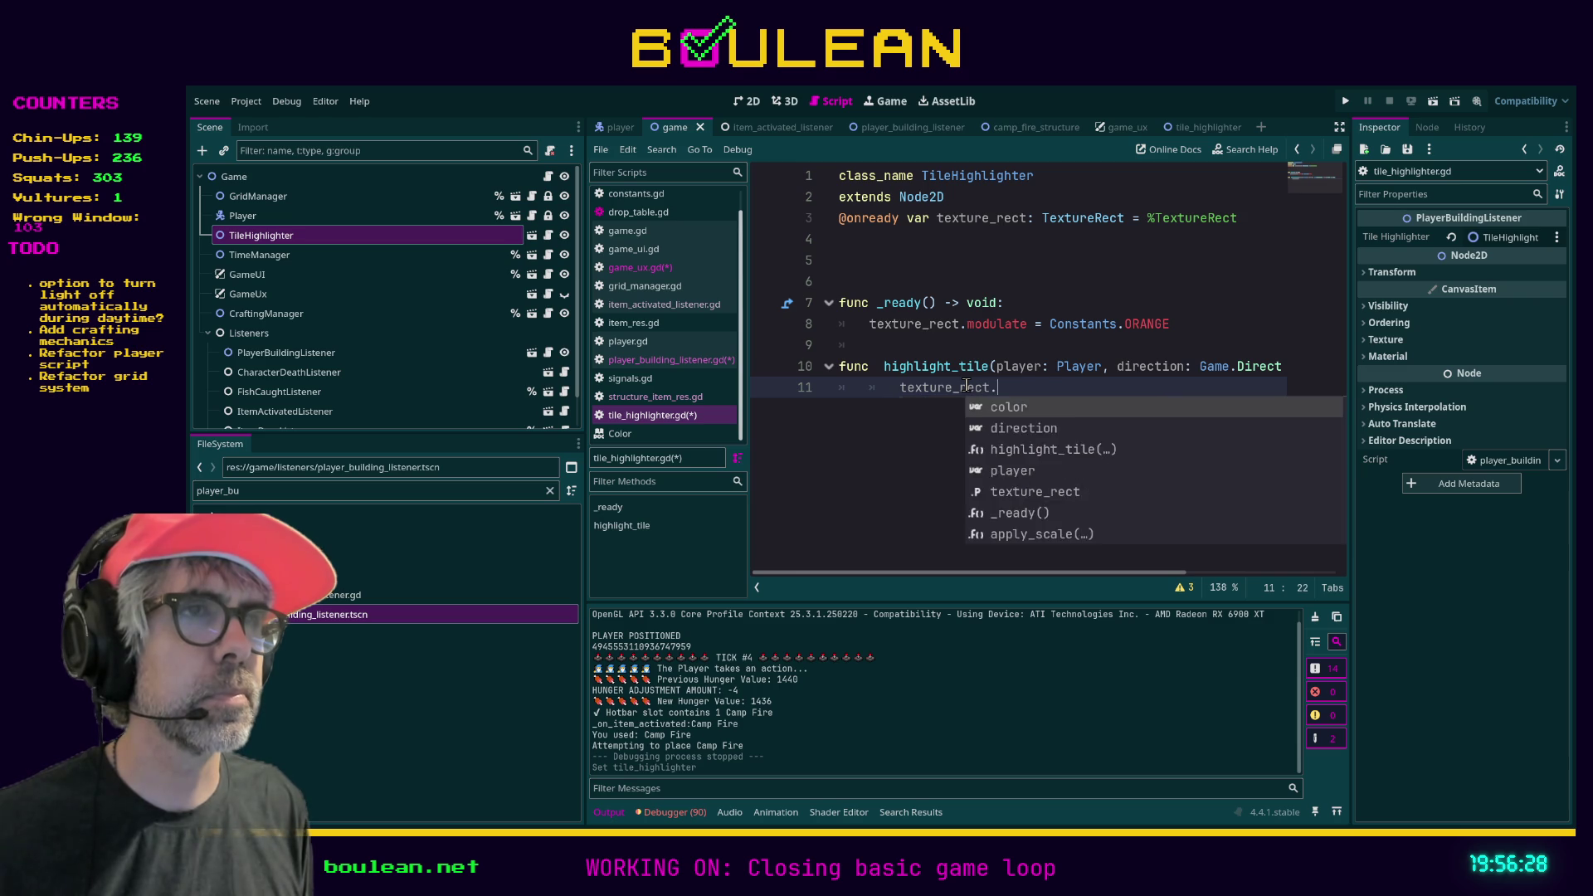
pyautogui.write('dulate = ')
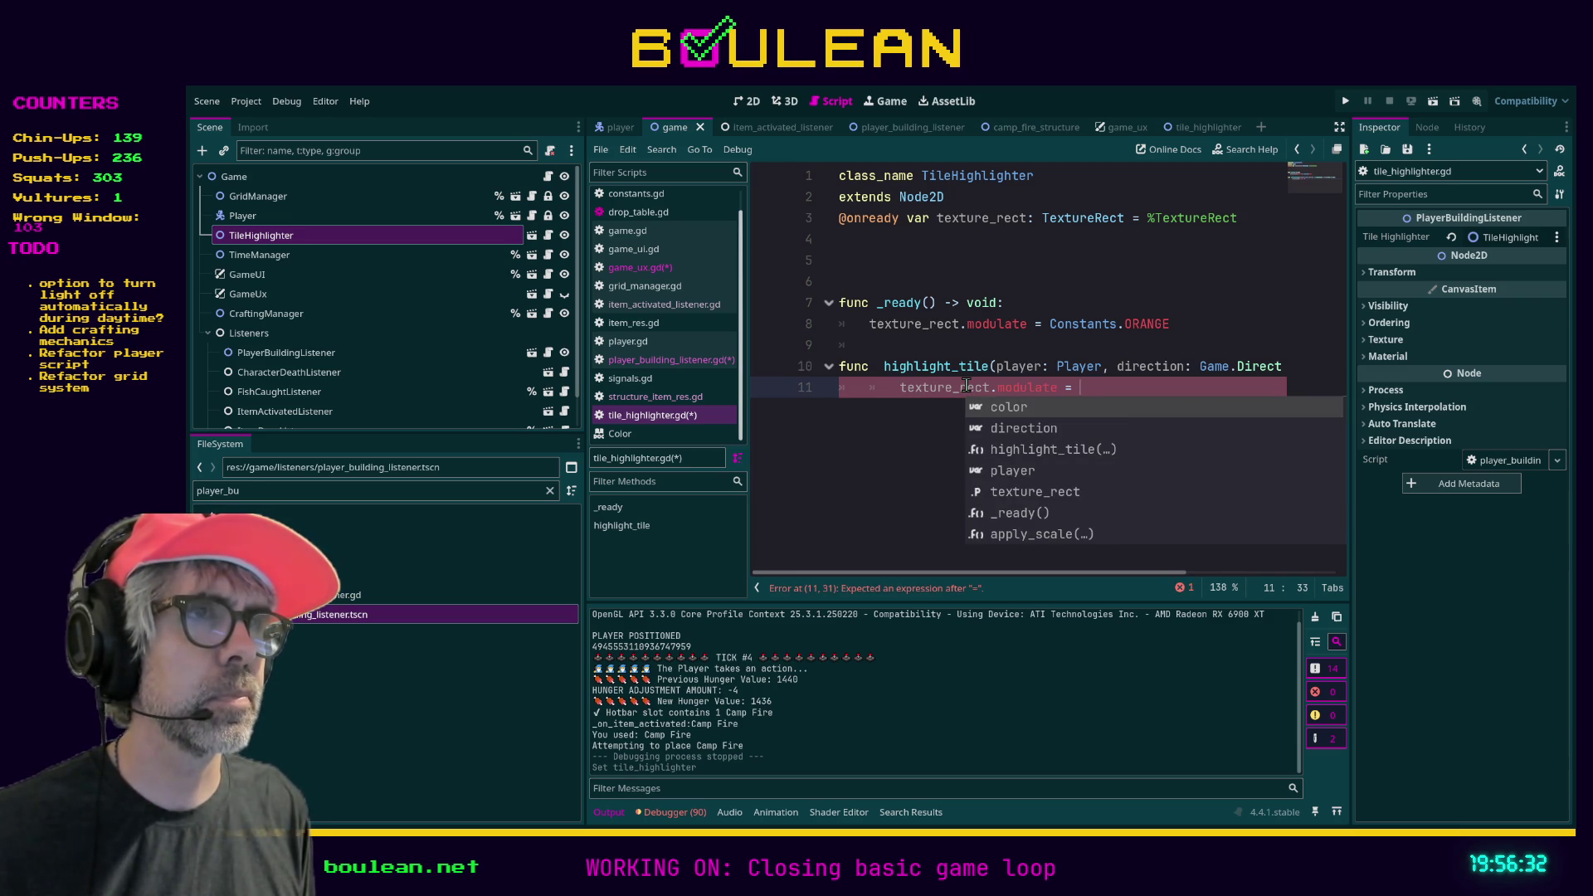
pyautogui.write('color')
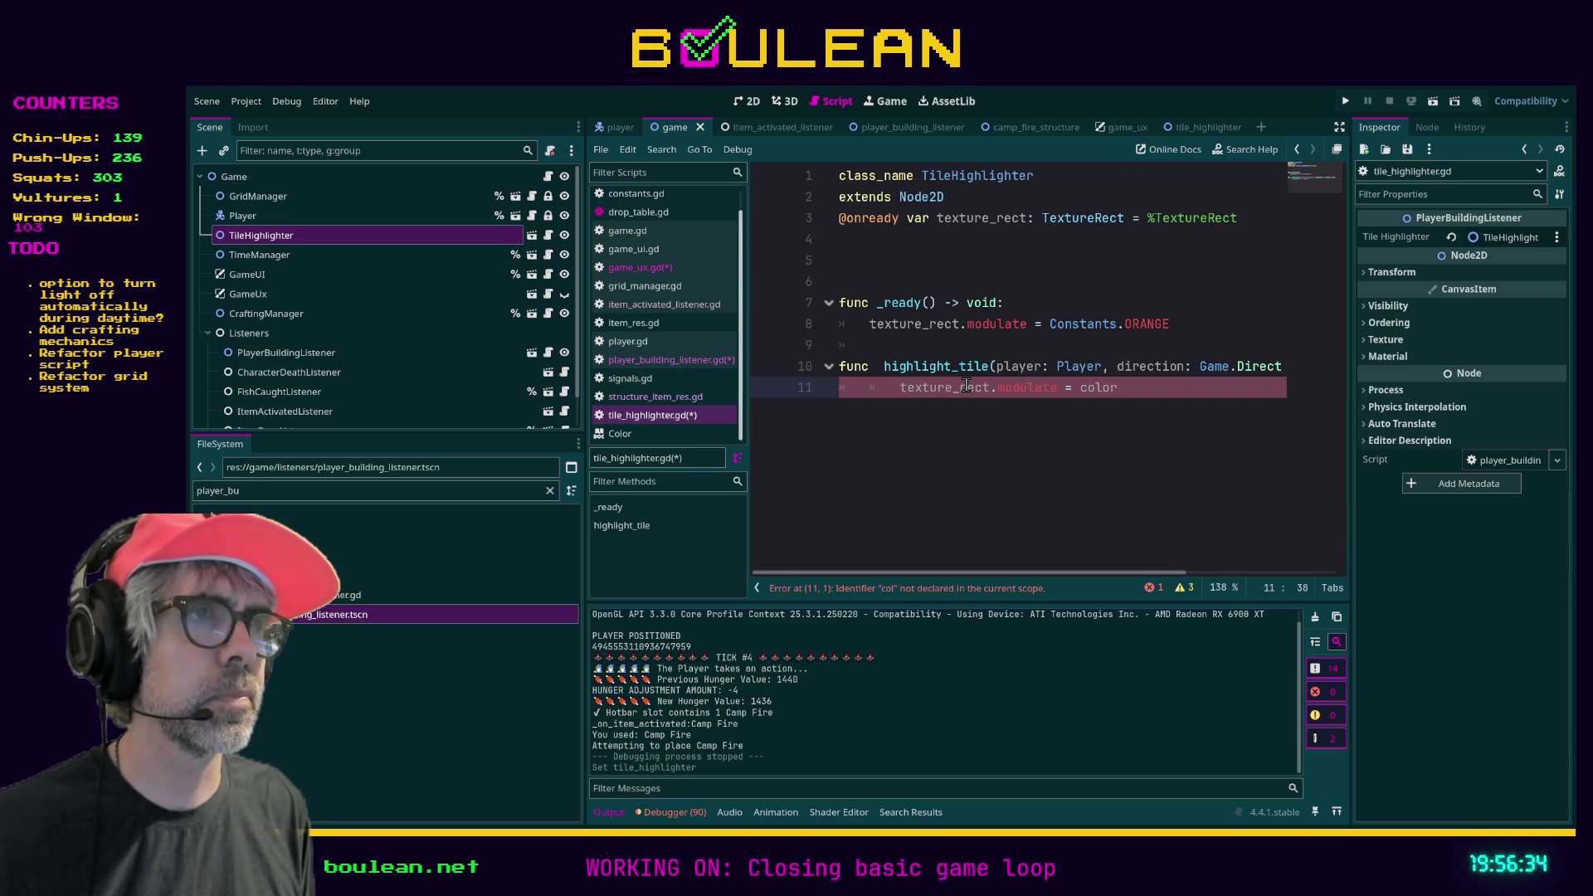
pyautogui.press('Return')
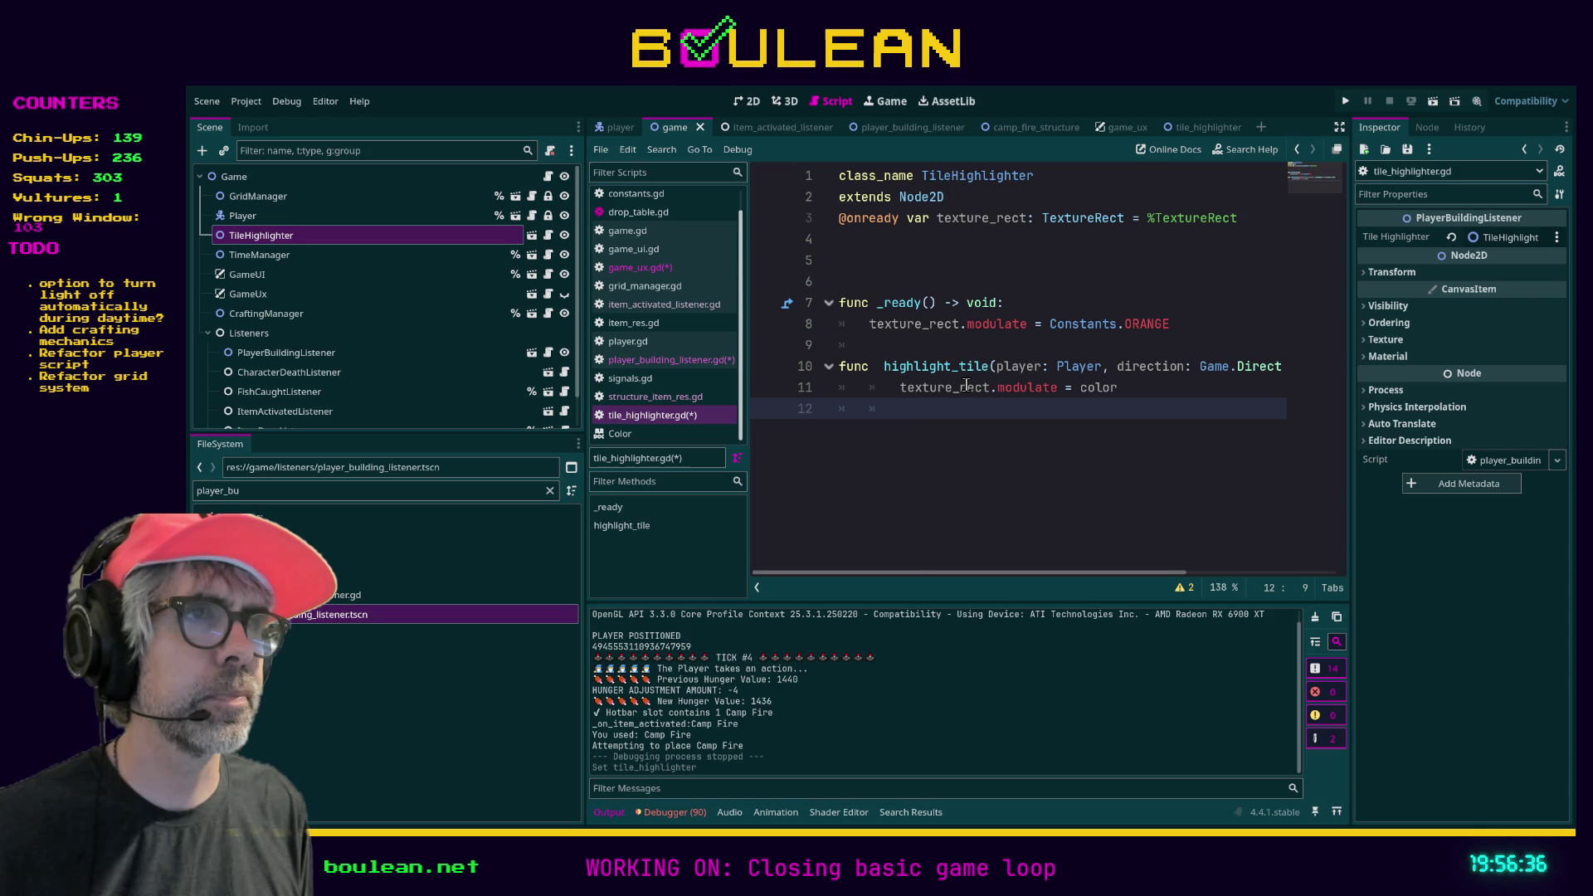
pyautogui.write('sition = ')
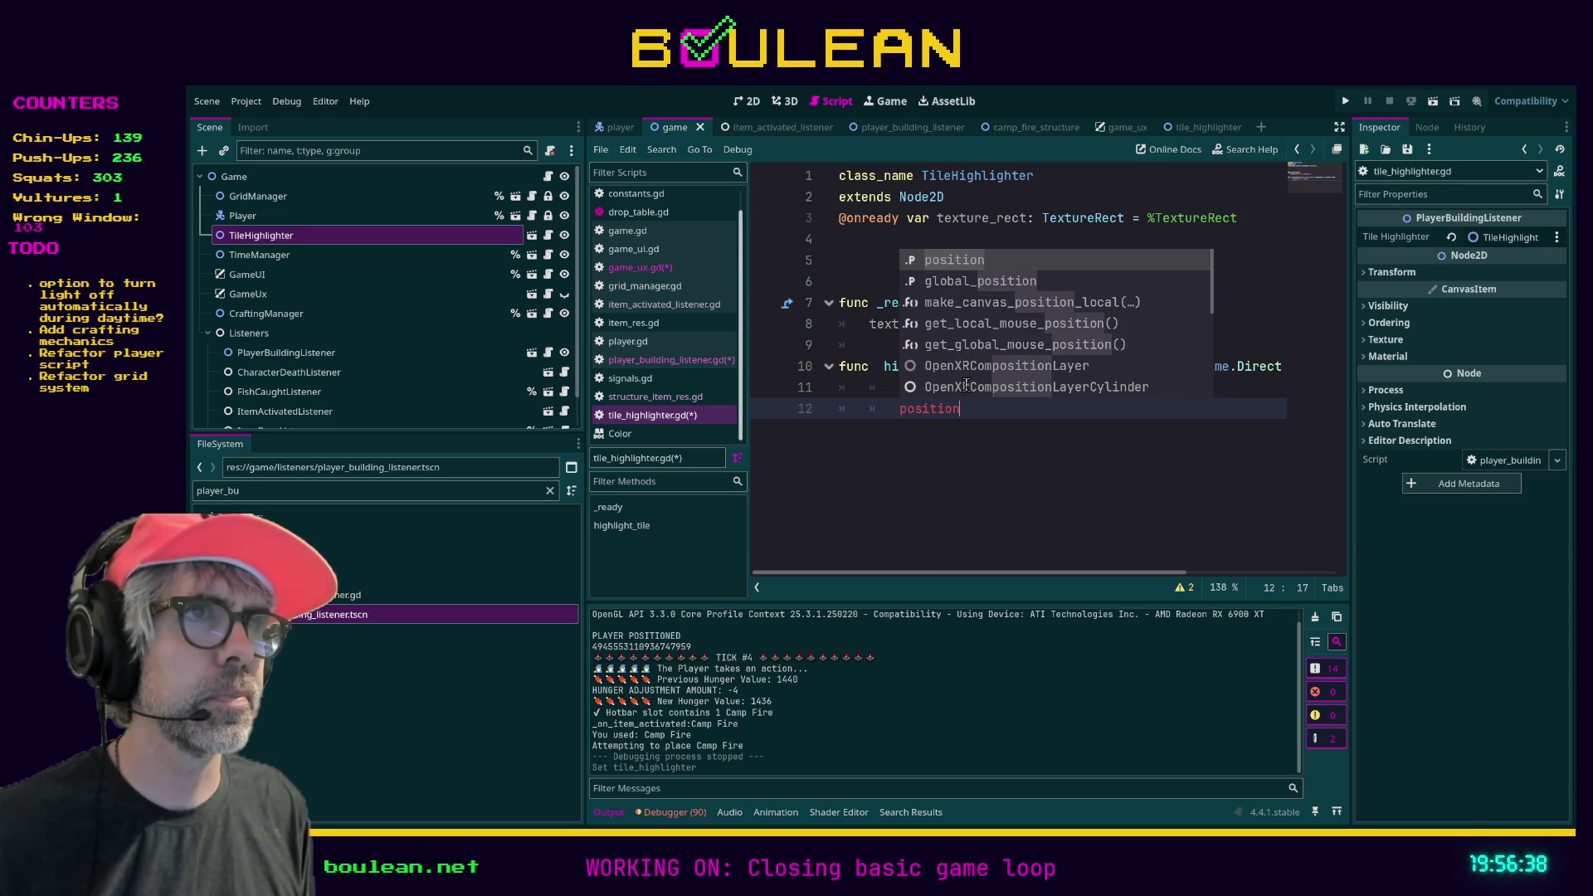
pyautogui.write('player.glob')
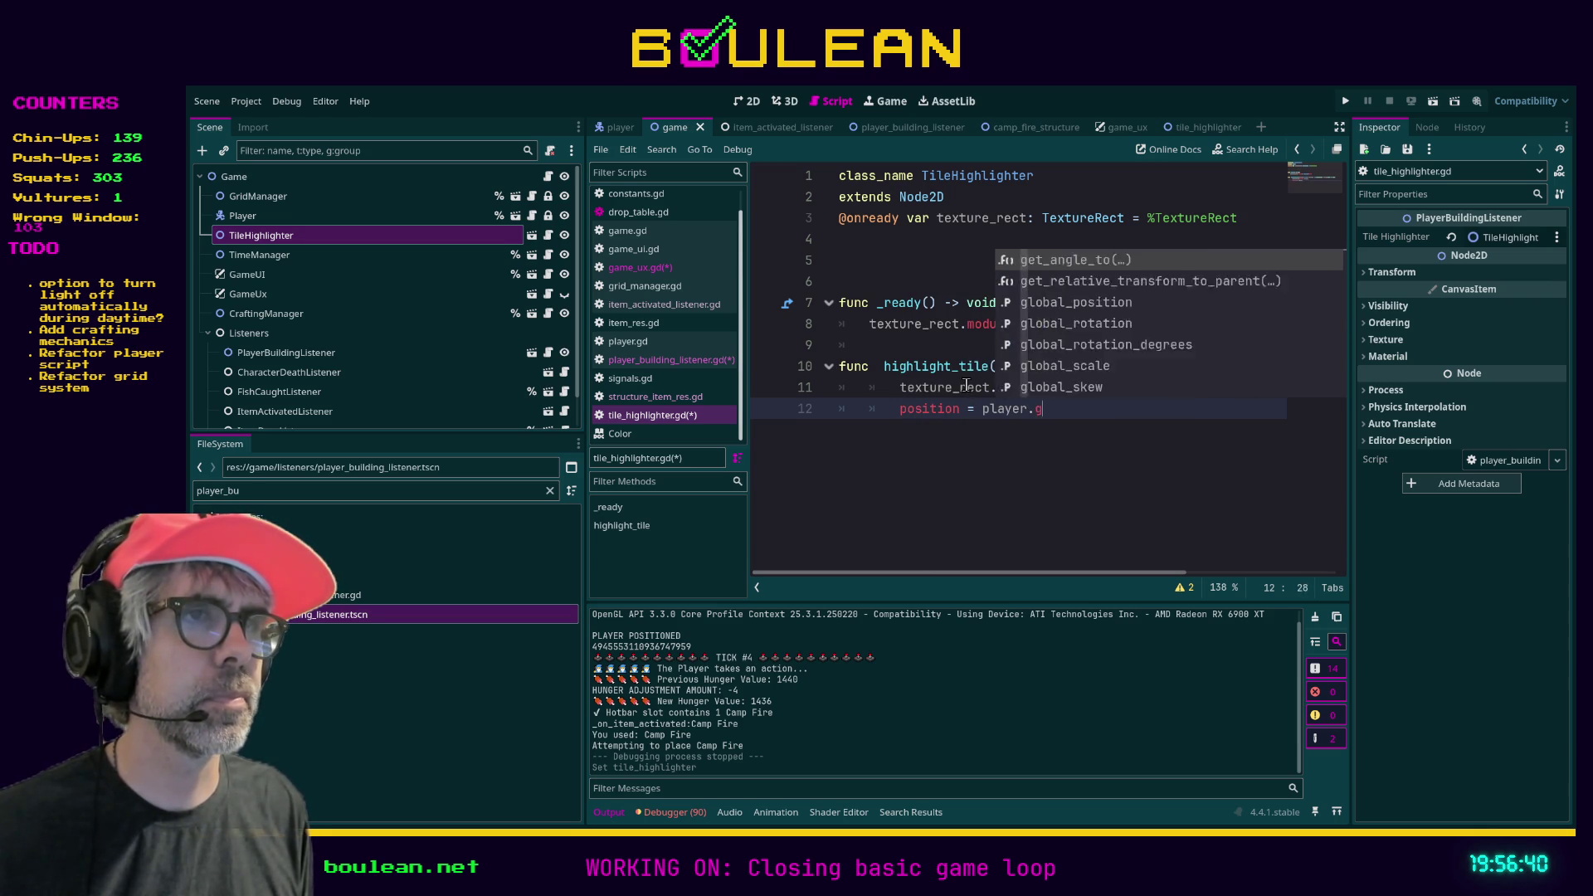
pyautogui.press('Return')
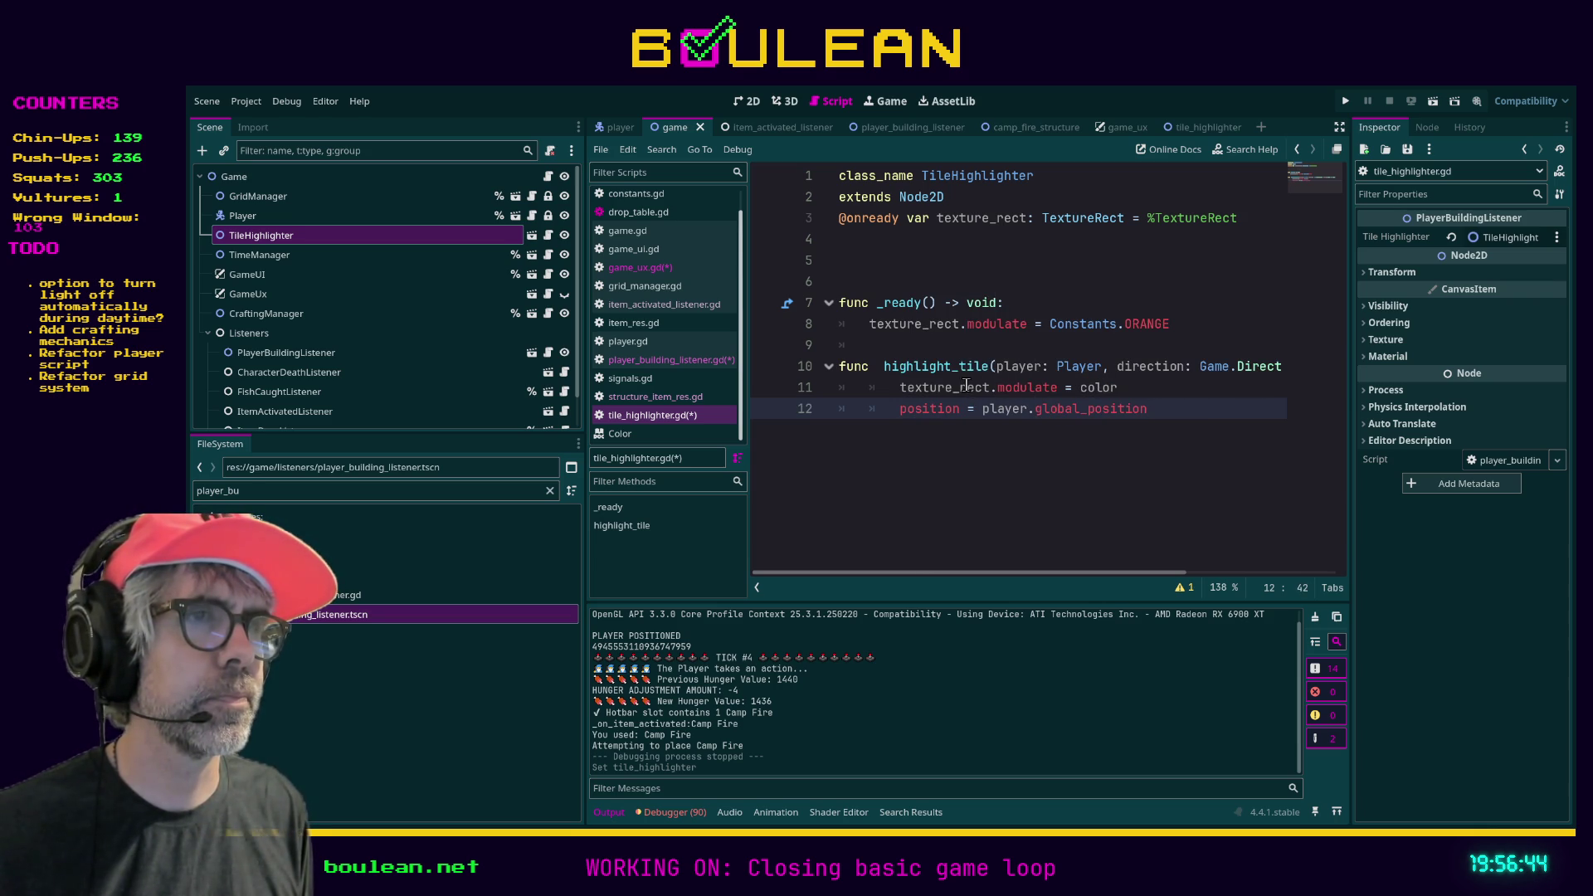
pyautogui.hotkey('ctrl', 's')
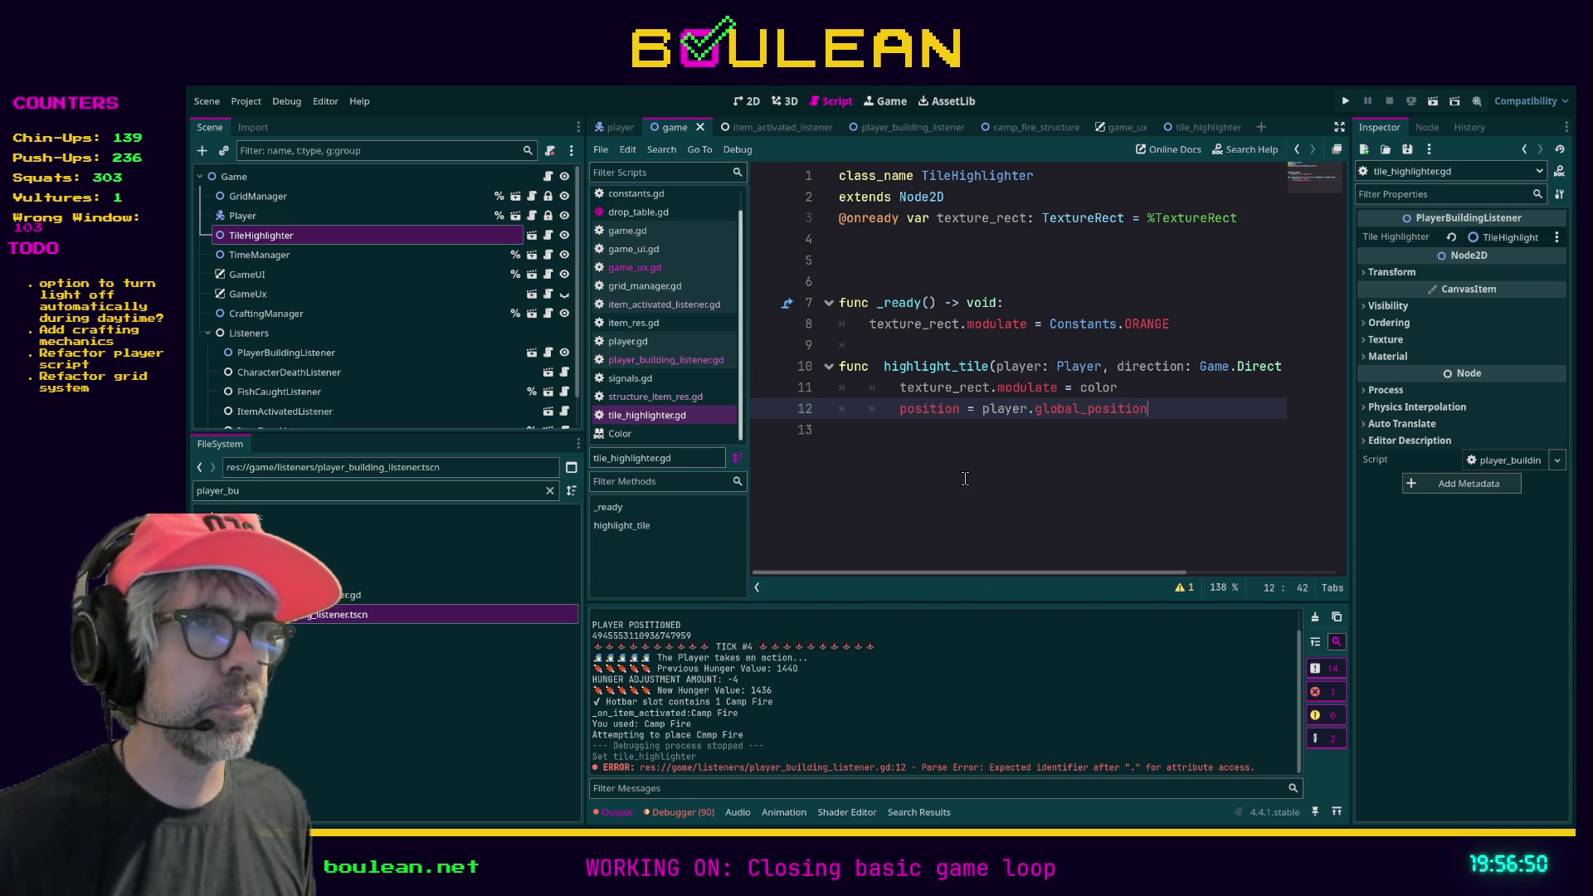
# Step: Prefix the position line with texture_rect. and save to run the game
pyautogui.click(902, 411)
pyautogui.write('texture_rect.')
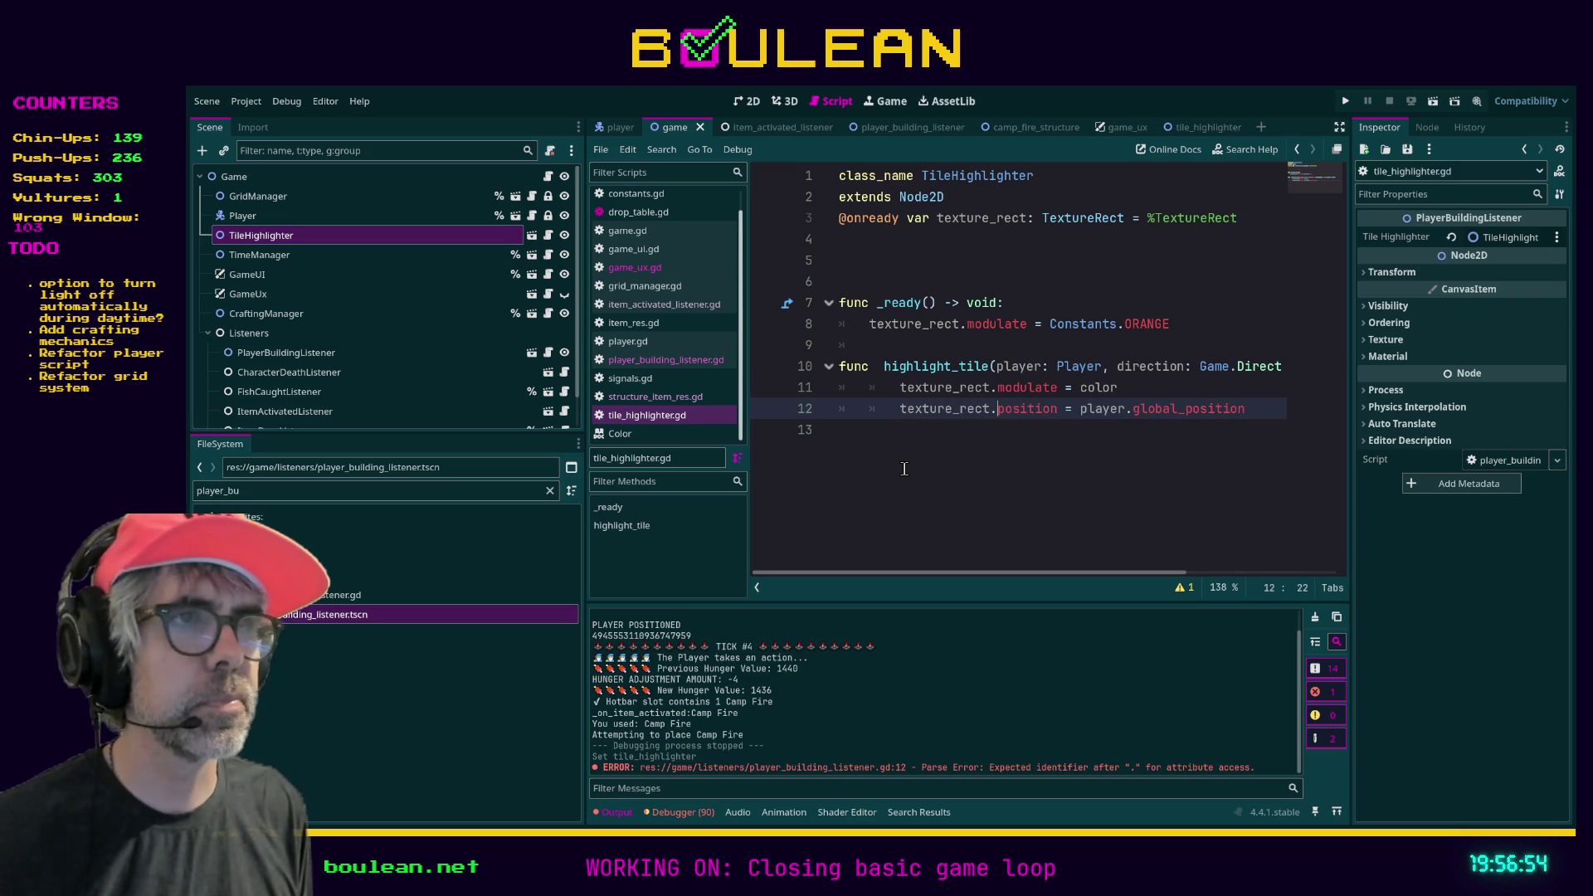
pyautogui.click(904, 469)
pyautogui.hotkey('ctrl', 's')
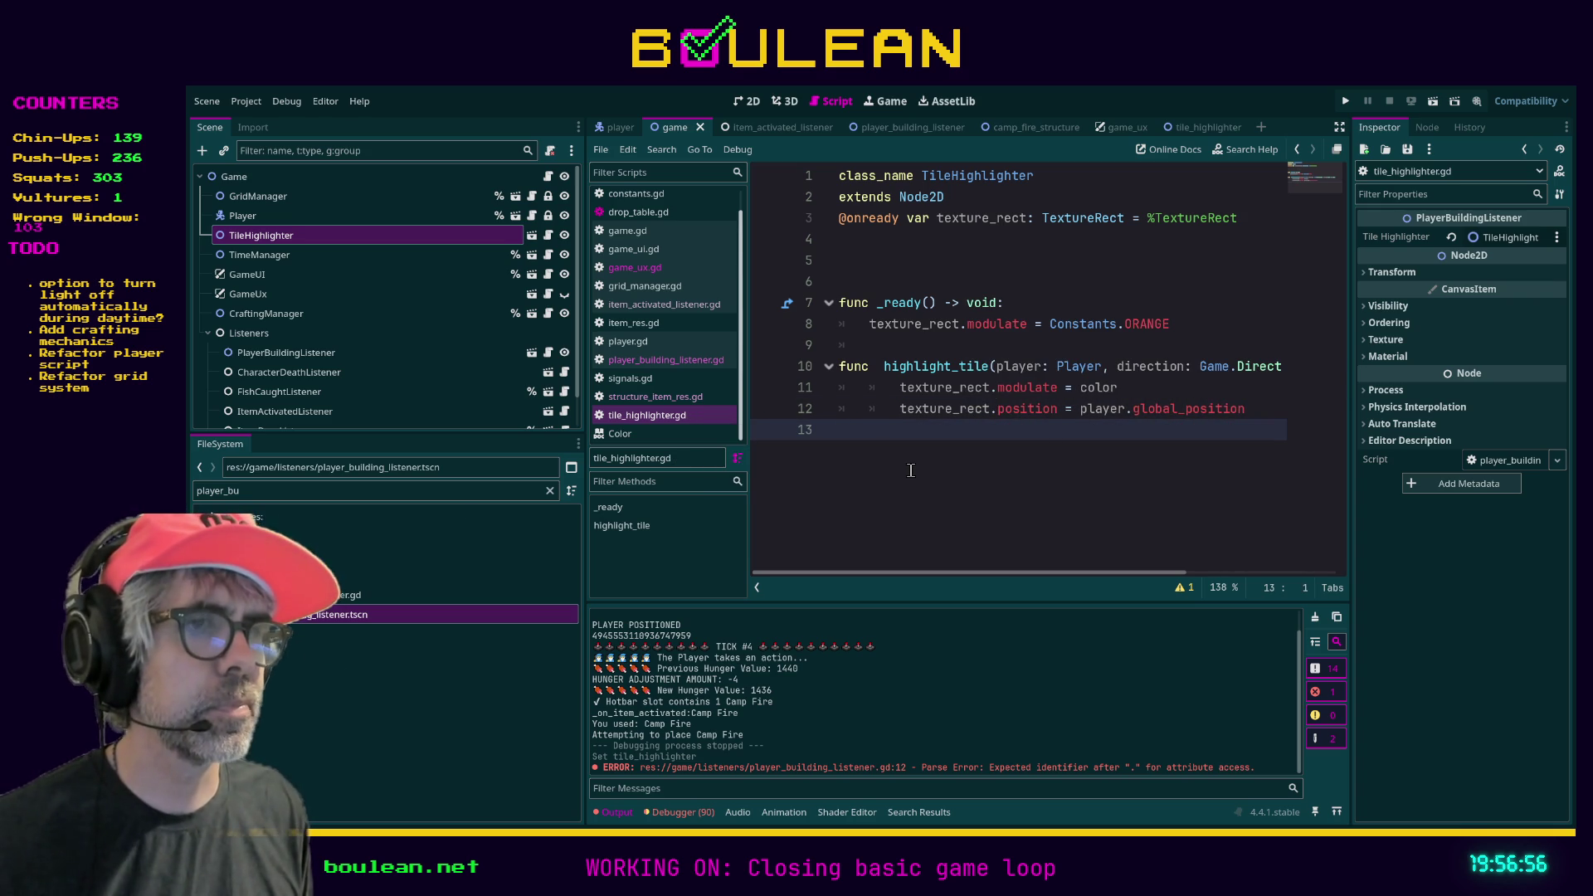
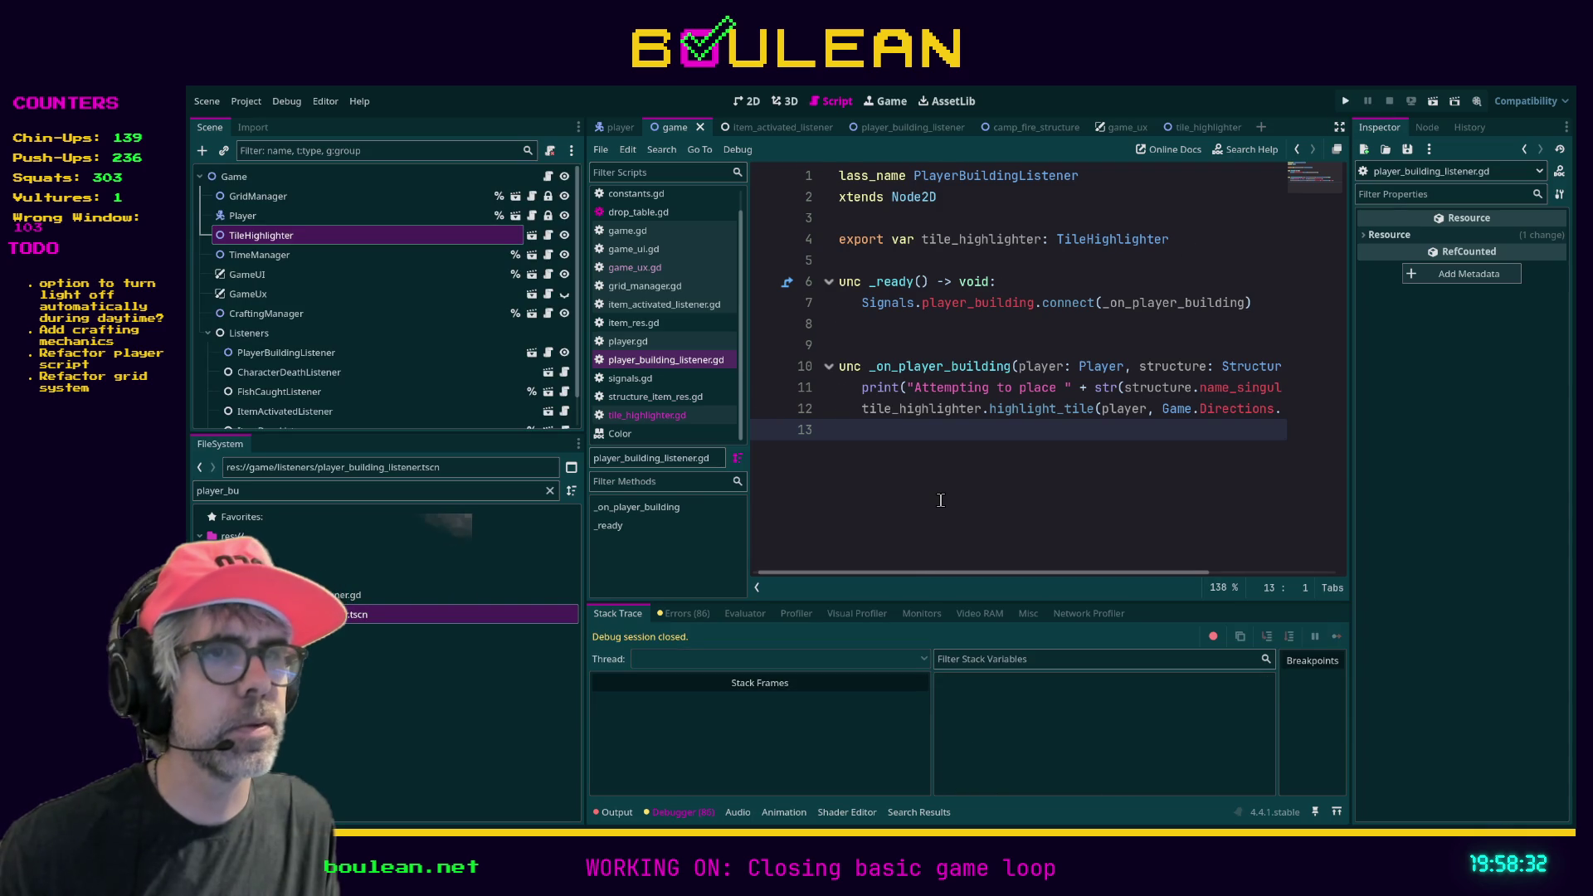
# Step: Save the scene, then in-game enable Free Crafting and try crafting a Camp Fire before stopping
pyautogui.hotkey('ctrl', 's')
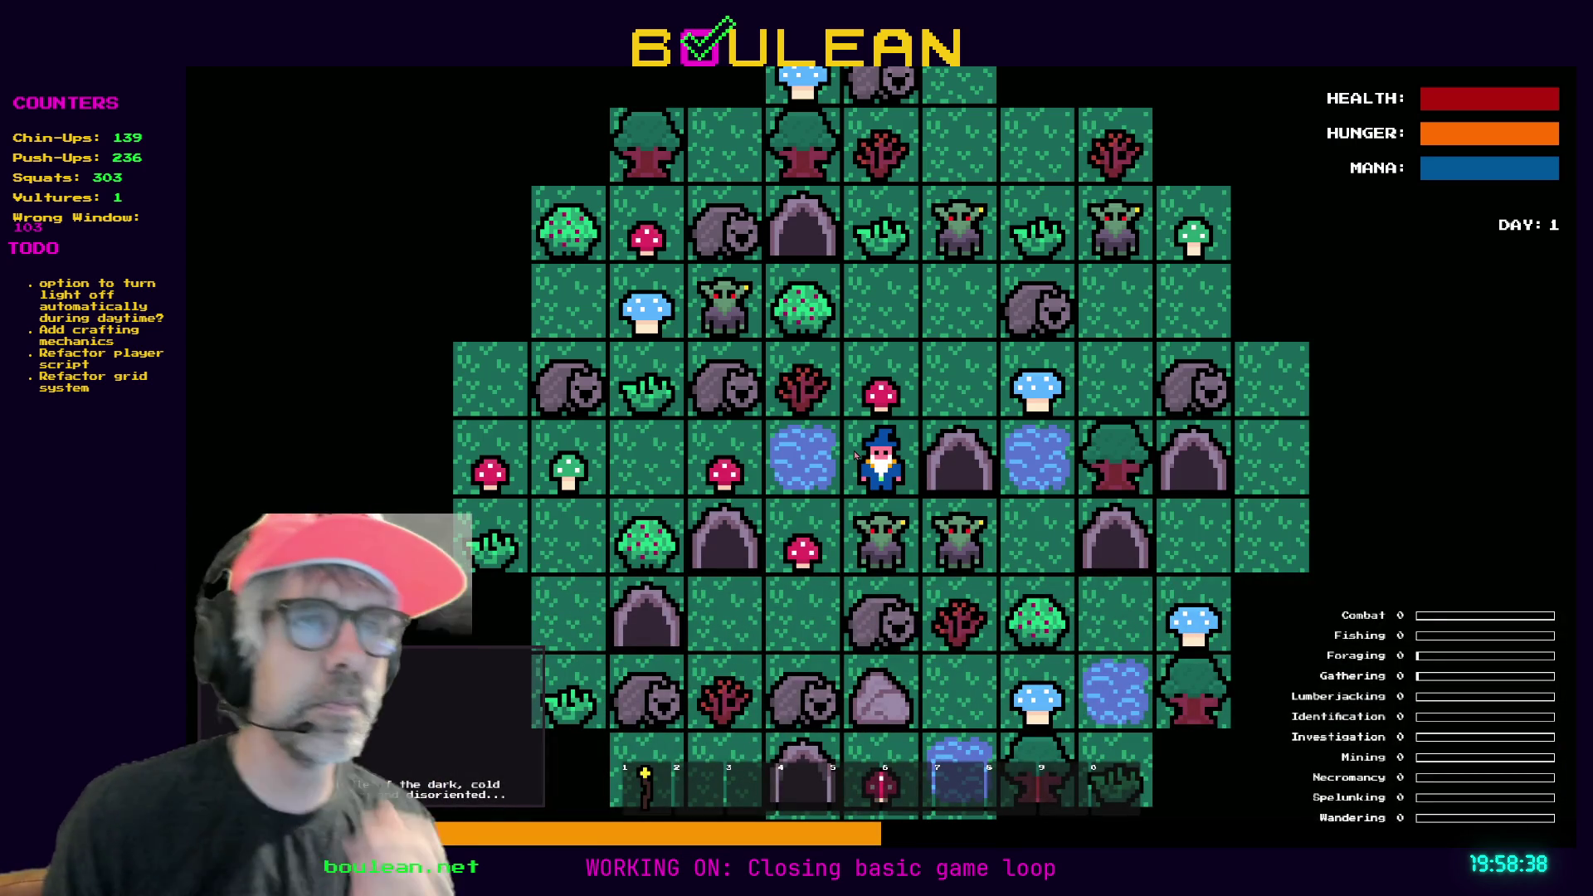
pyautogui.press('Up')
pyautogui.press('c')
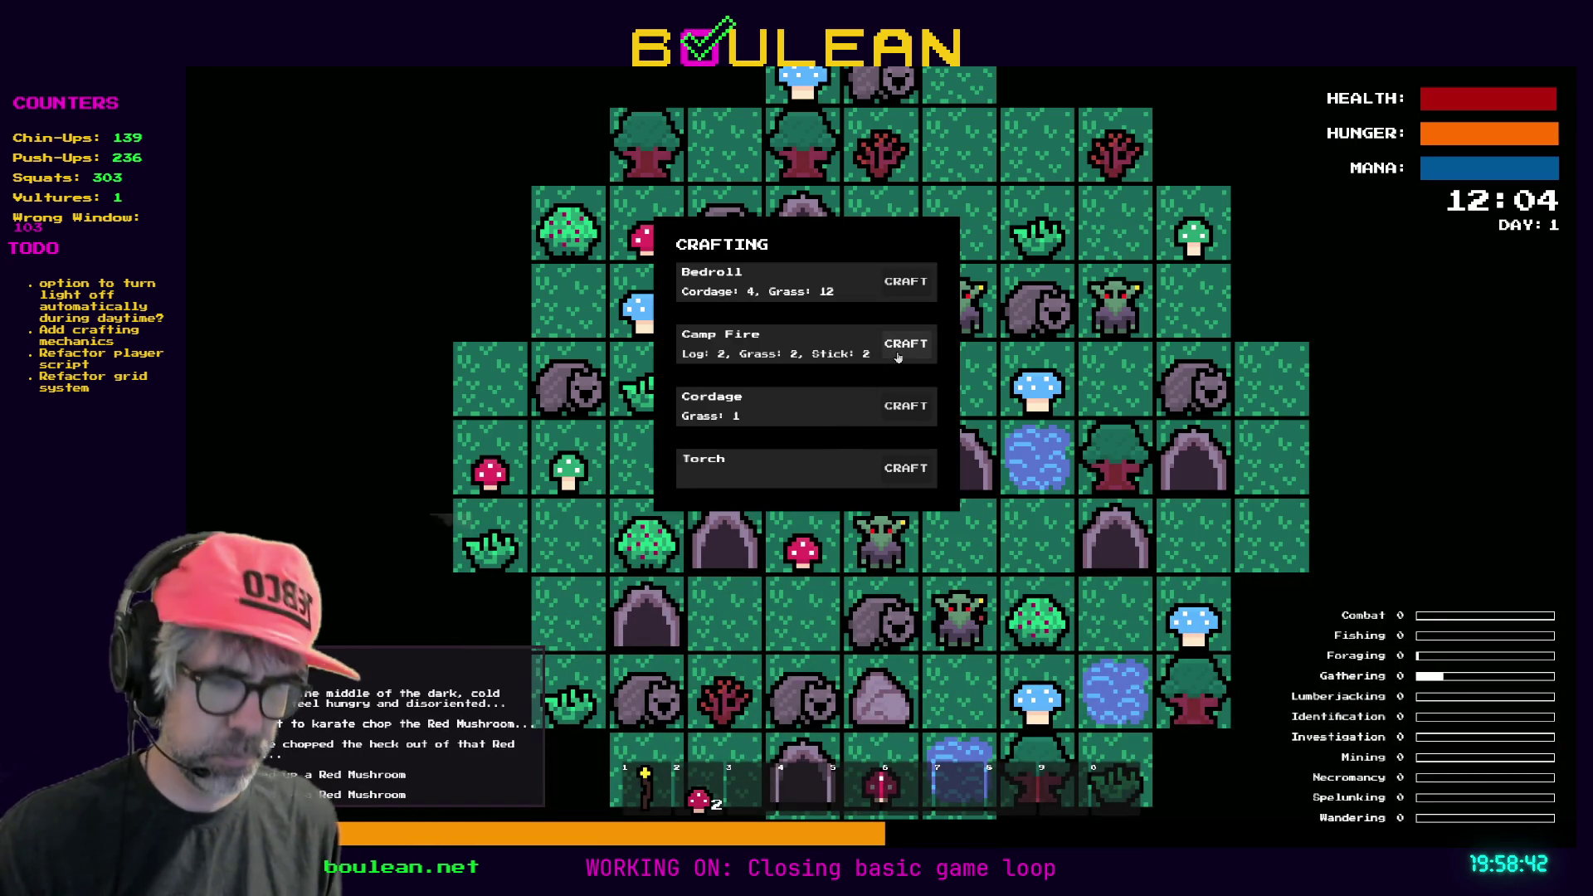
pyautogui.press('`')
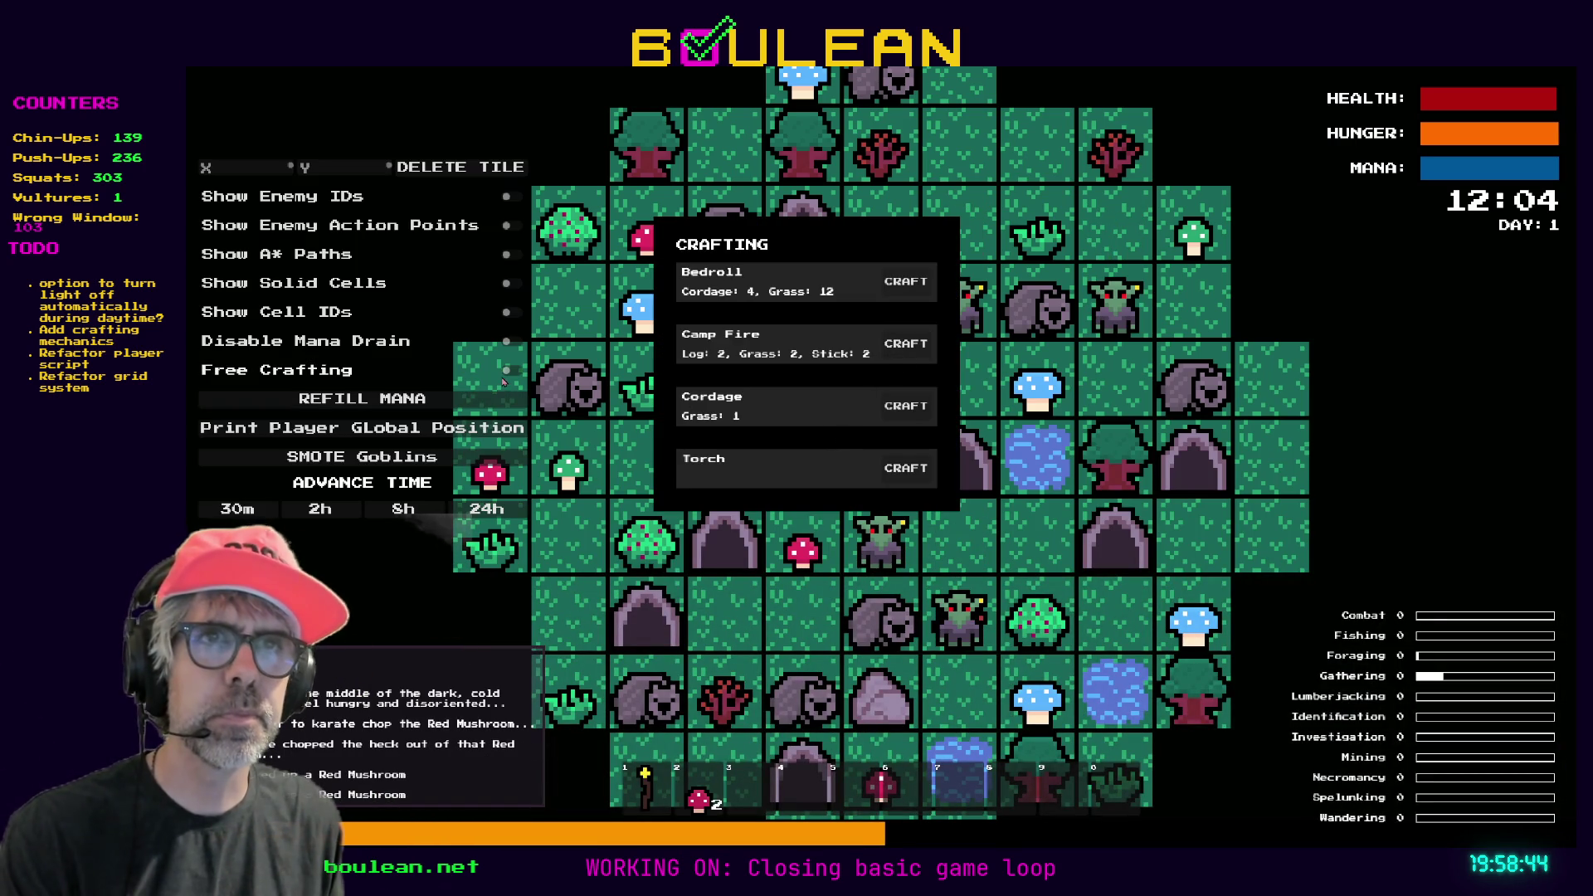
pyautogui.click(509, 373)
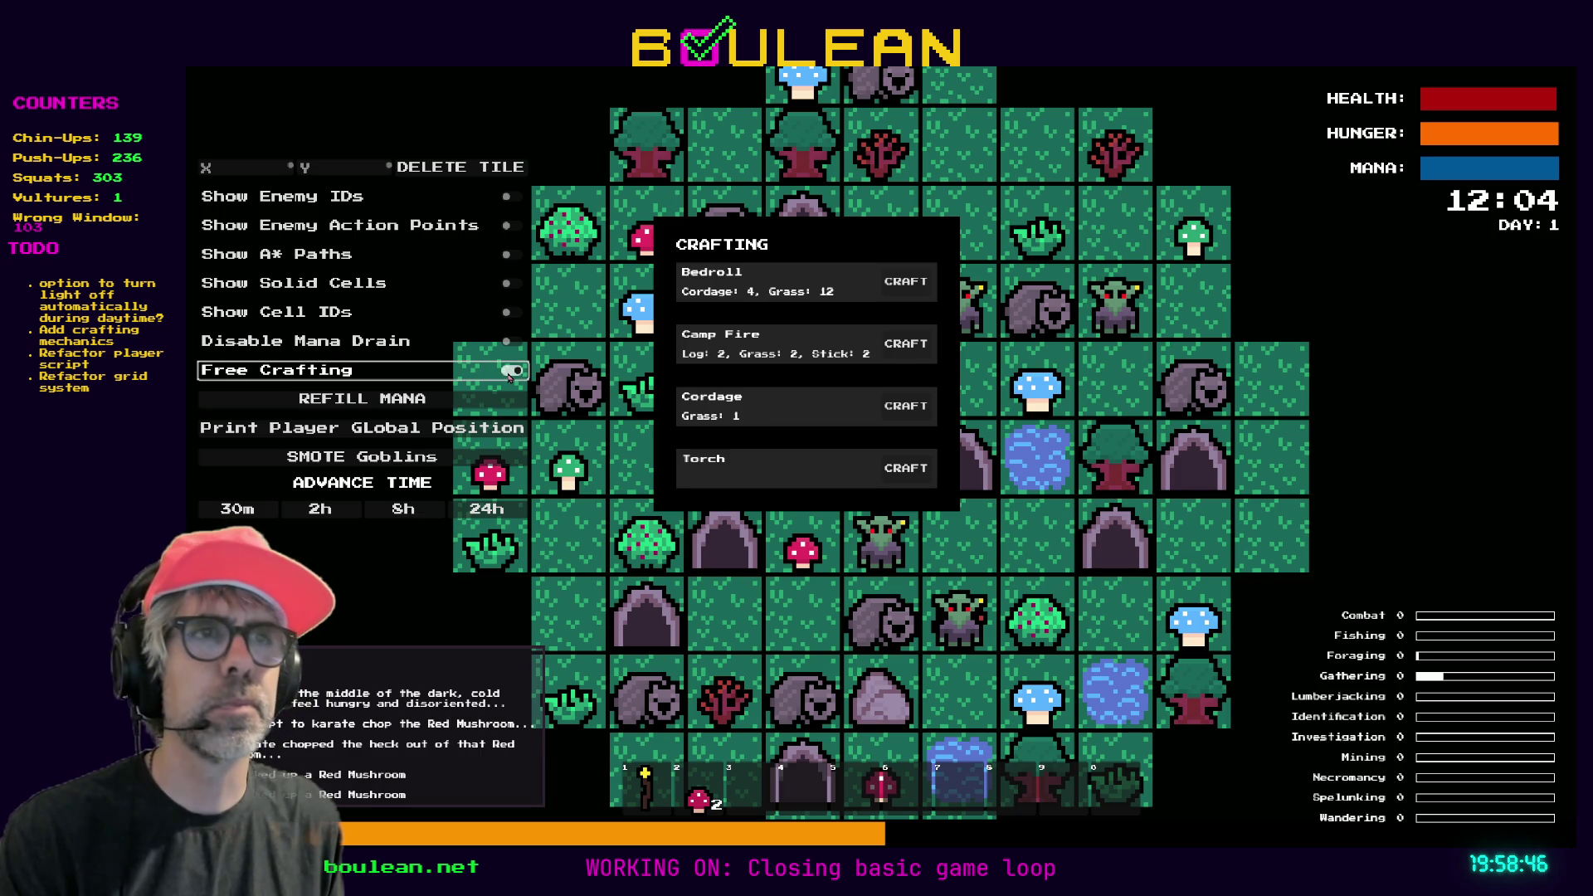
pyautogui.click(900, 352)
pyautogui.press('F8')
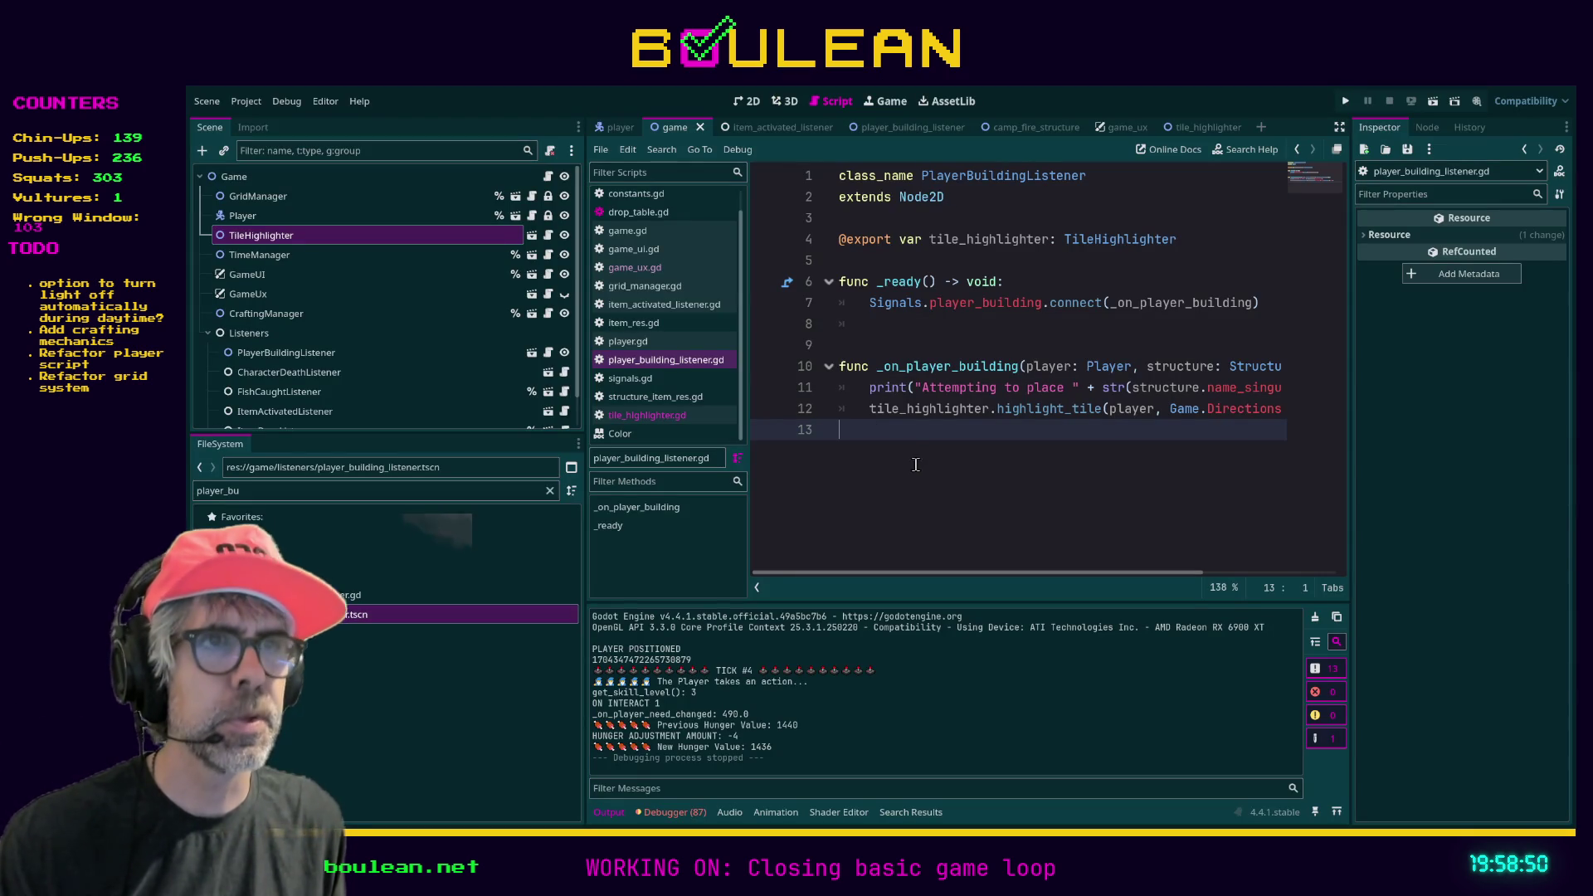
# Step: Relaunch the game, enable Free Crafting, craft and use a Camp Fire, then stop the run
pyautogui.press('F5')
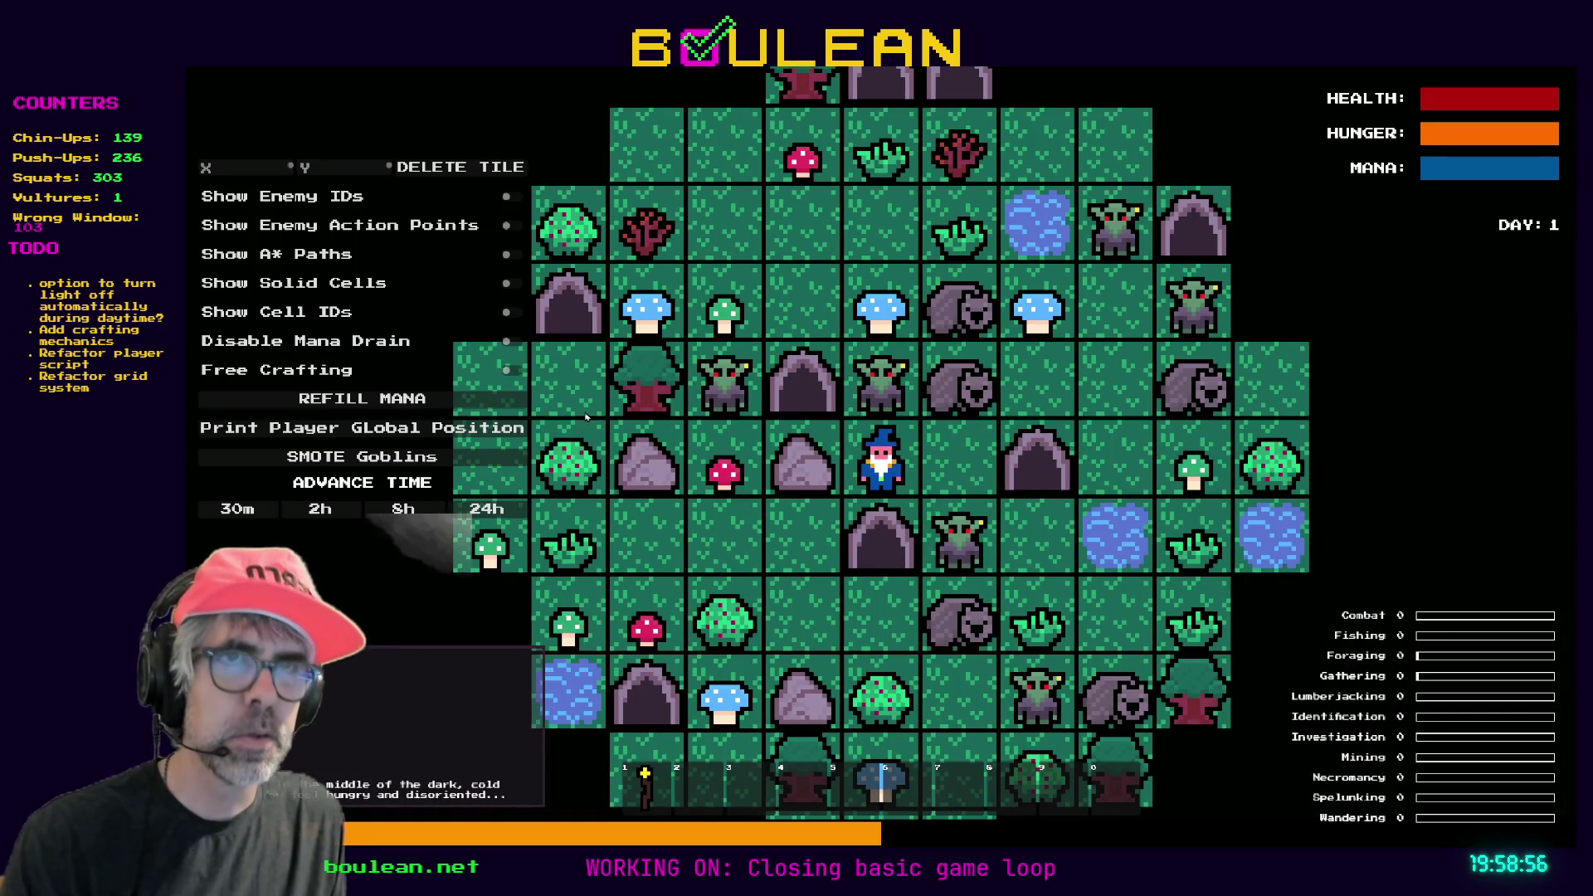
pyautogui.click(517, 371)
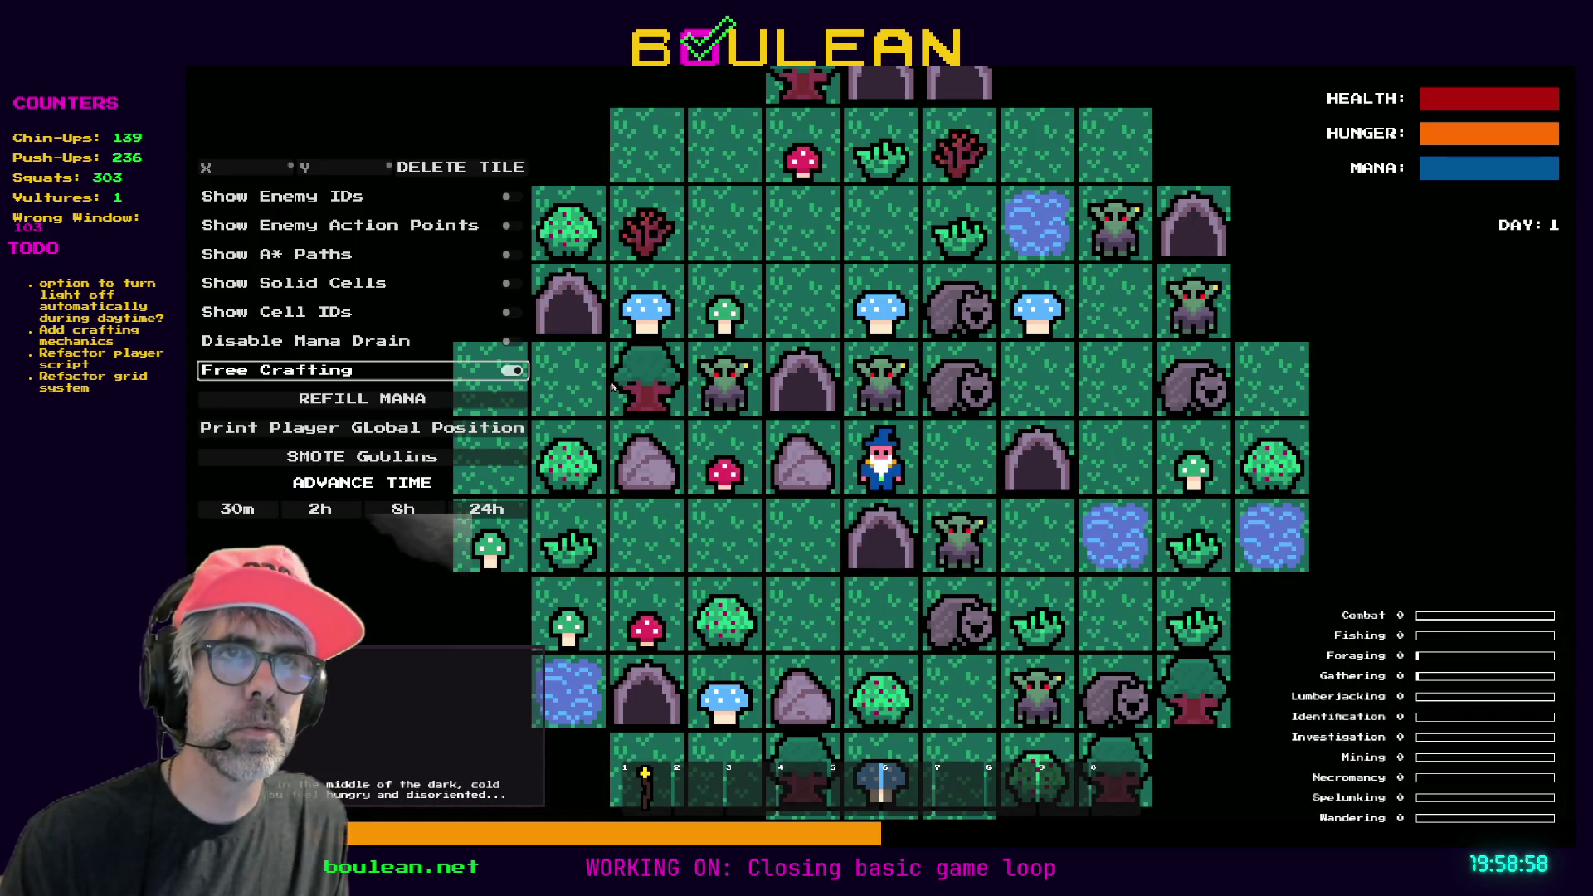
pyautogui.press('c')
pyautogui.click(904, 343)
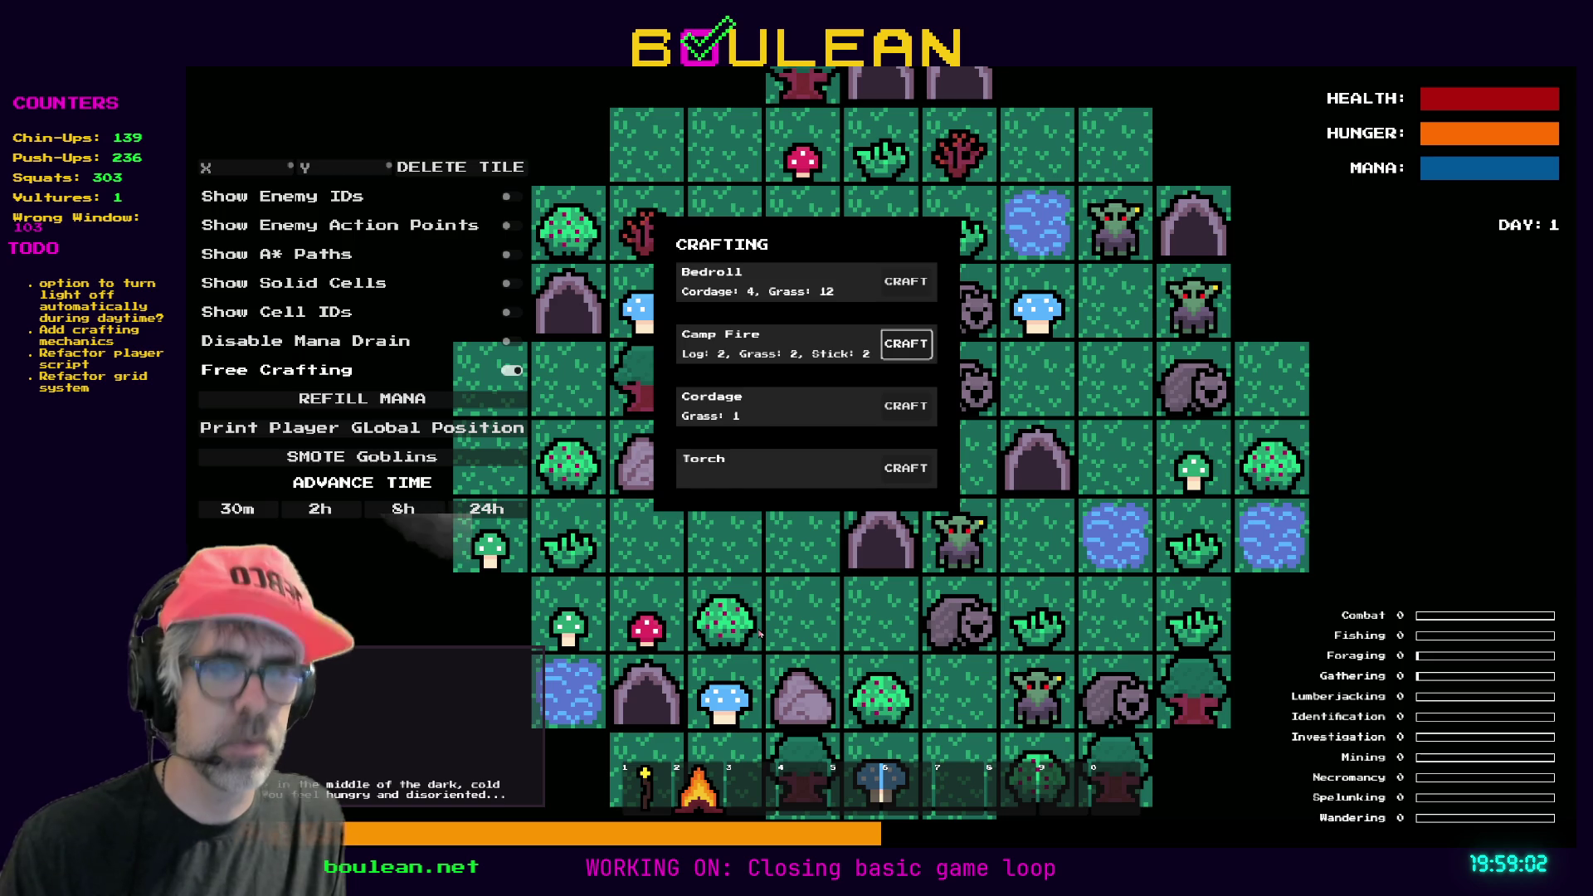
pyautogui.press('c')
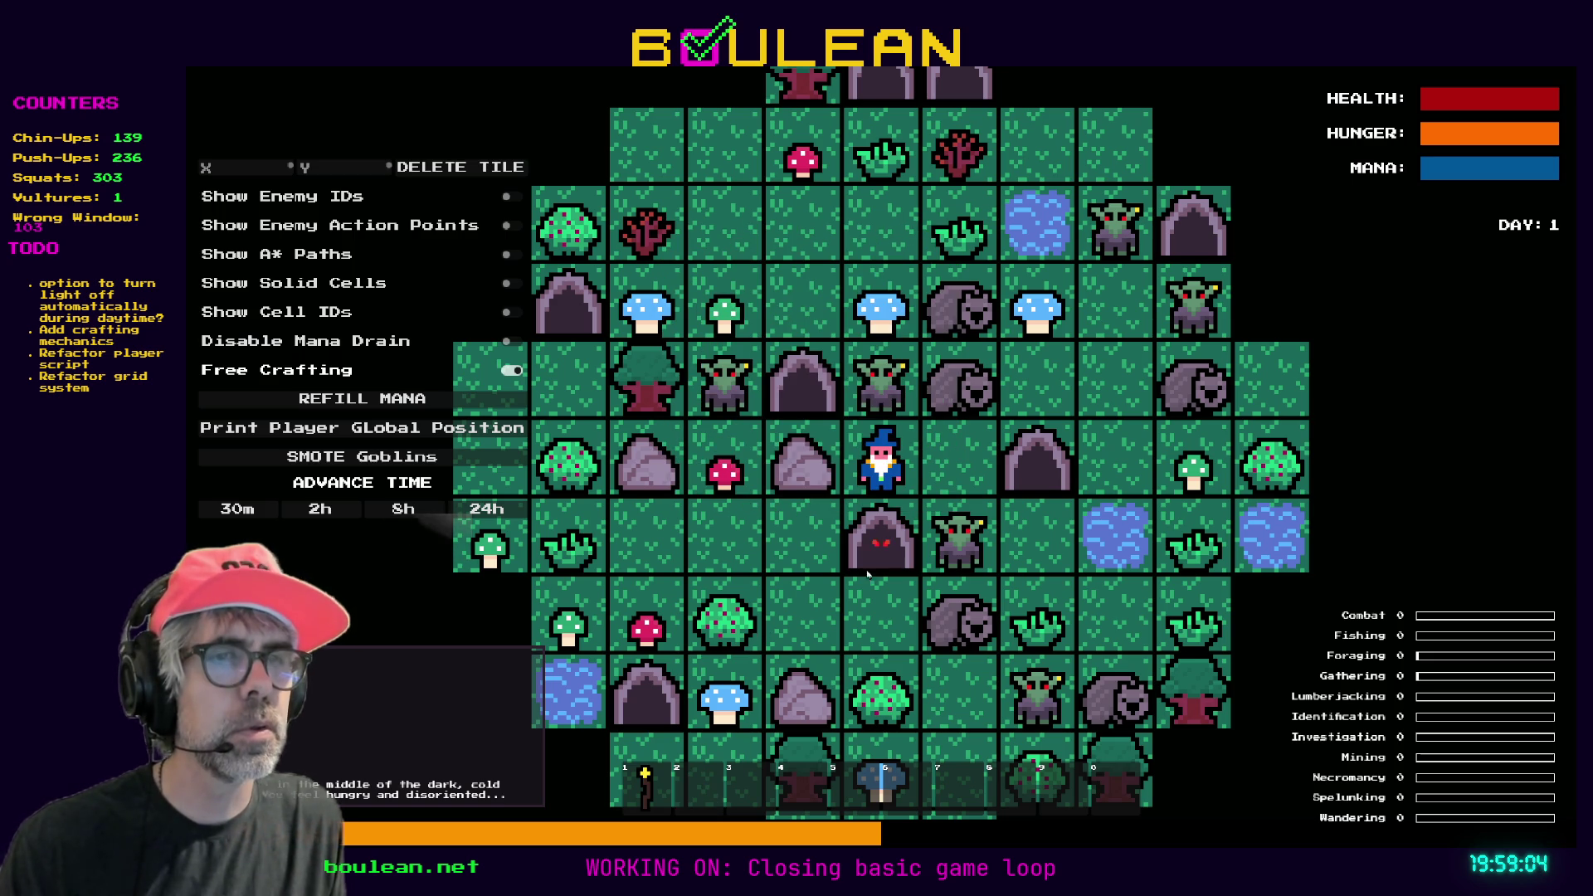
pyautogui.scroll(-2, 838, 580)
pyautogui.scroll(2, 916, 537)
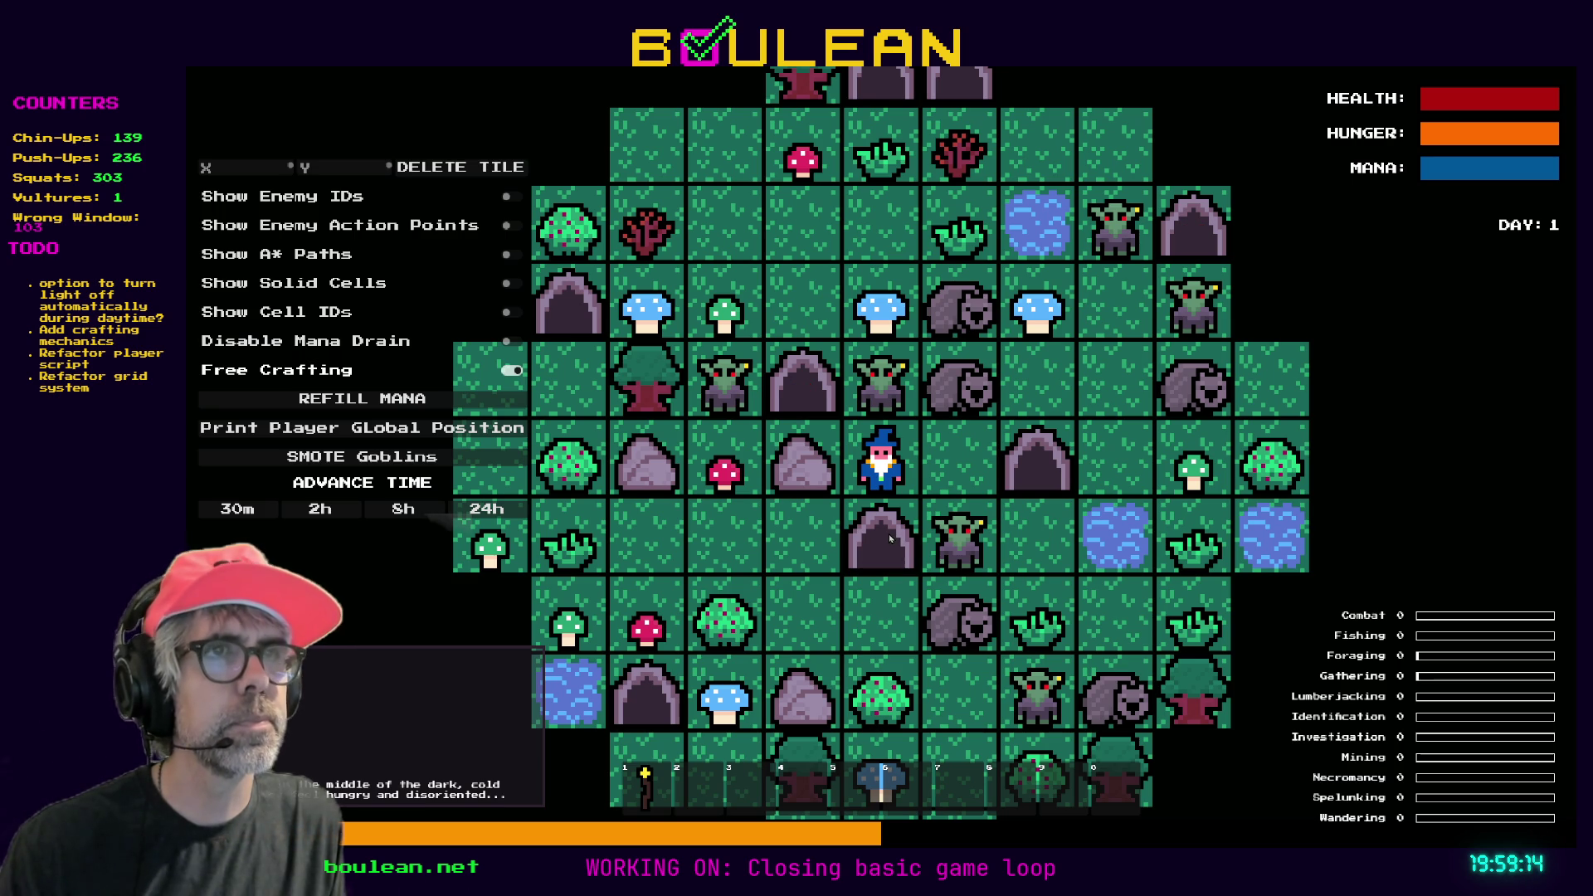
pyautogui.scroll(-1, 888, 535)
pyautogui.scroll(2, 889, 534)
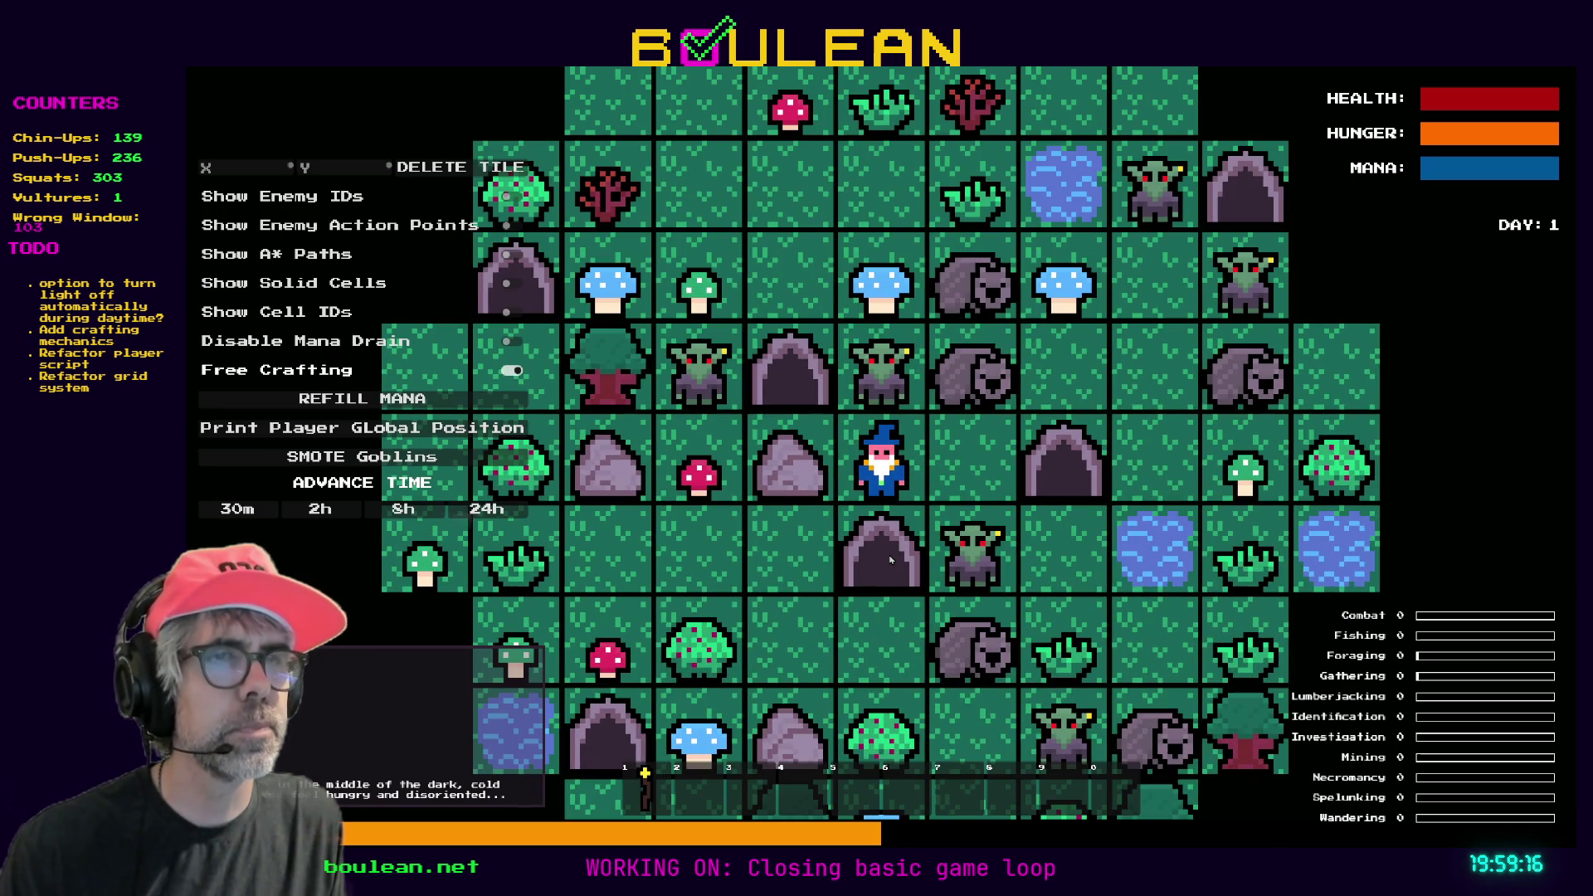
pyautogui.press('F8')
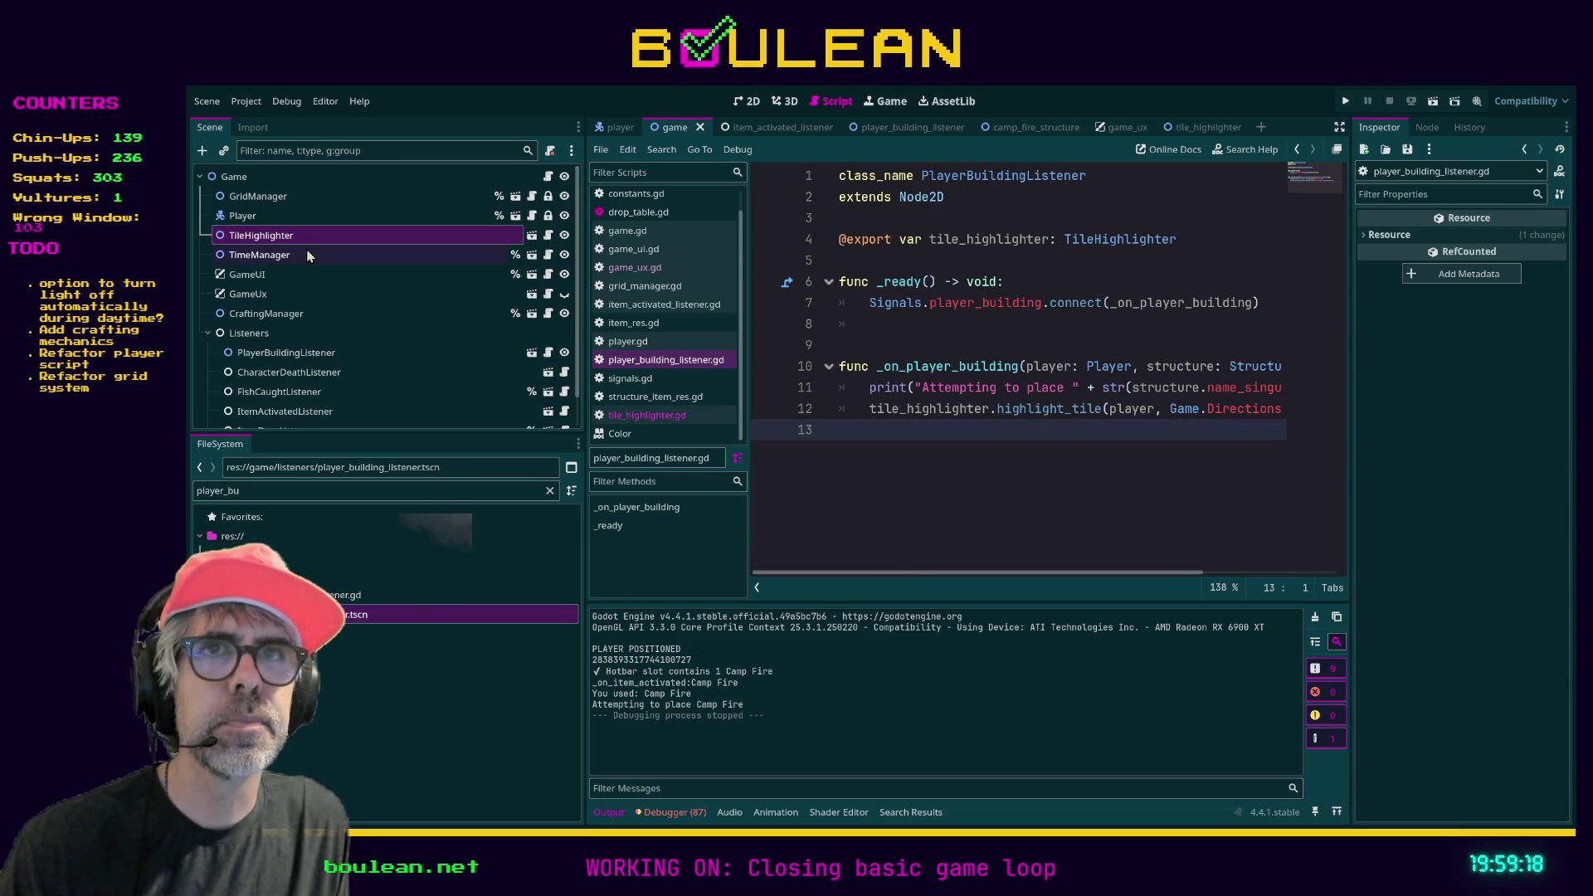
# Step: Set the TileHighlighter node's Ordering Z Index to 99, then run the game
pyautogui.click(319, 254)
pyautogui.click(336, 235)
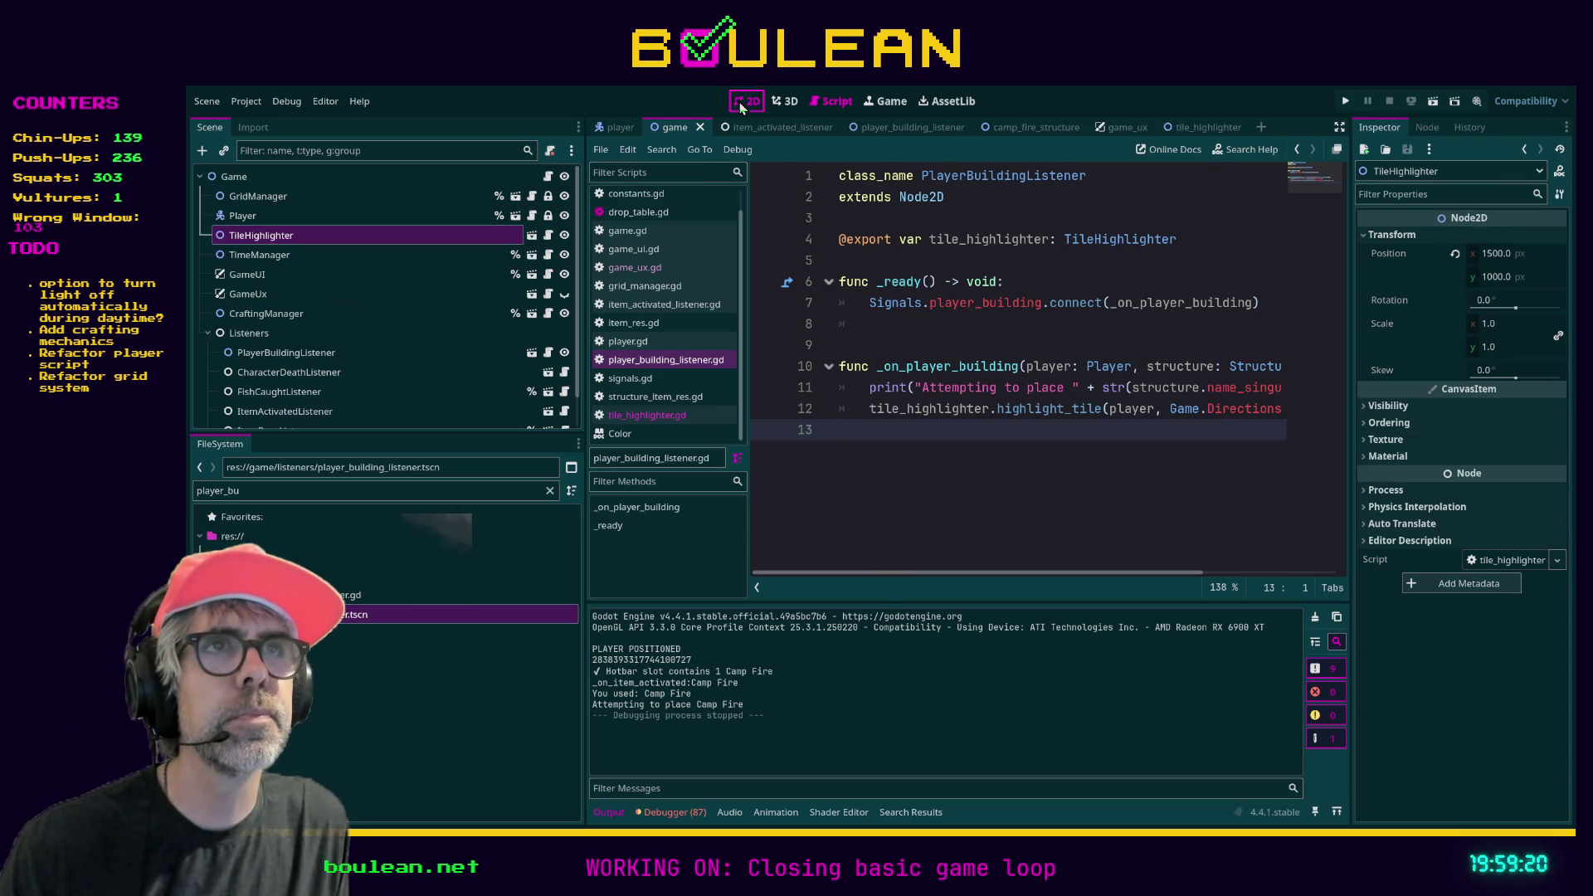
pyautogui.click(747, 101)
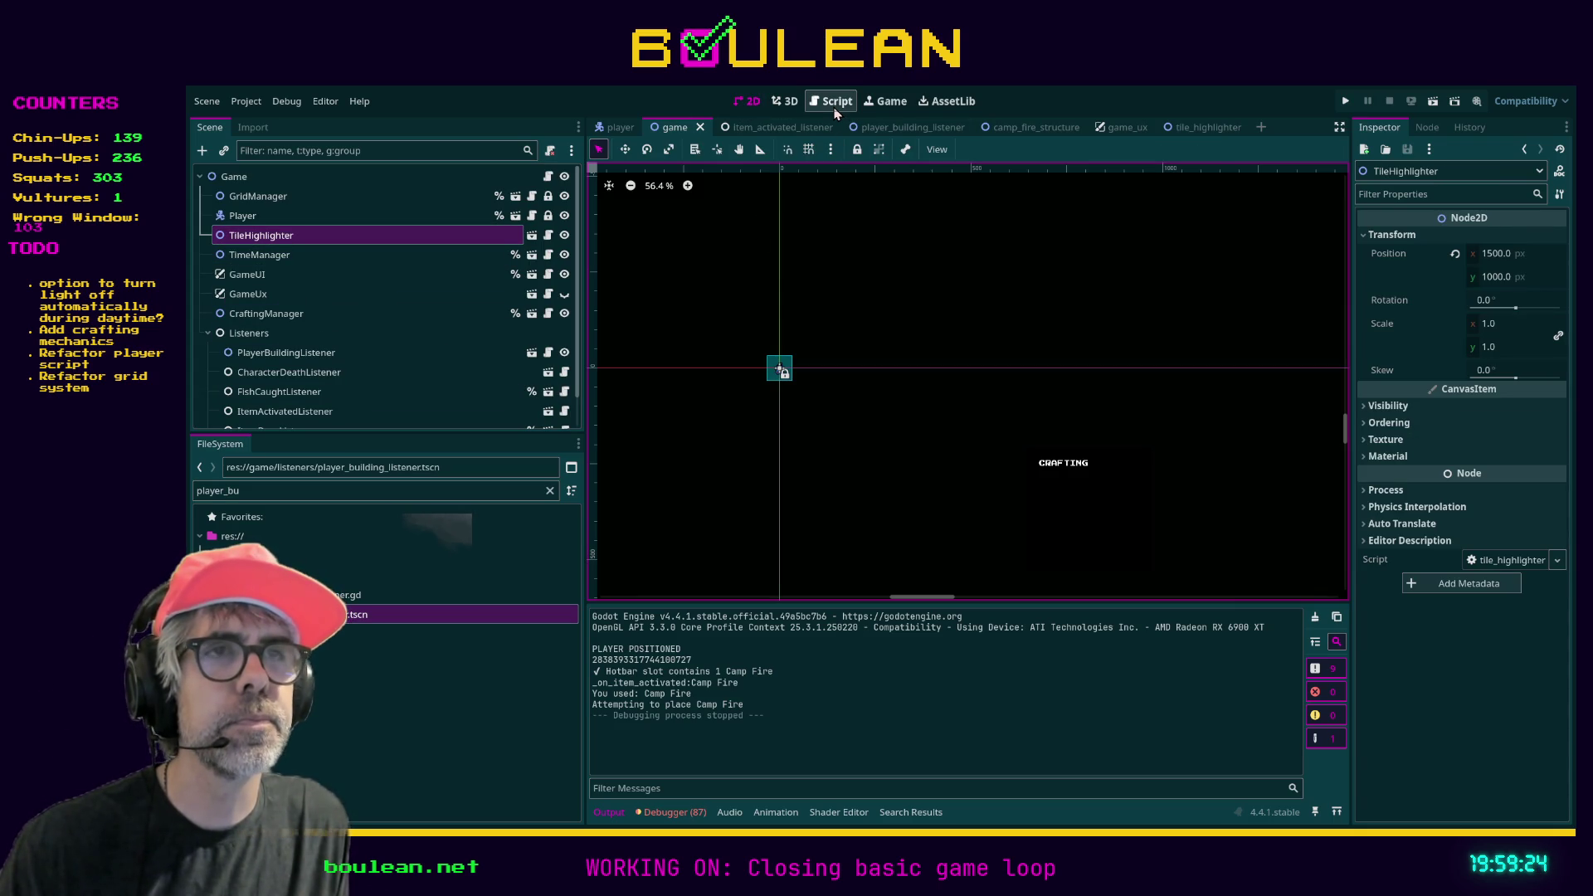
pyautogui.scroll(1, 777, 282)
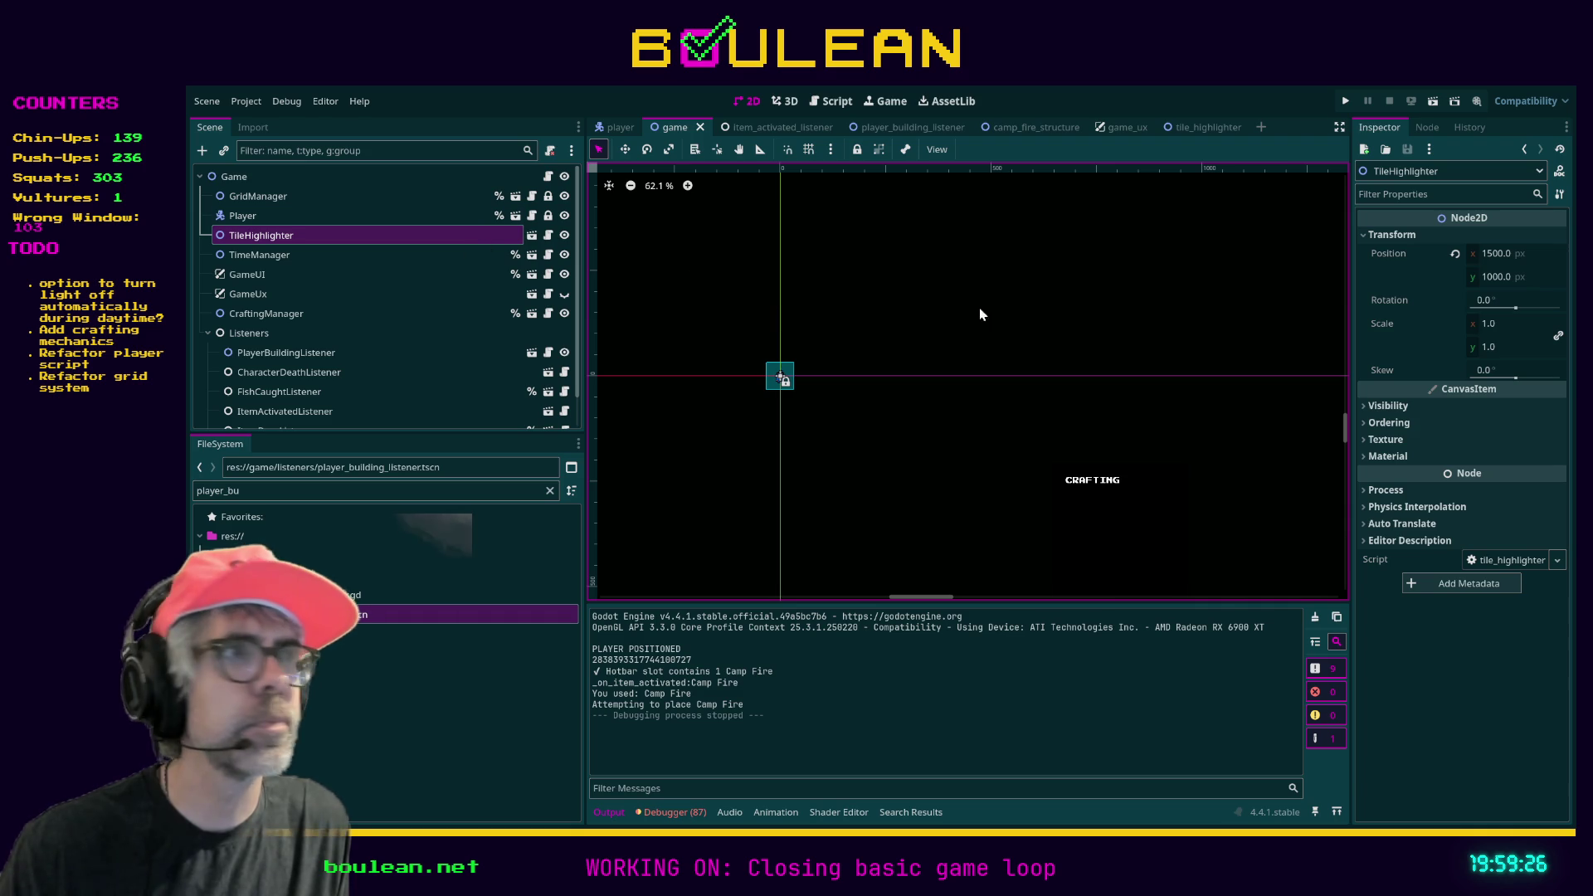
pyautogui.click(1381, 423)
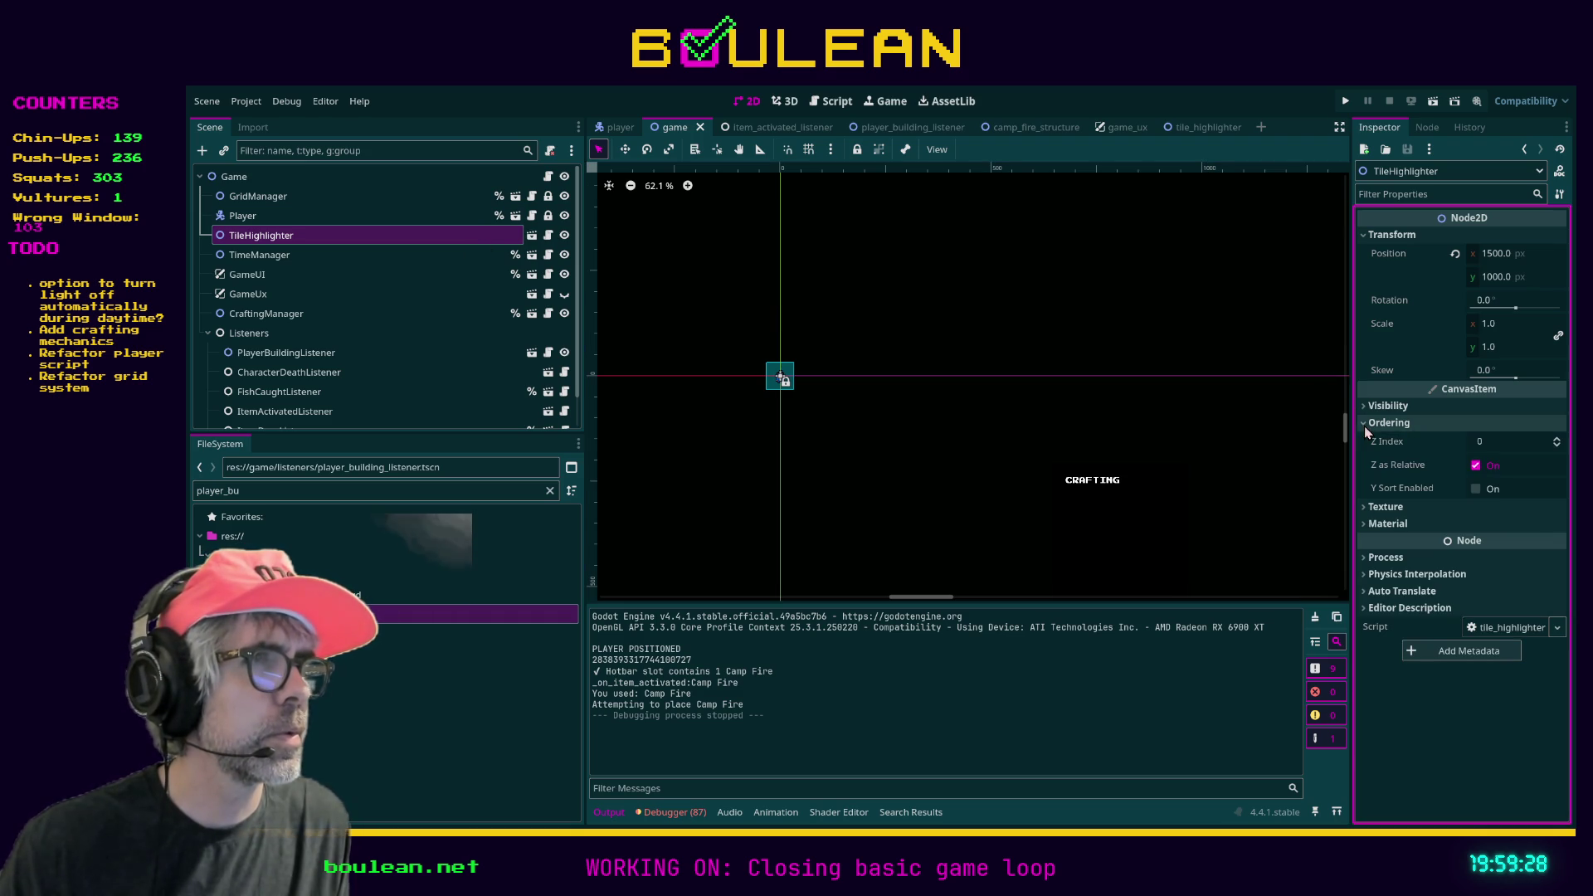
pyautogui.click(1490, 441)
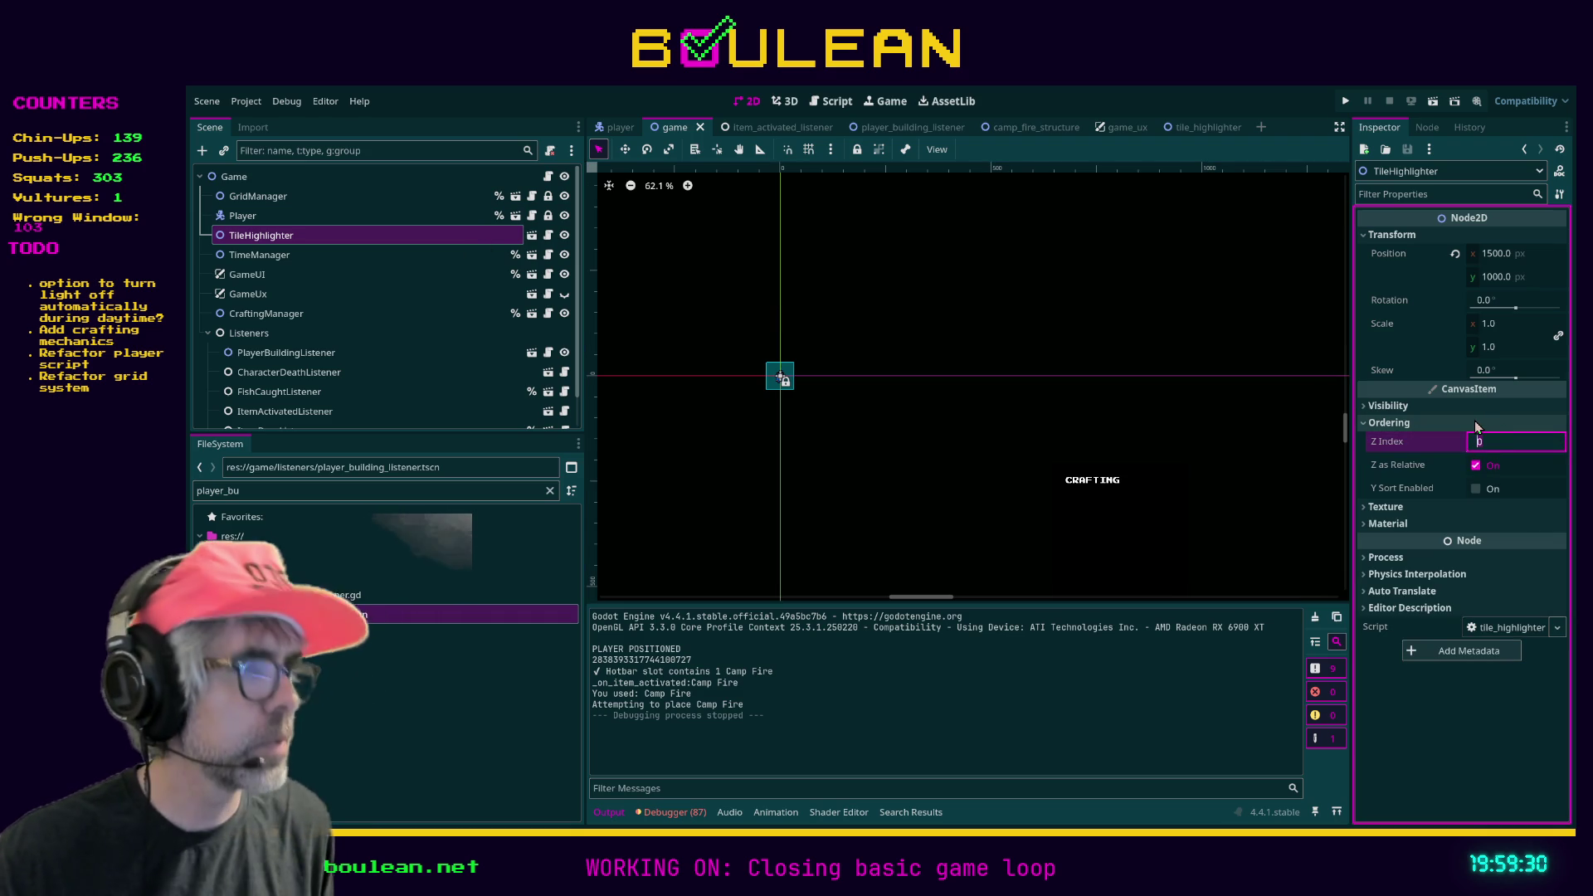
pyautogui.write('99')
pyautogui.press('Return')
pyautogui.press('F5')
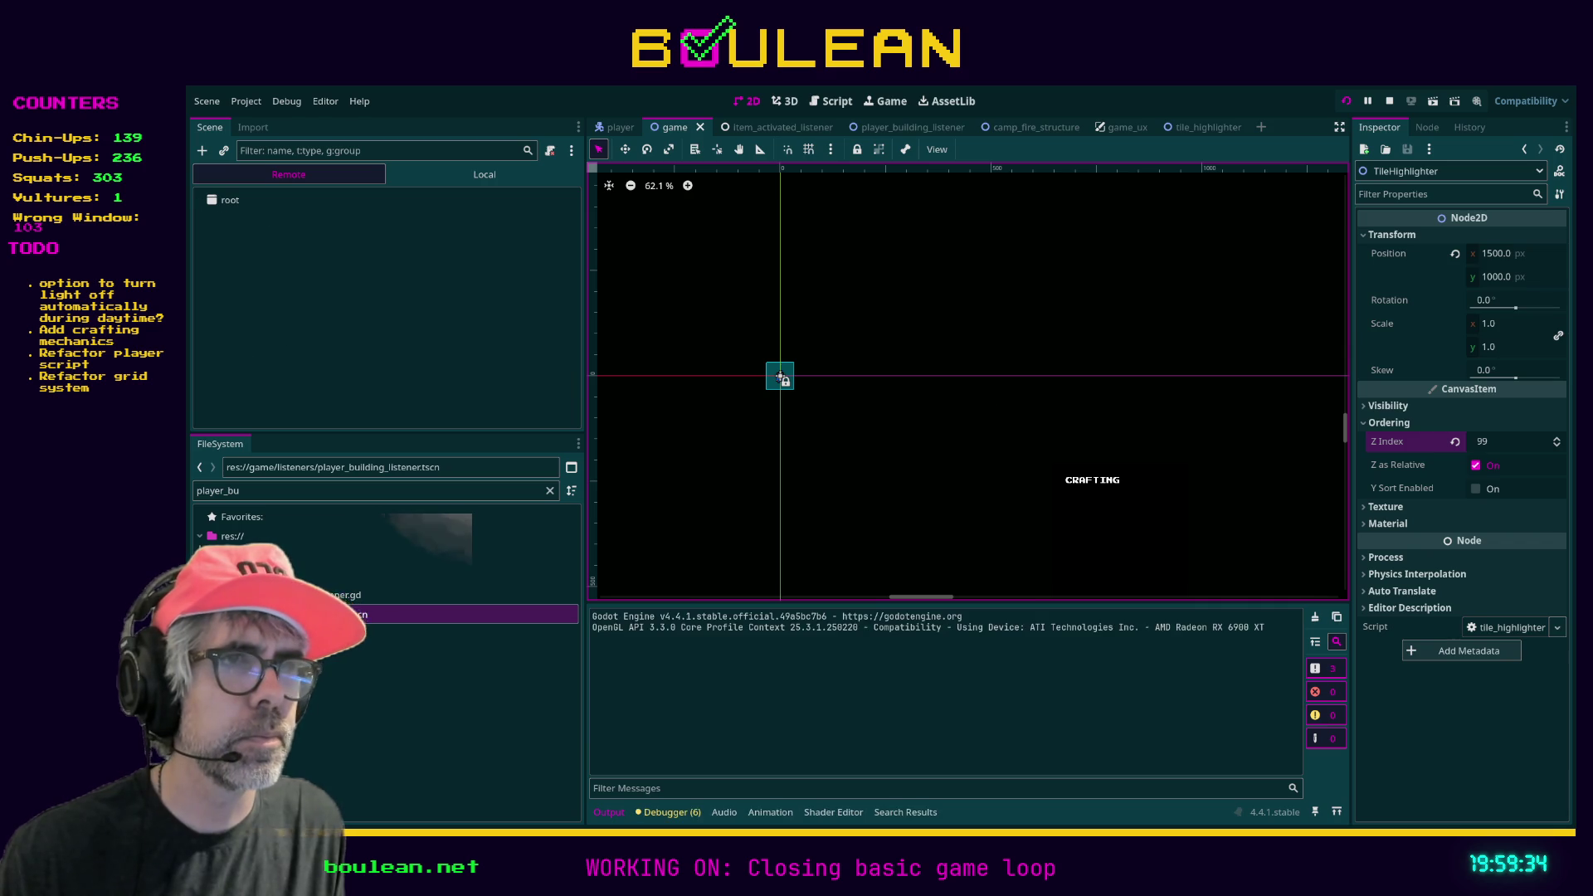
# Step: Turn on Free Crafting from the in-game debug panel
pyautogui.press('c')
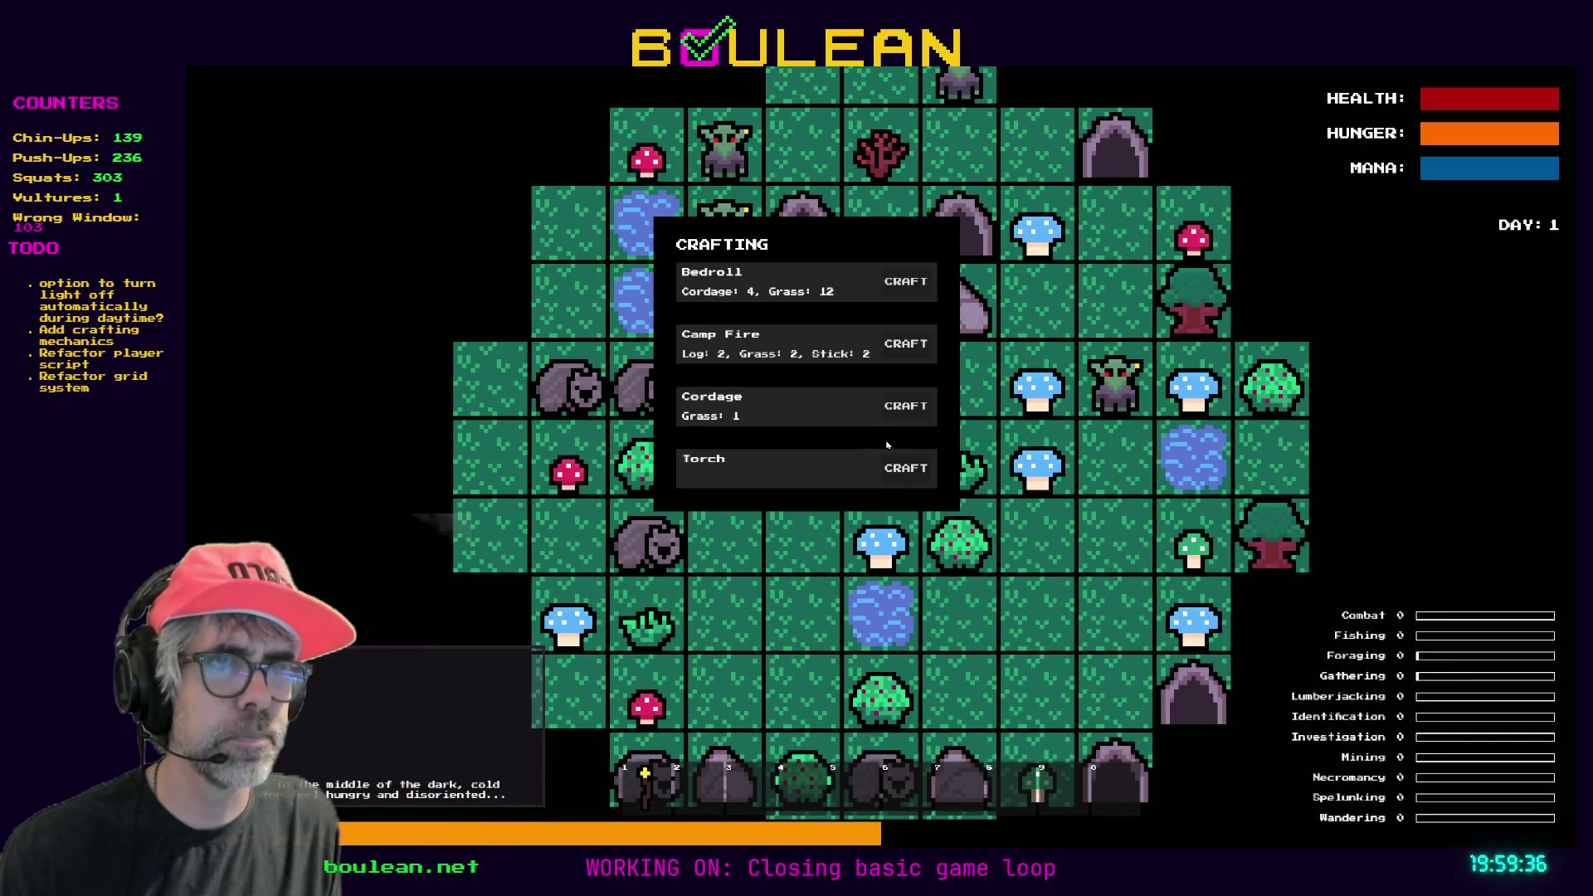
pyautogui.press('c')
pyautogui.press('`')
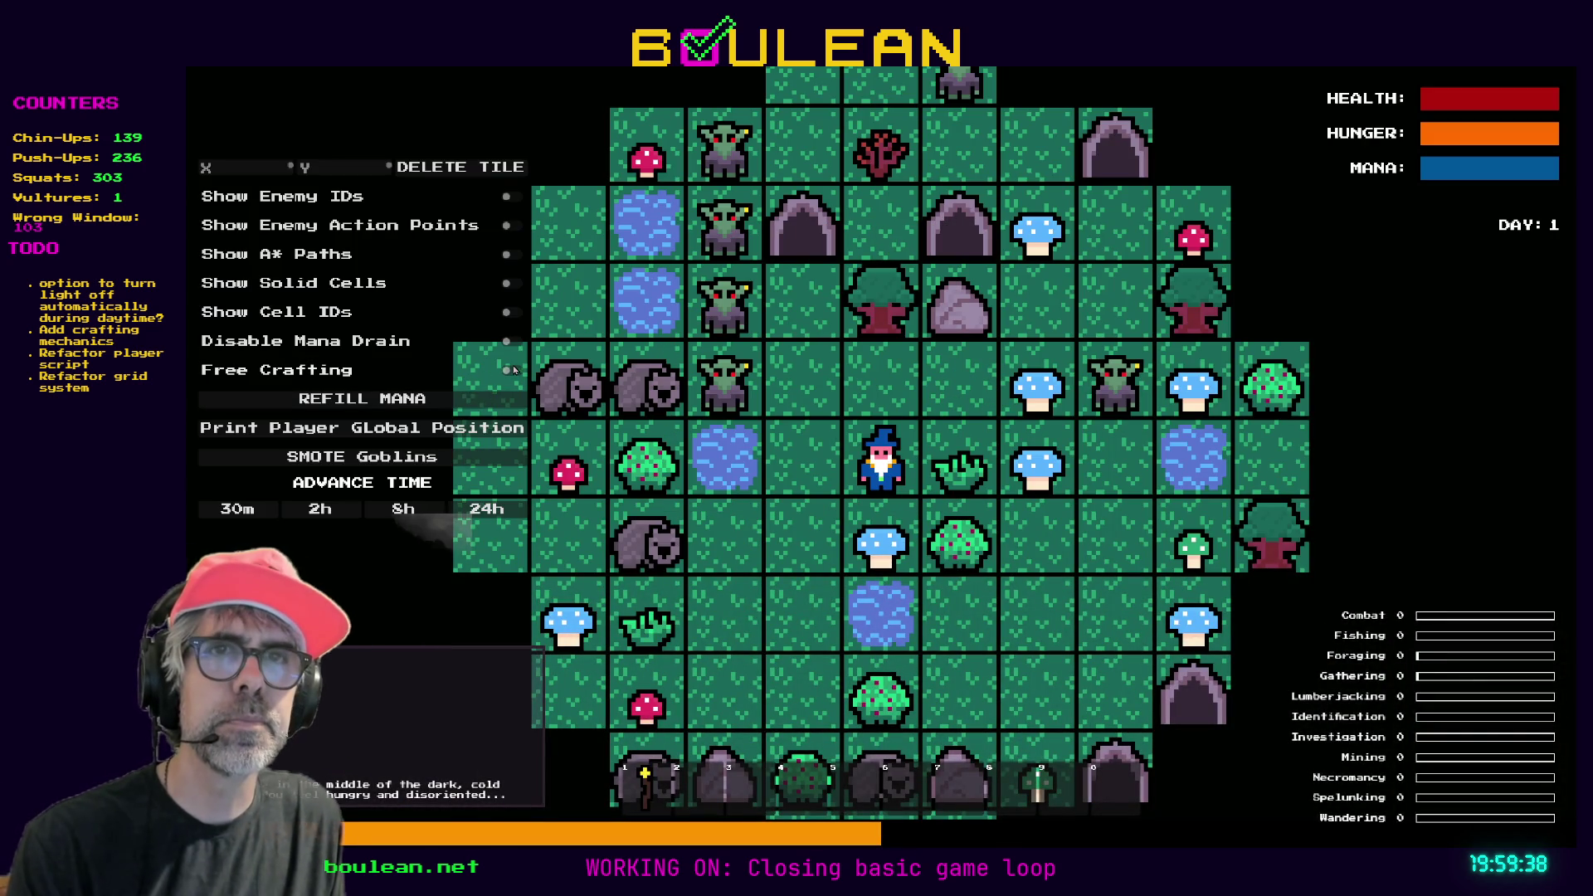
pyautogui.click(511, 371)
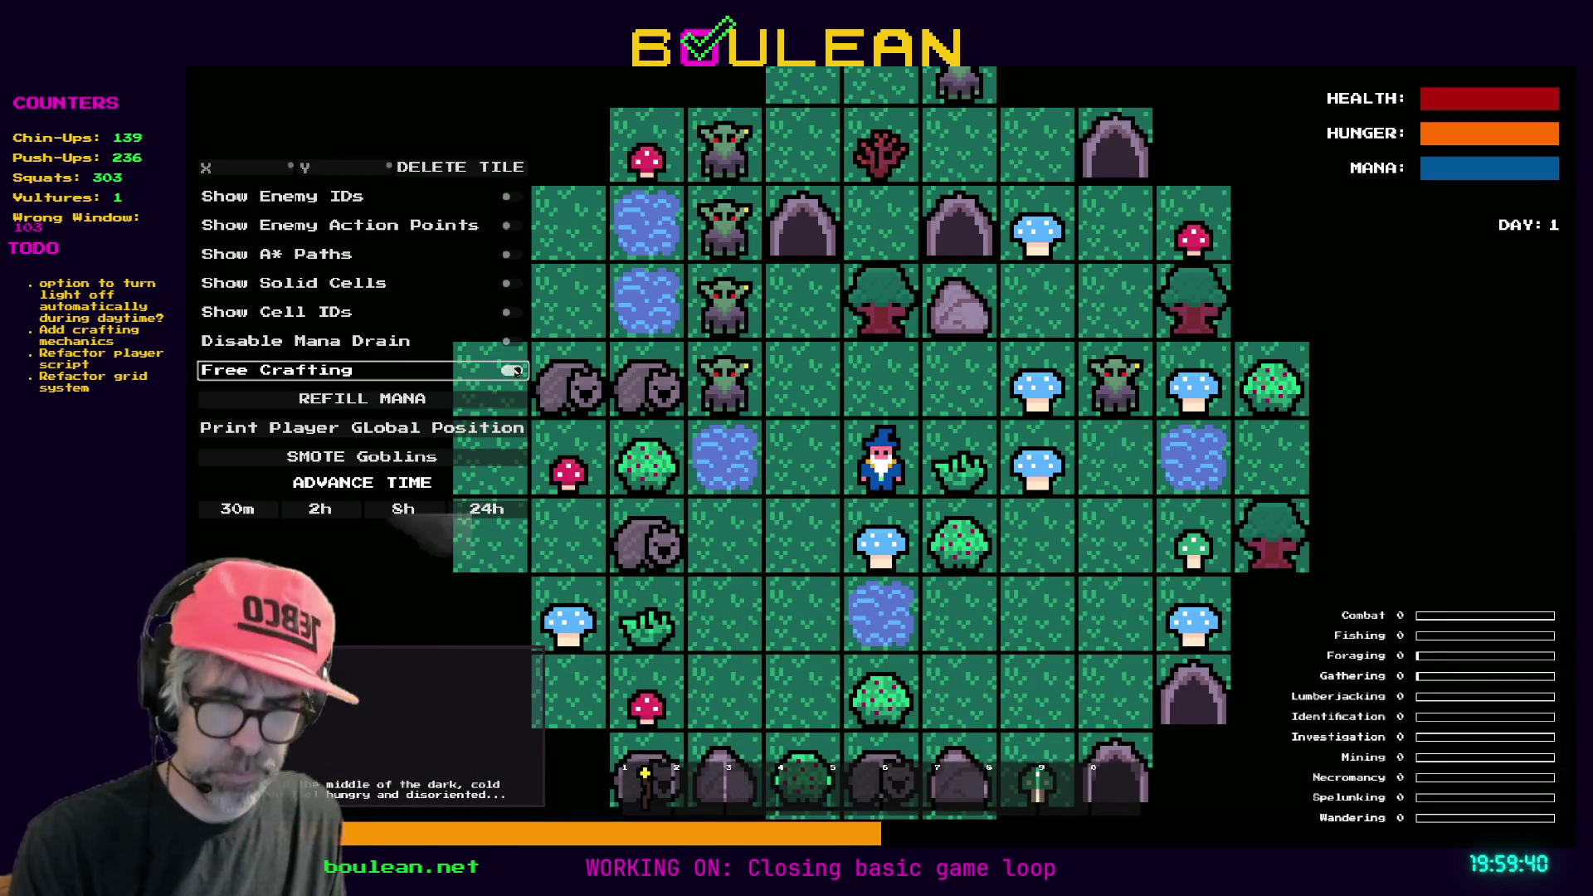
pyautogui.press('`')
pyautogui.scroll(-3, 1054, 311)
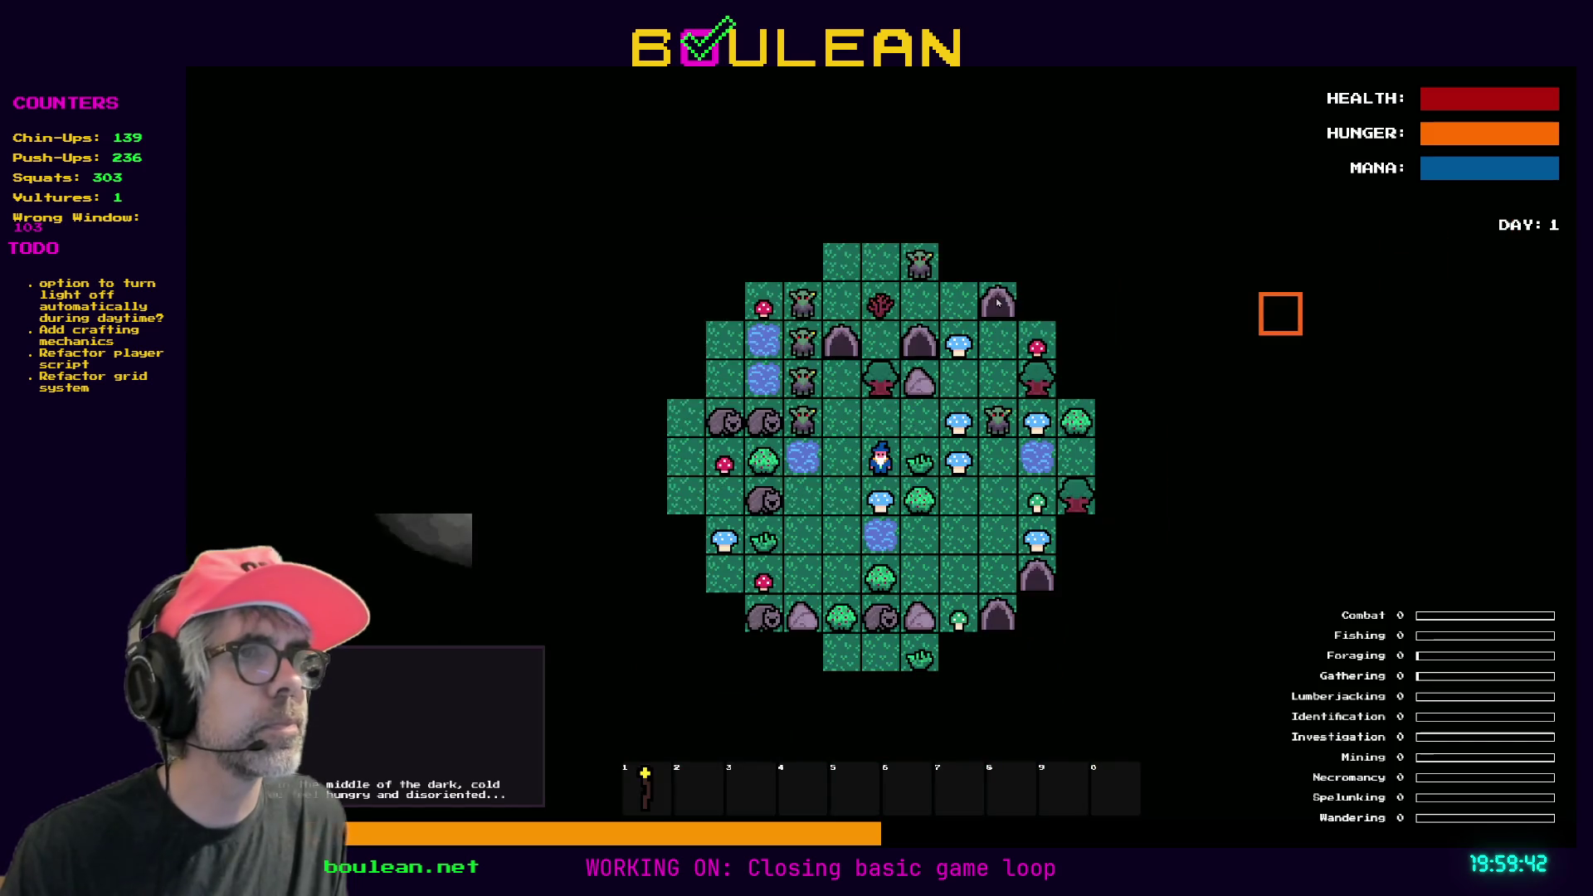
# Step: Craft a Camp Fire, use it from hotbar slot 2, zoom out and back in, then stop the game
pyautogui.press('c')
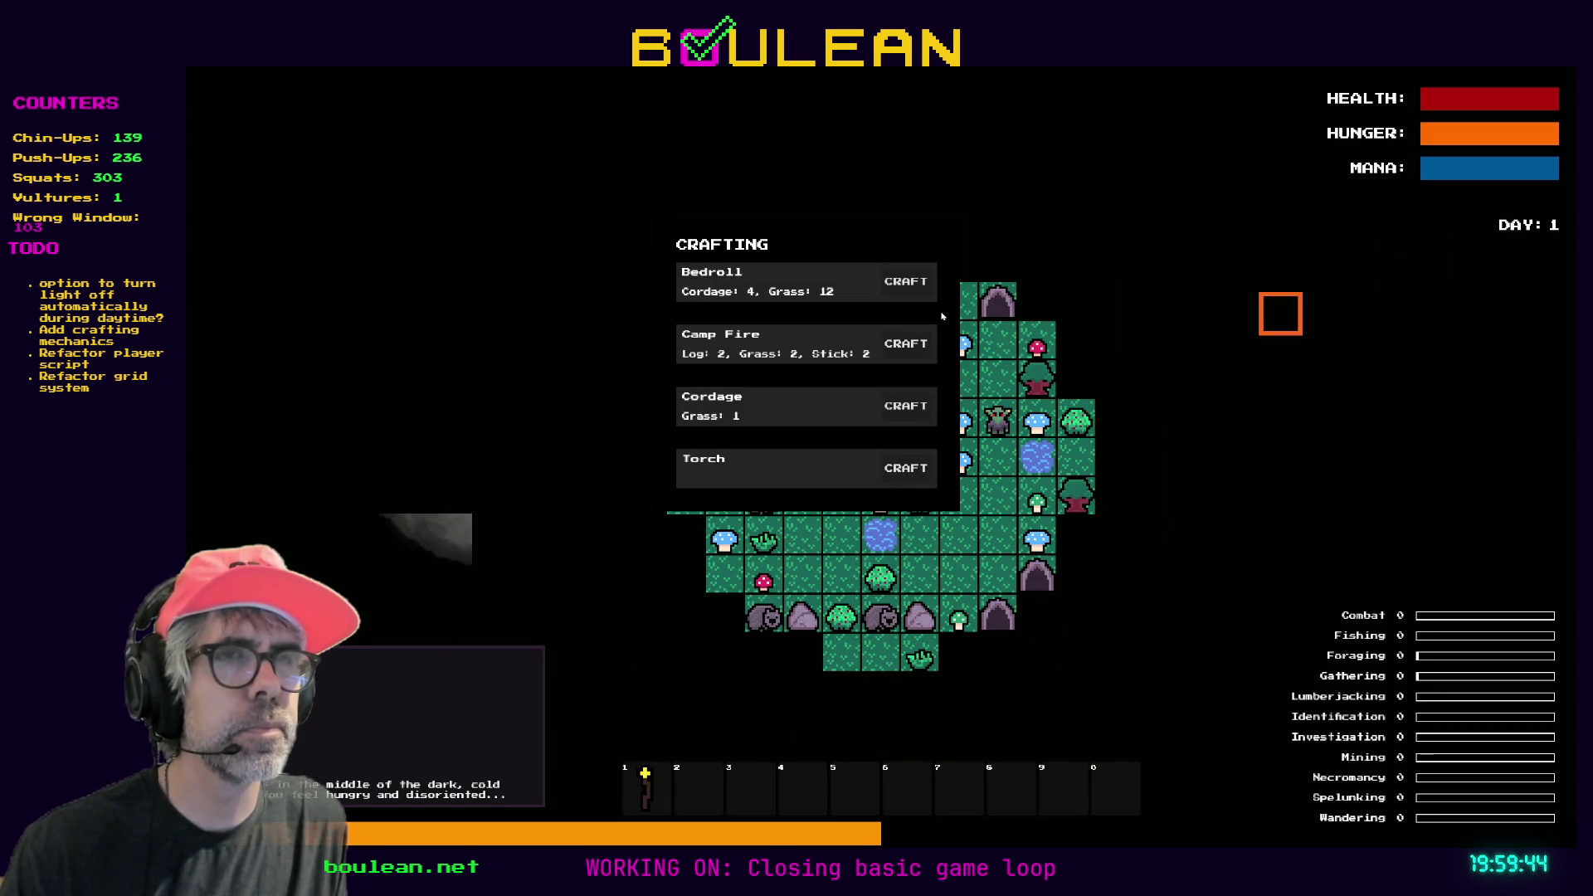
pyautogui.click(907, 345)
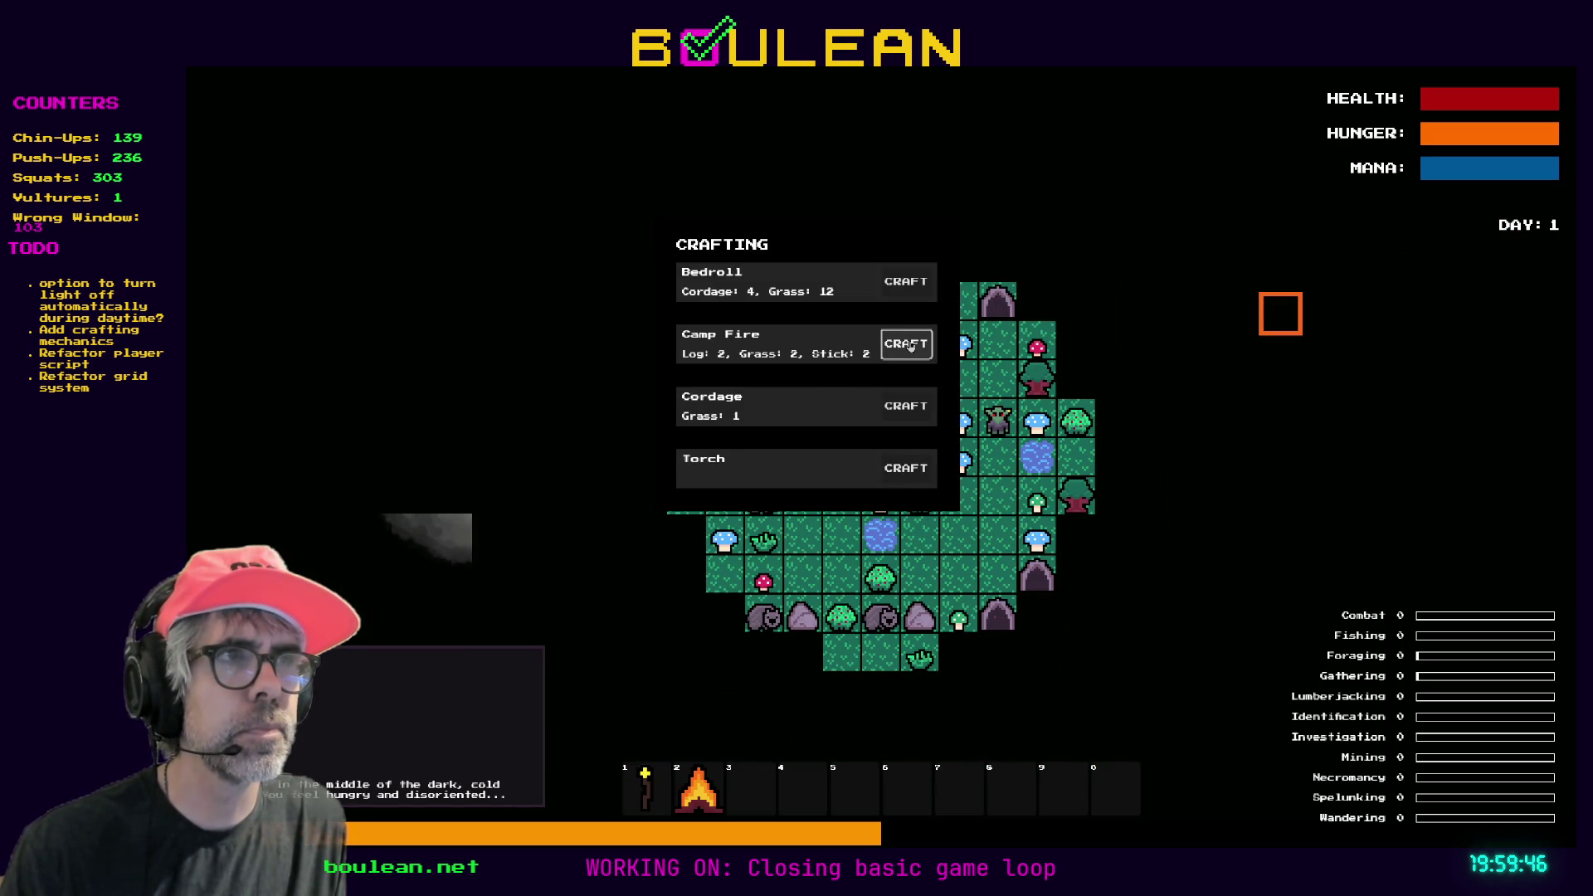
pyautogui.press('c')
pyautogui.press('2')
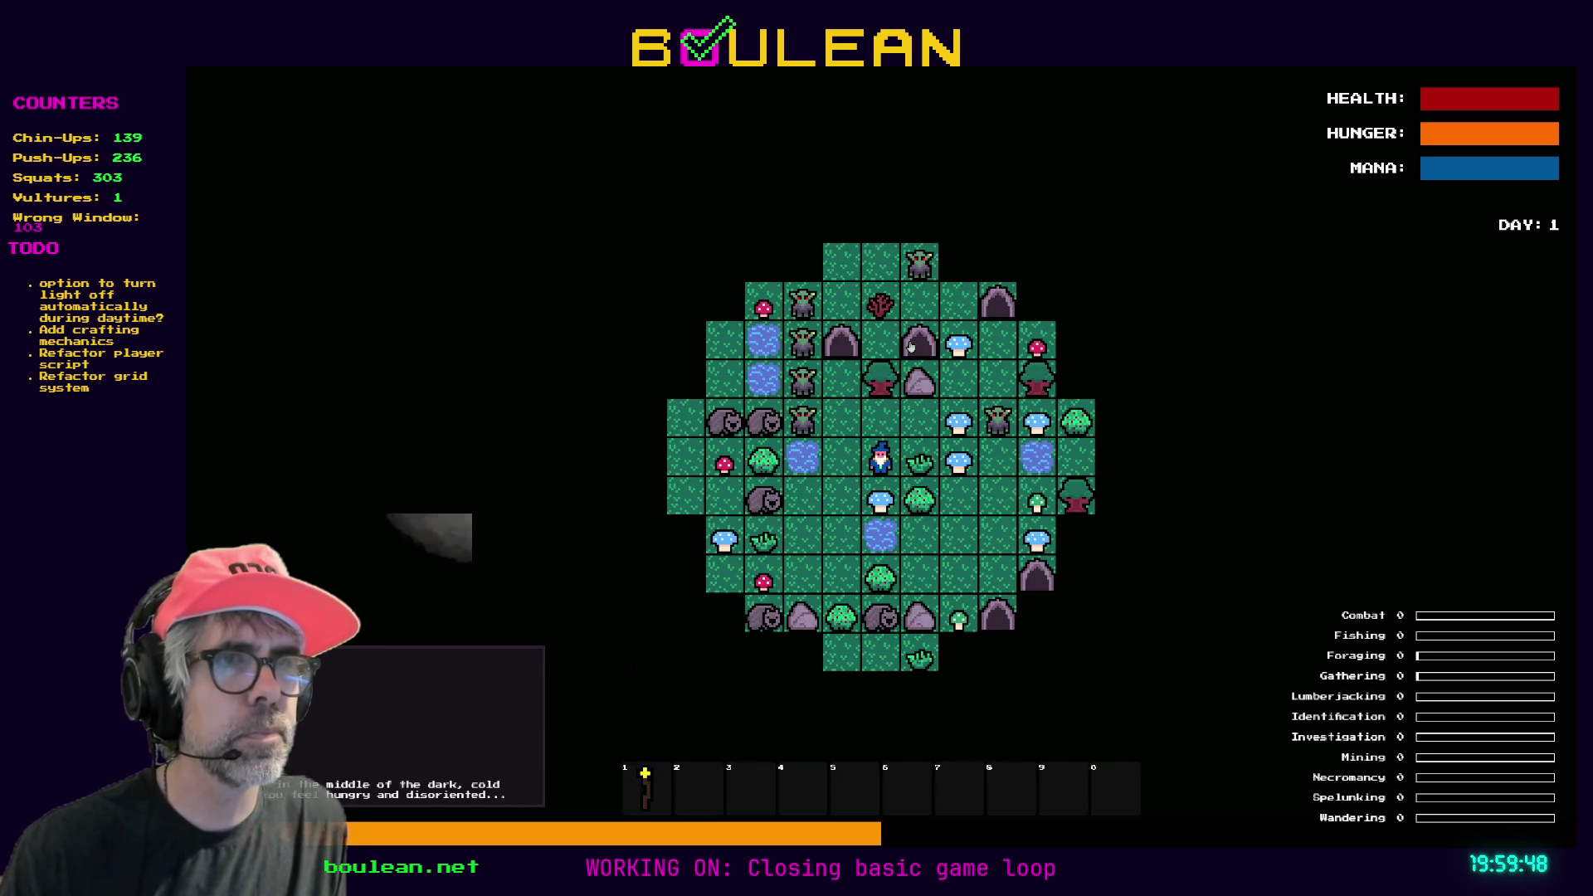
pyautogui.scroll(-5, 930, 419)
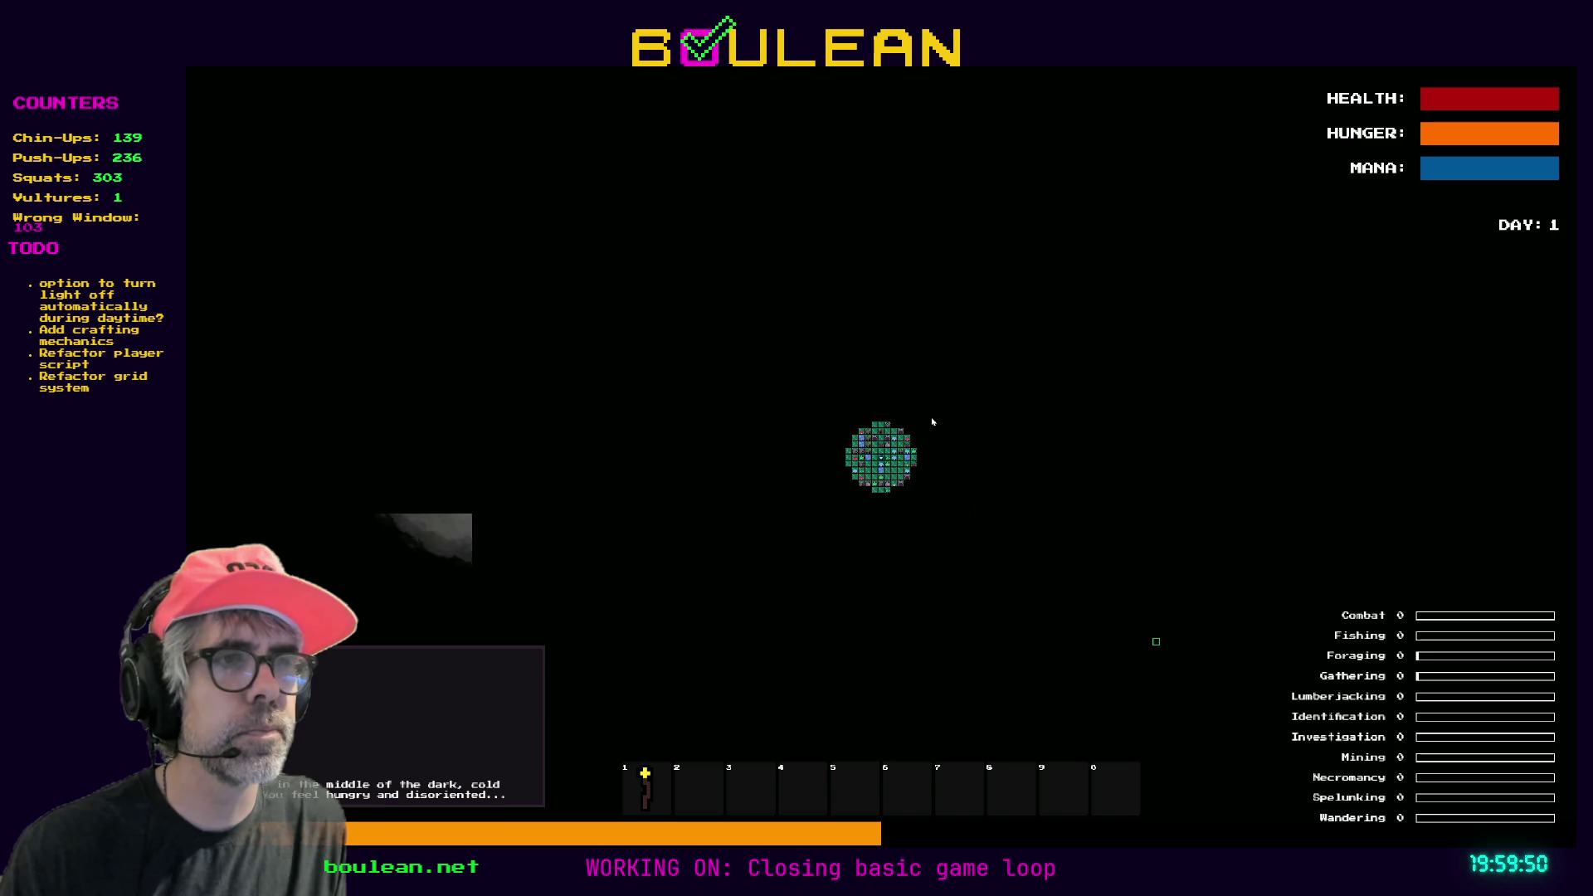
pyautogui.scroll(5, 1153, 644)
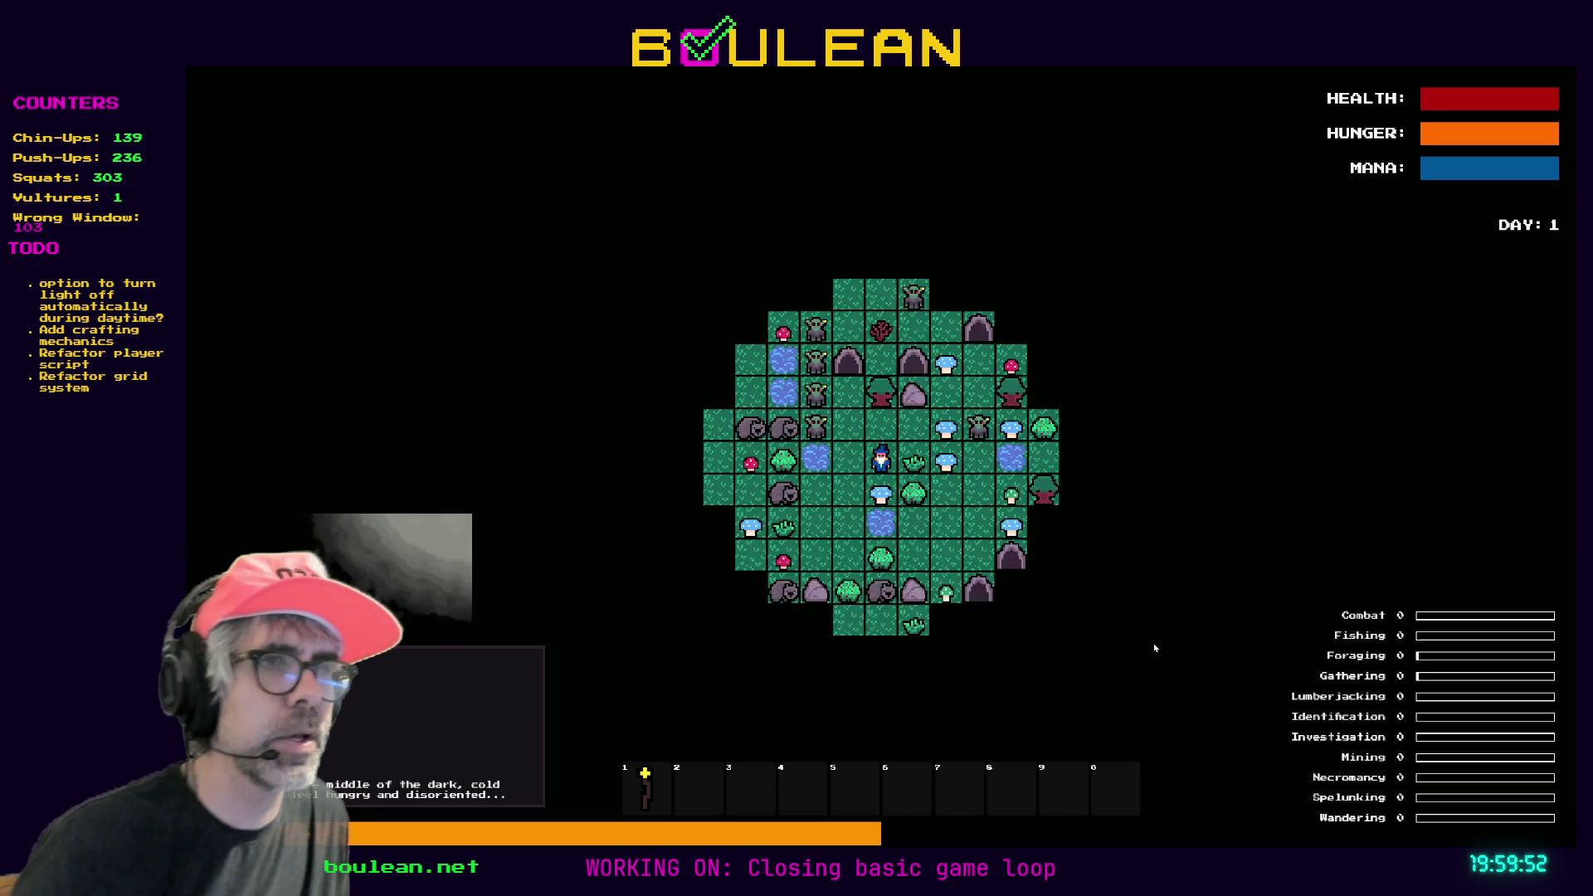
pyautogui.scroll(1, 1153, 643)
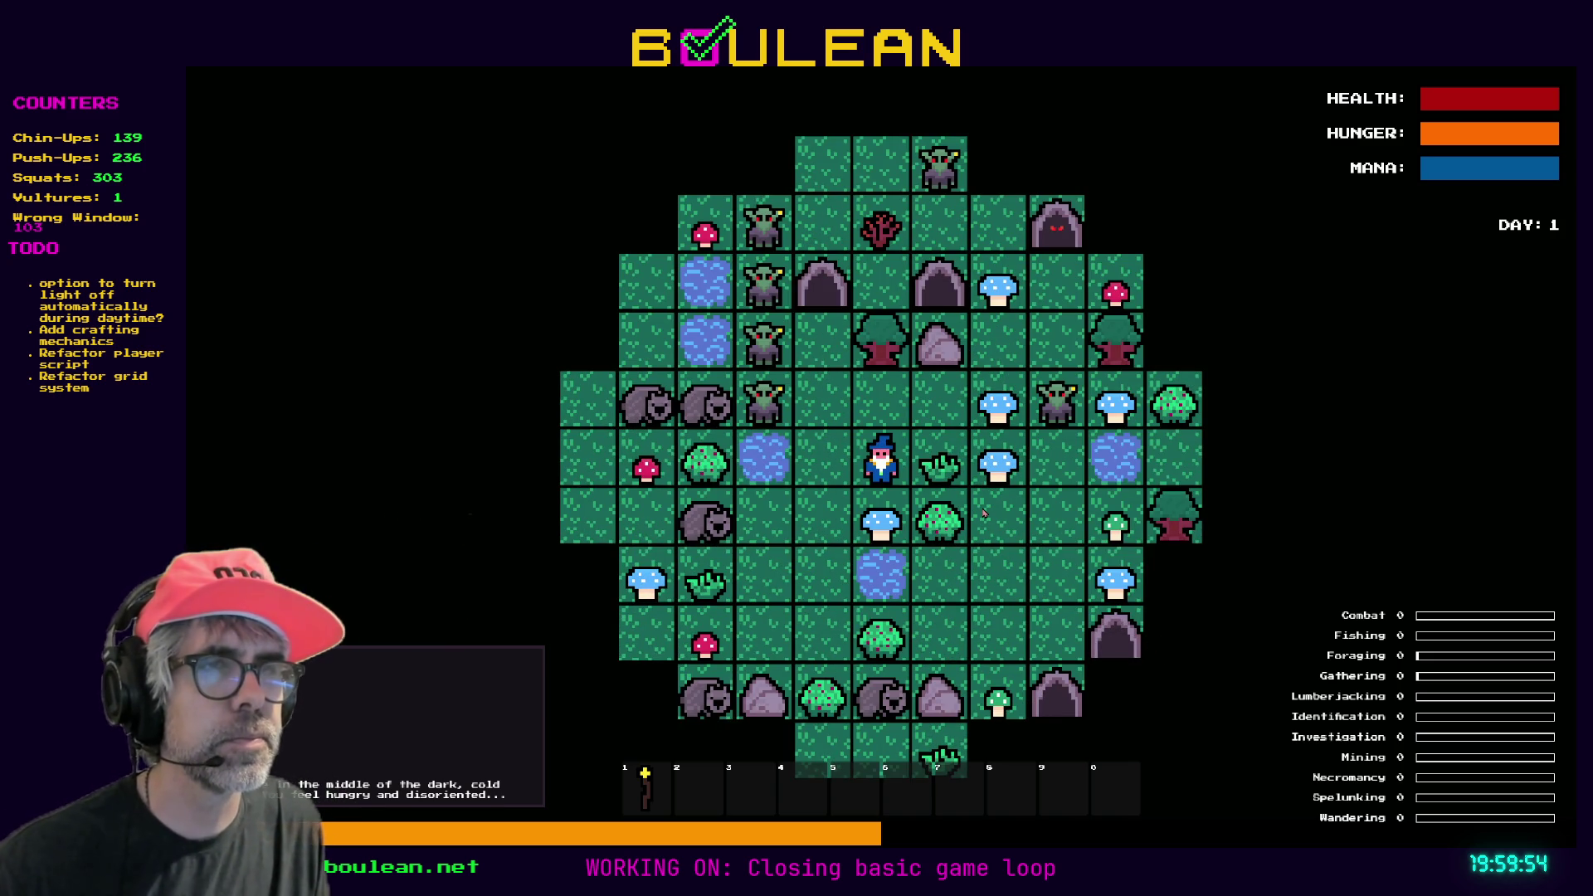
pyautogui.press('F8')
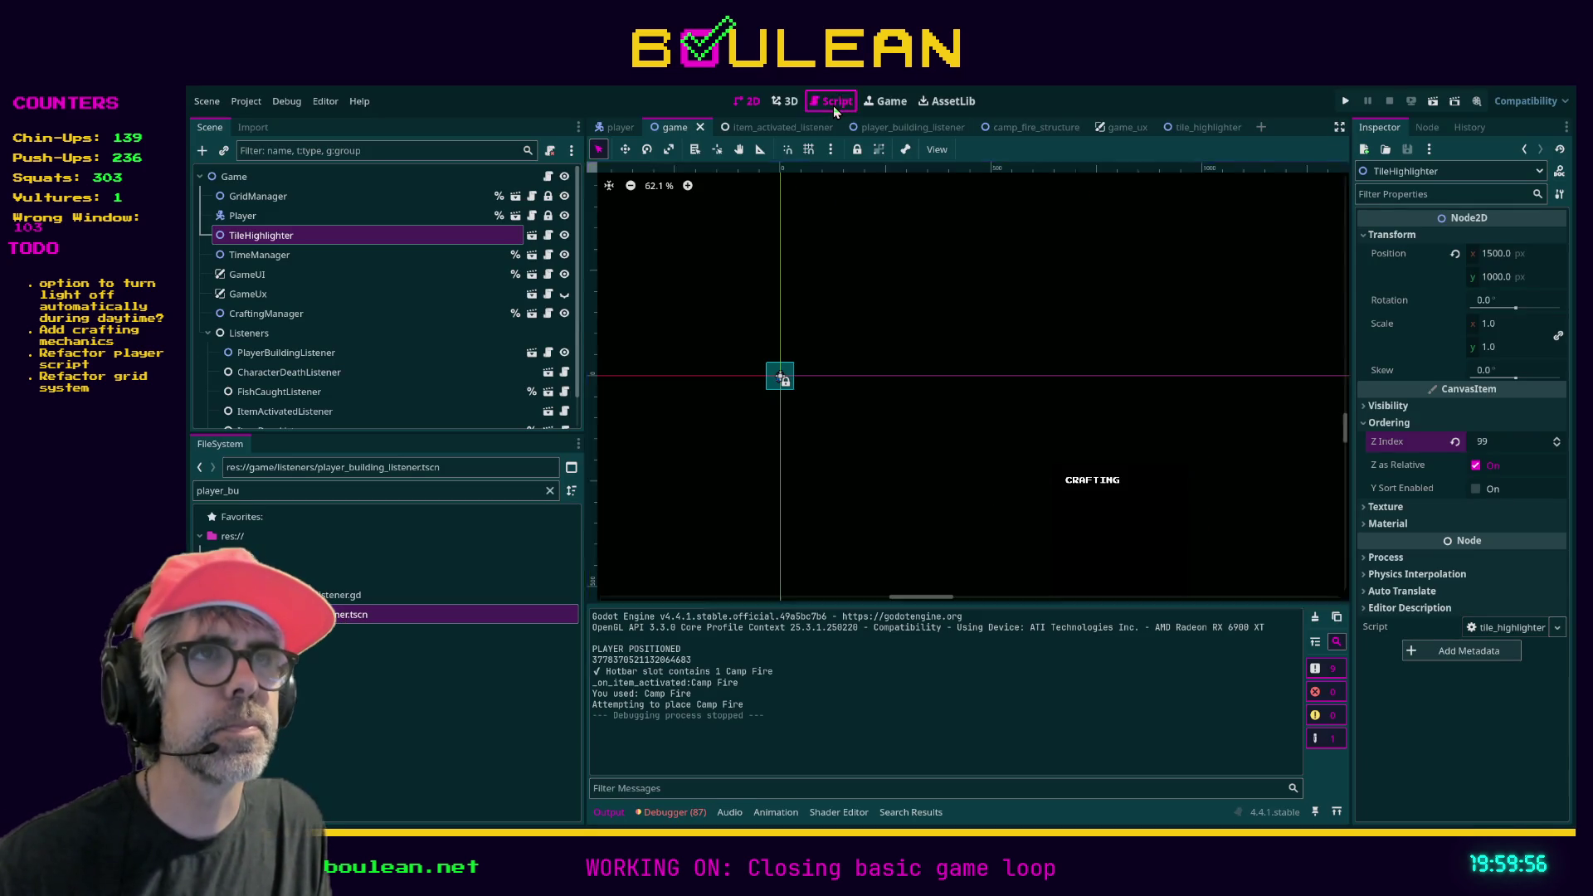
# Step: Stop the game and view player_building_listener.gd in a widened code editor with side docks hidden
pyautogui.click(834, 103)
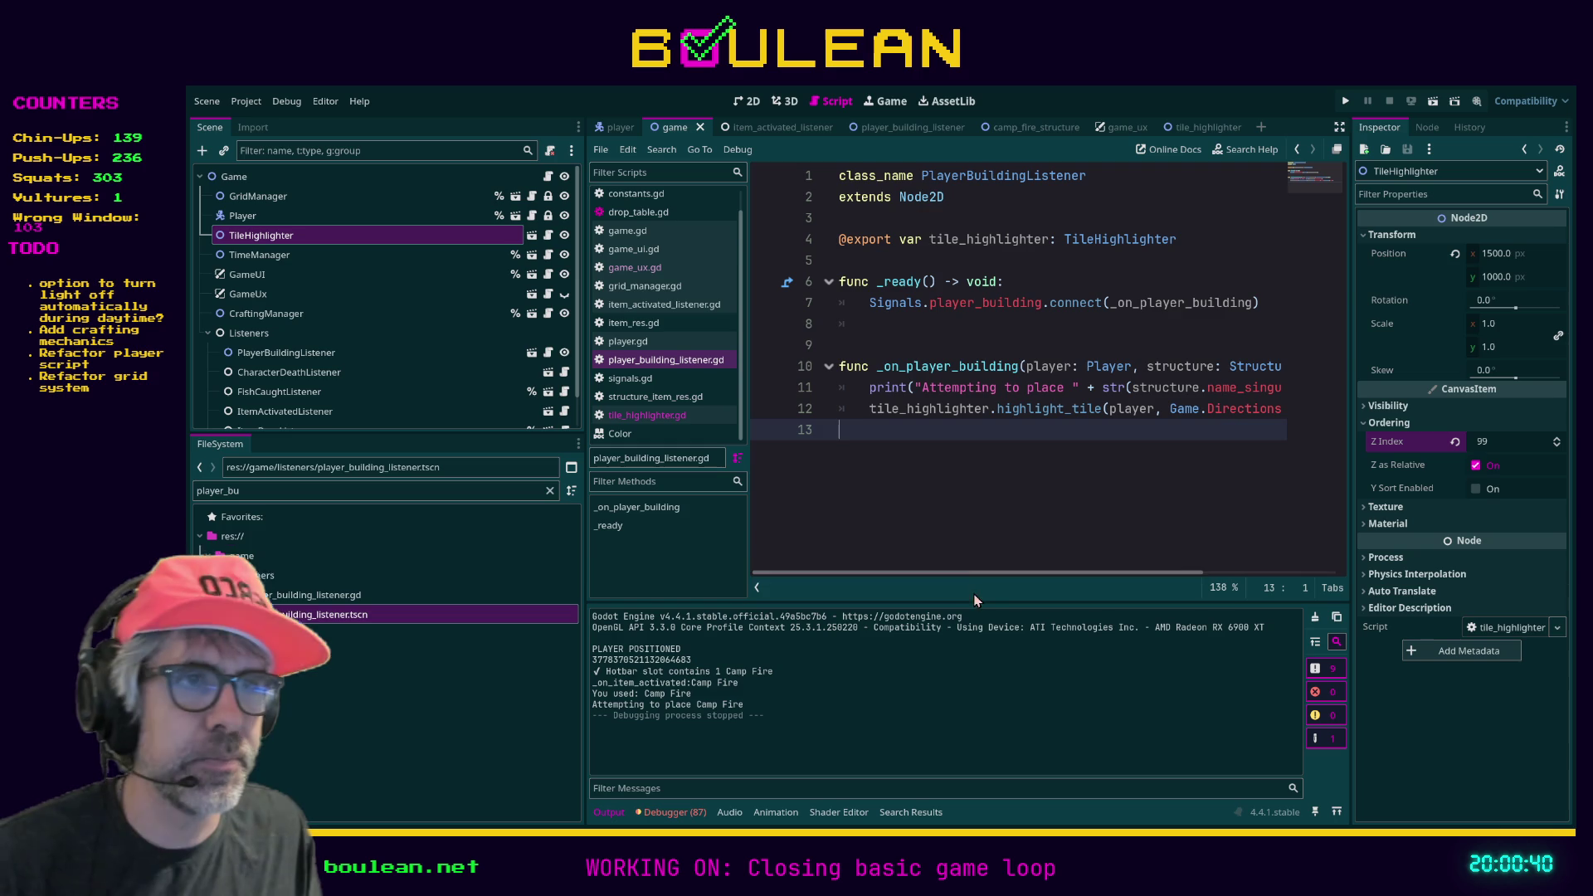
pyautogui.moveTo(966, 575); pyautogui.dragTo(1010, 579)
pyautogui.hscroll(-5, 1183, 563)
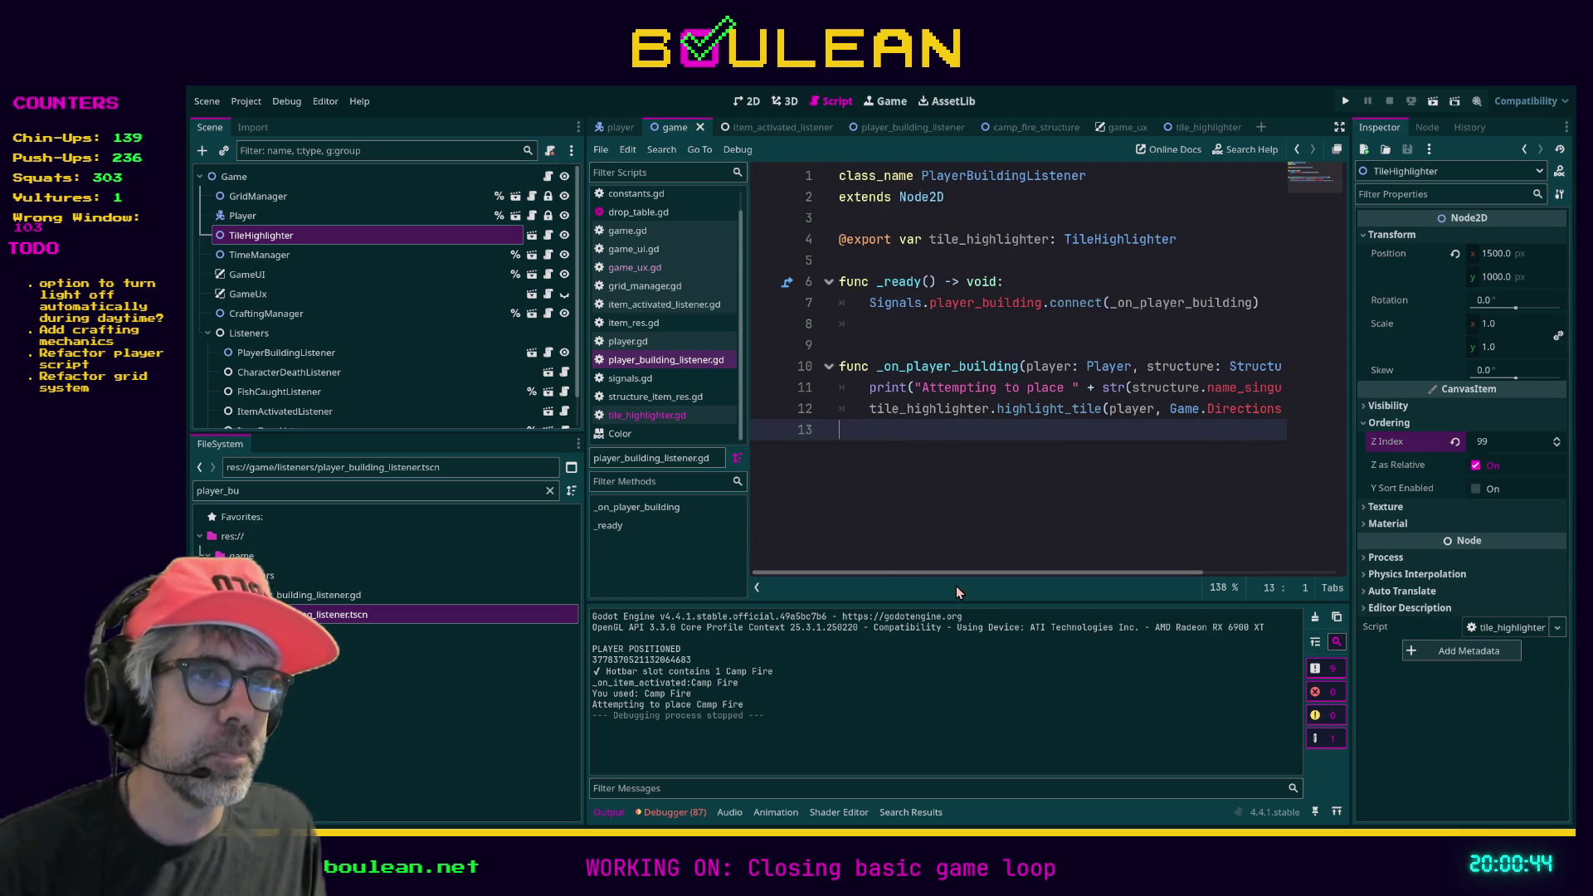
pyautogui.moveTo(956, 577)
pyautogui.mouseDown()
pyautogui.moveTo(1145, 552)
pyautogui.moveTo(1066, 576)
pyautogui.moveTo(946, 572)
pyautogui.mouseUp()
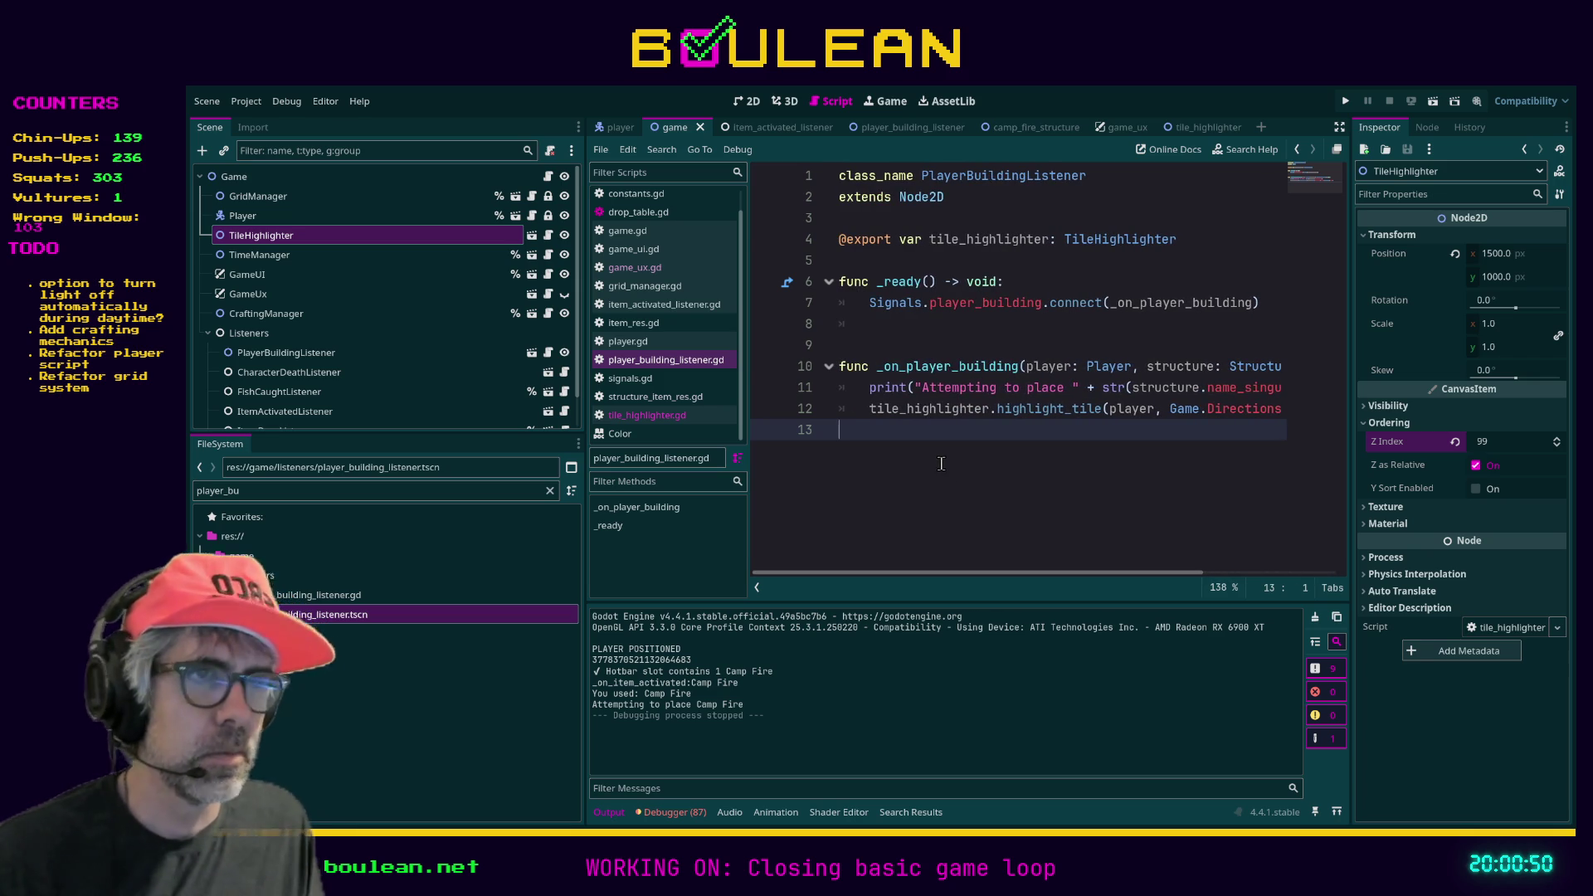
pyautogui.hotkey('ctrl', 'shift', 'F11')
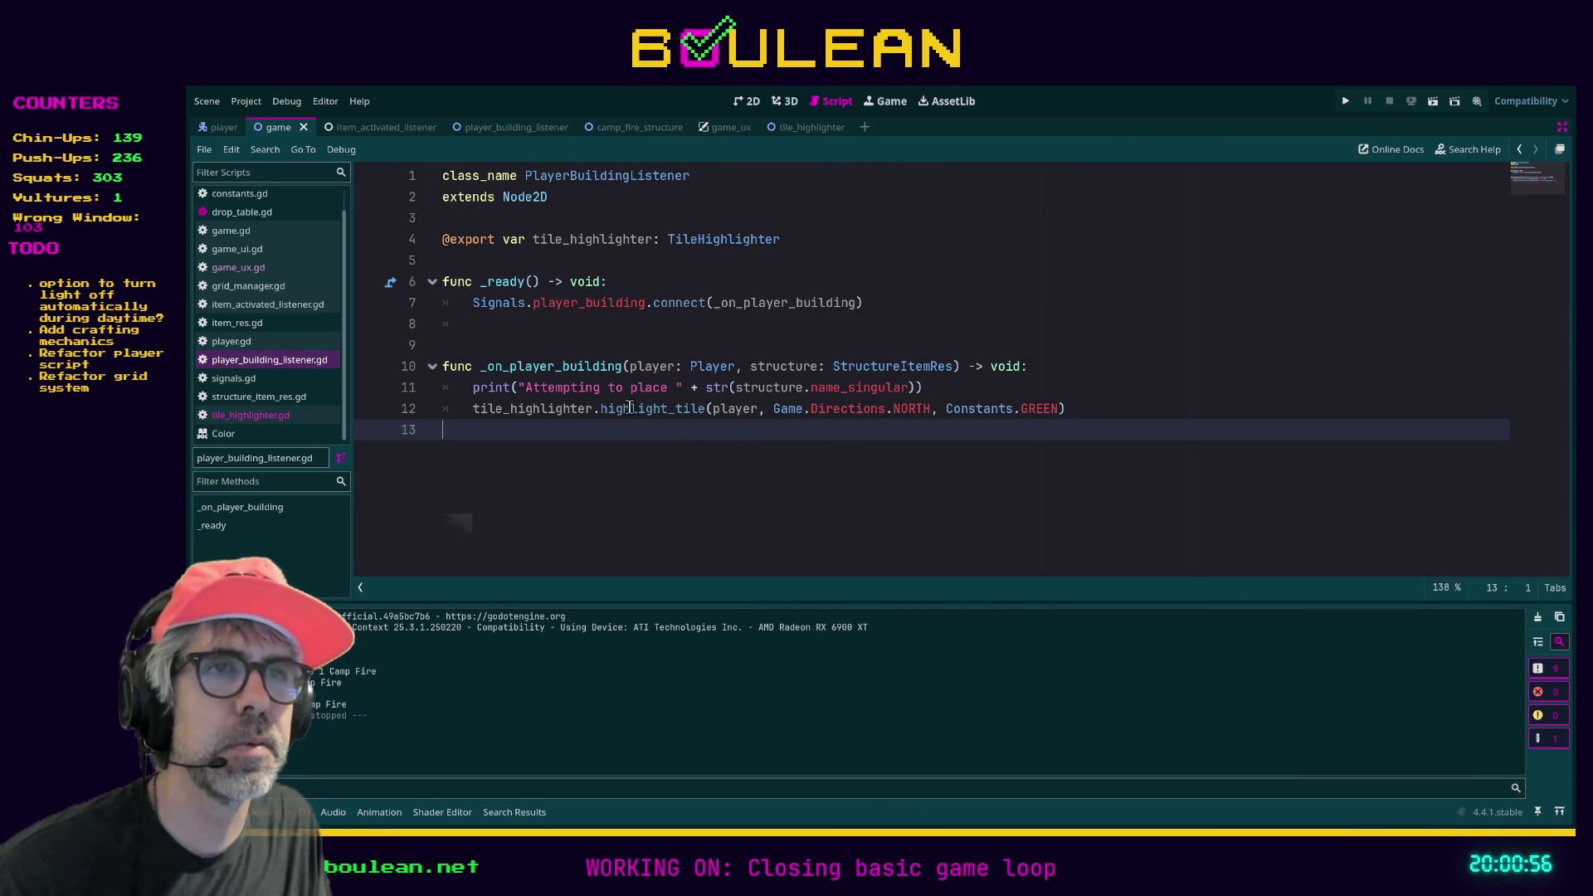
# Step: Change line 12 of tile_highlighter.gd to set texture_rect.global_position, then run the game
pyautogui.keyDown('ctrl'); pyautogui.click(626, 408); pyautogui.keyUp('ctrl')
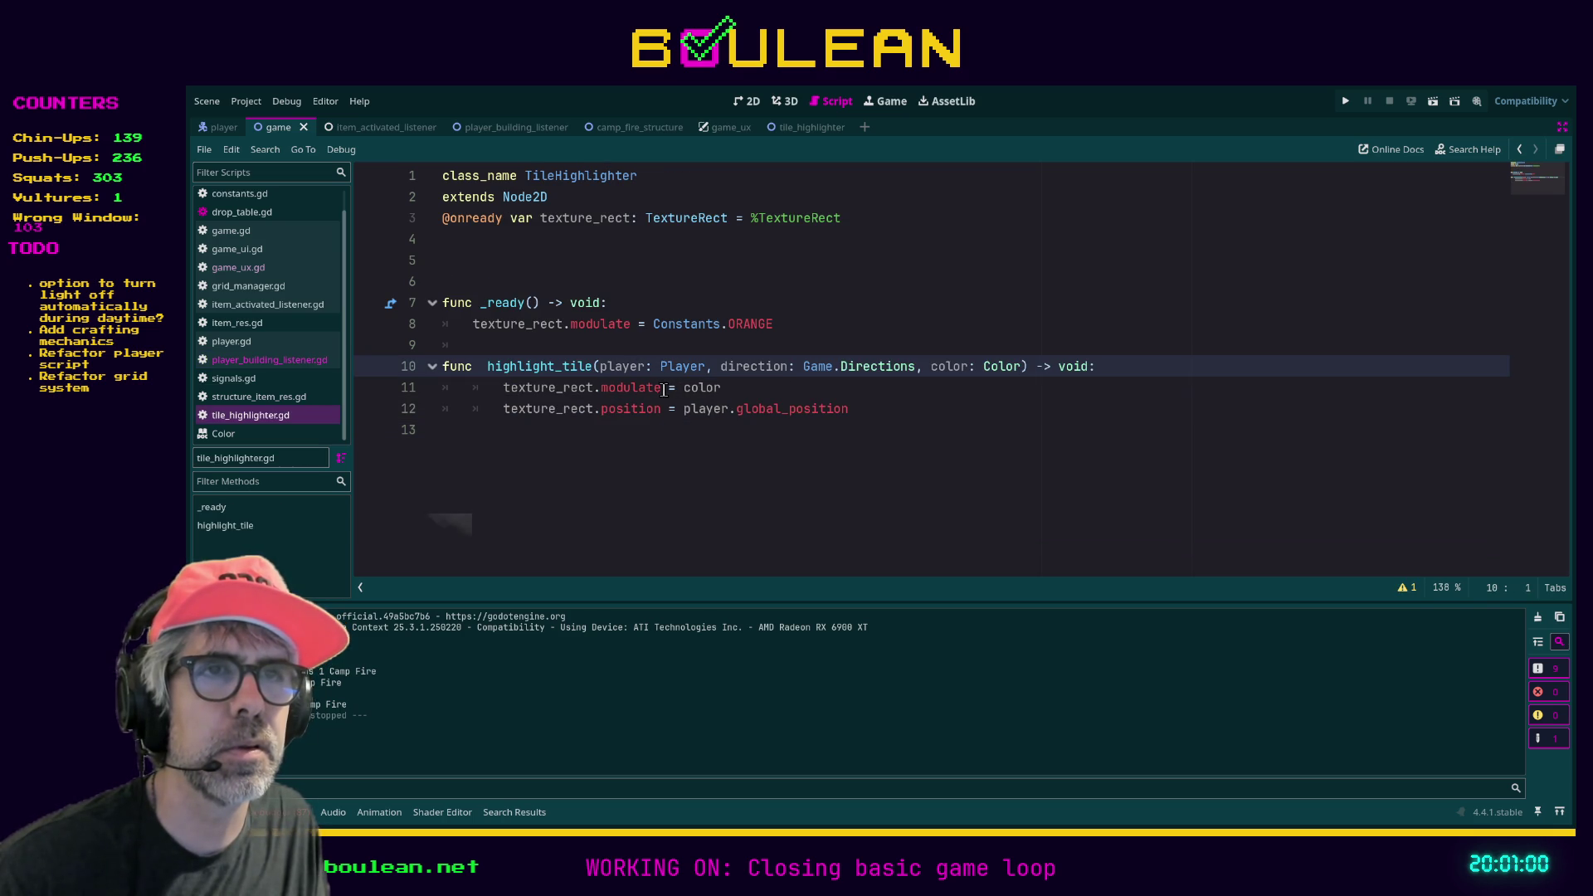
pyautogui.click(601, 410)
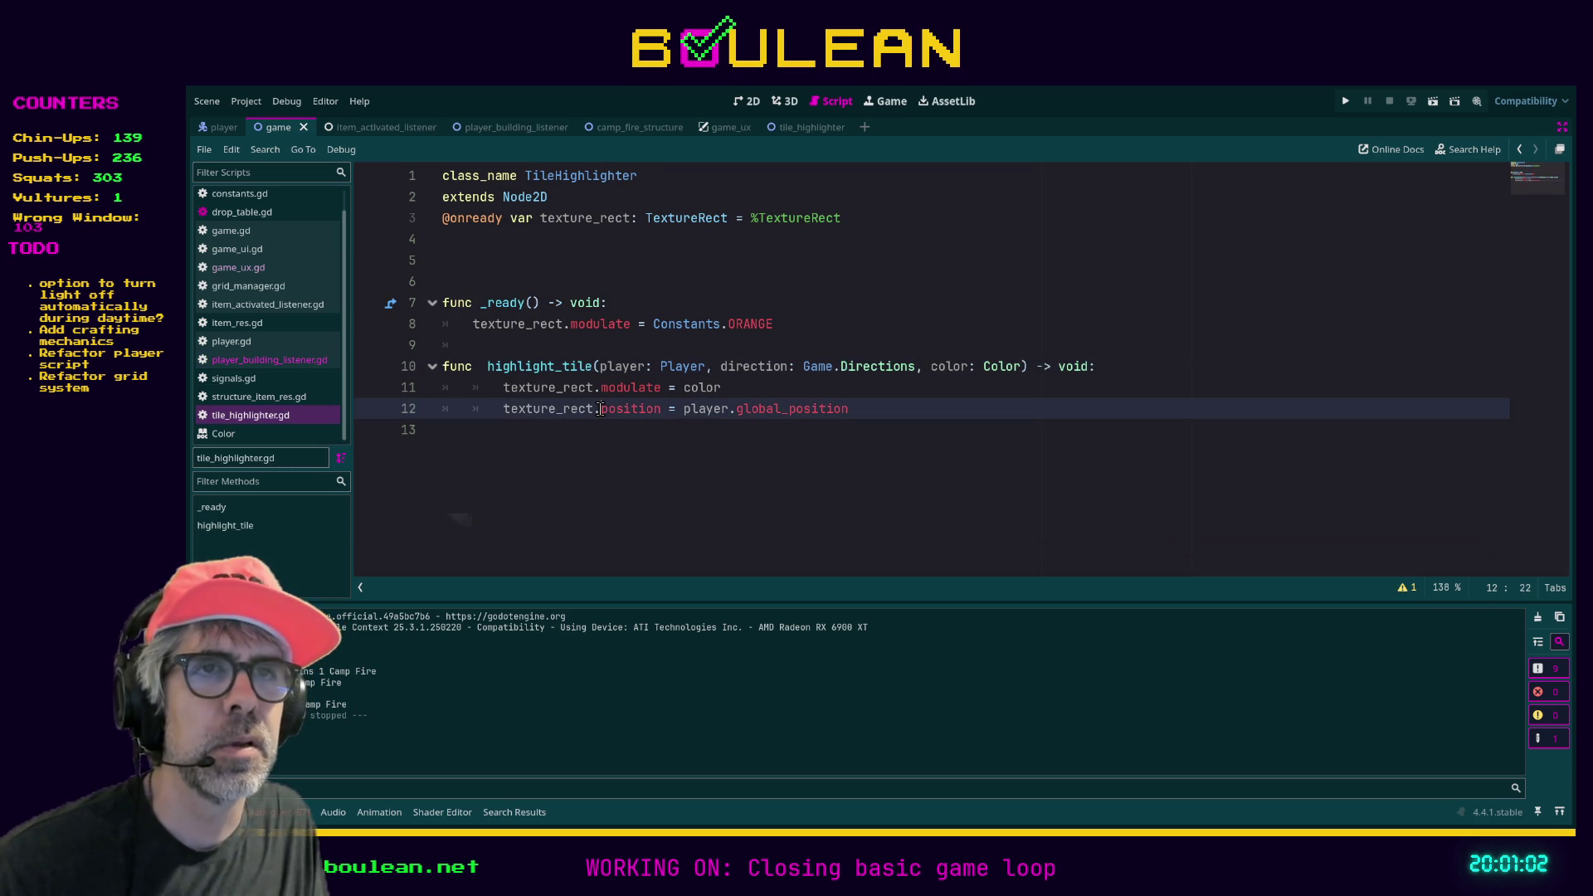
pyautogui.write('global_po')
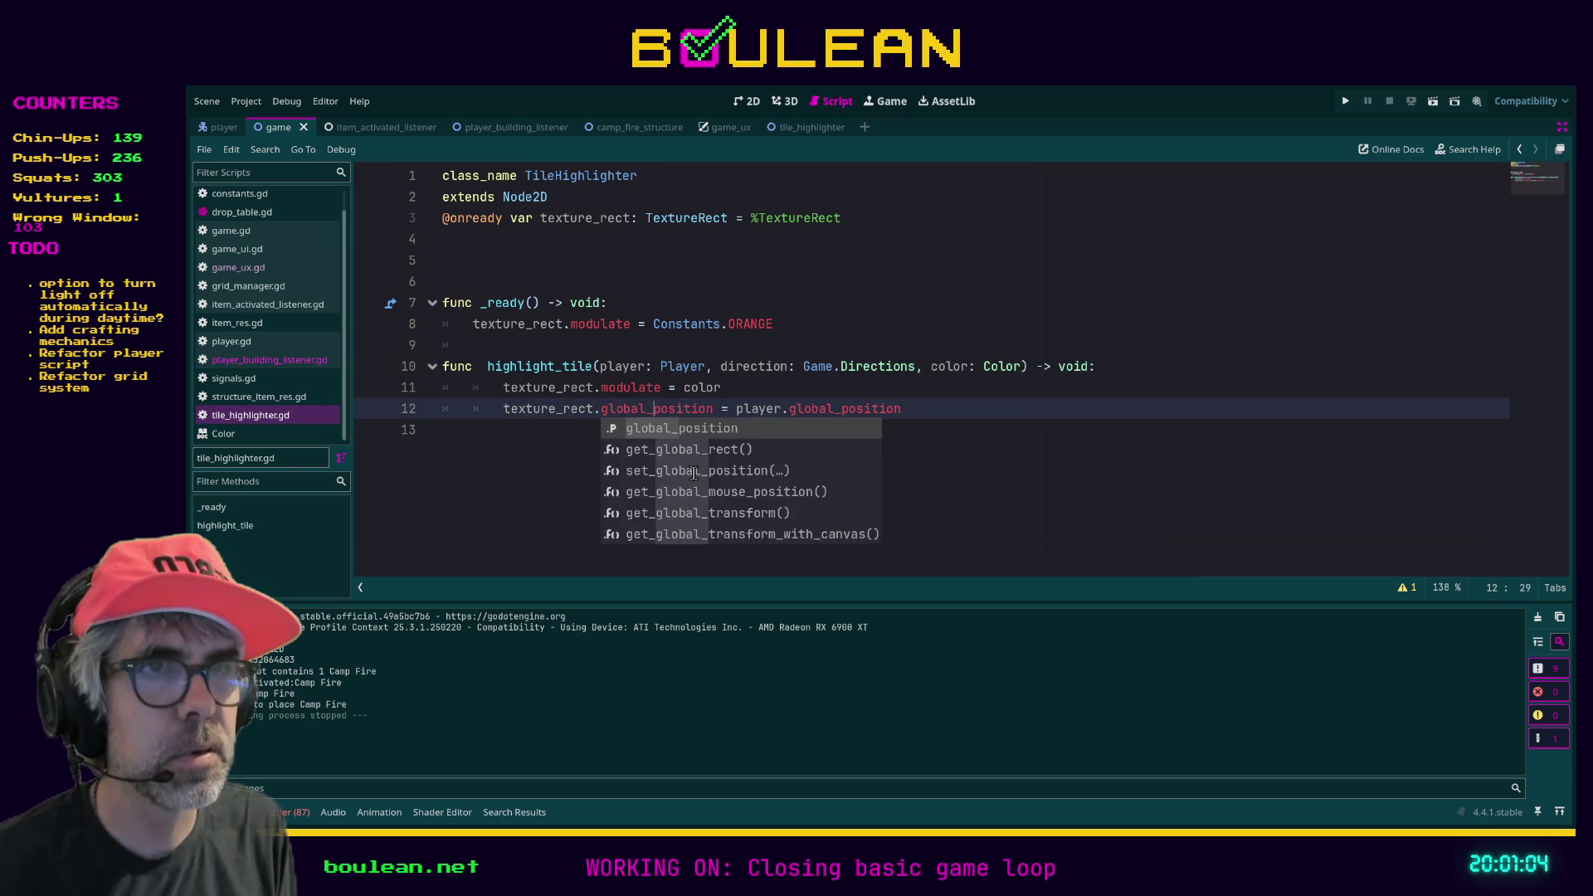
pyautogui.press('Tab')
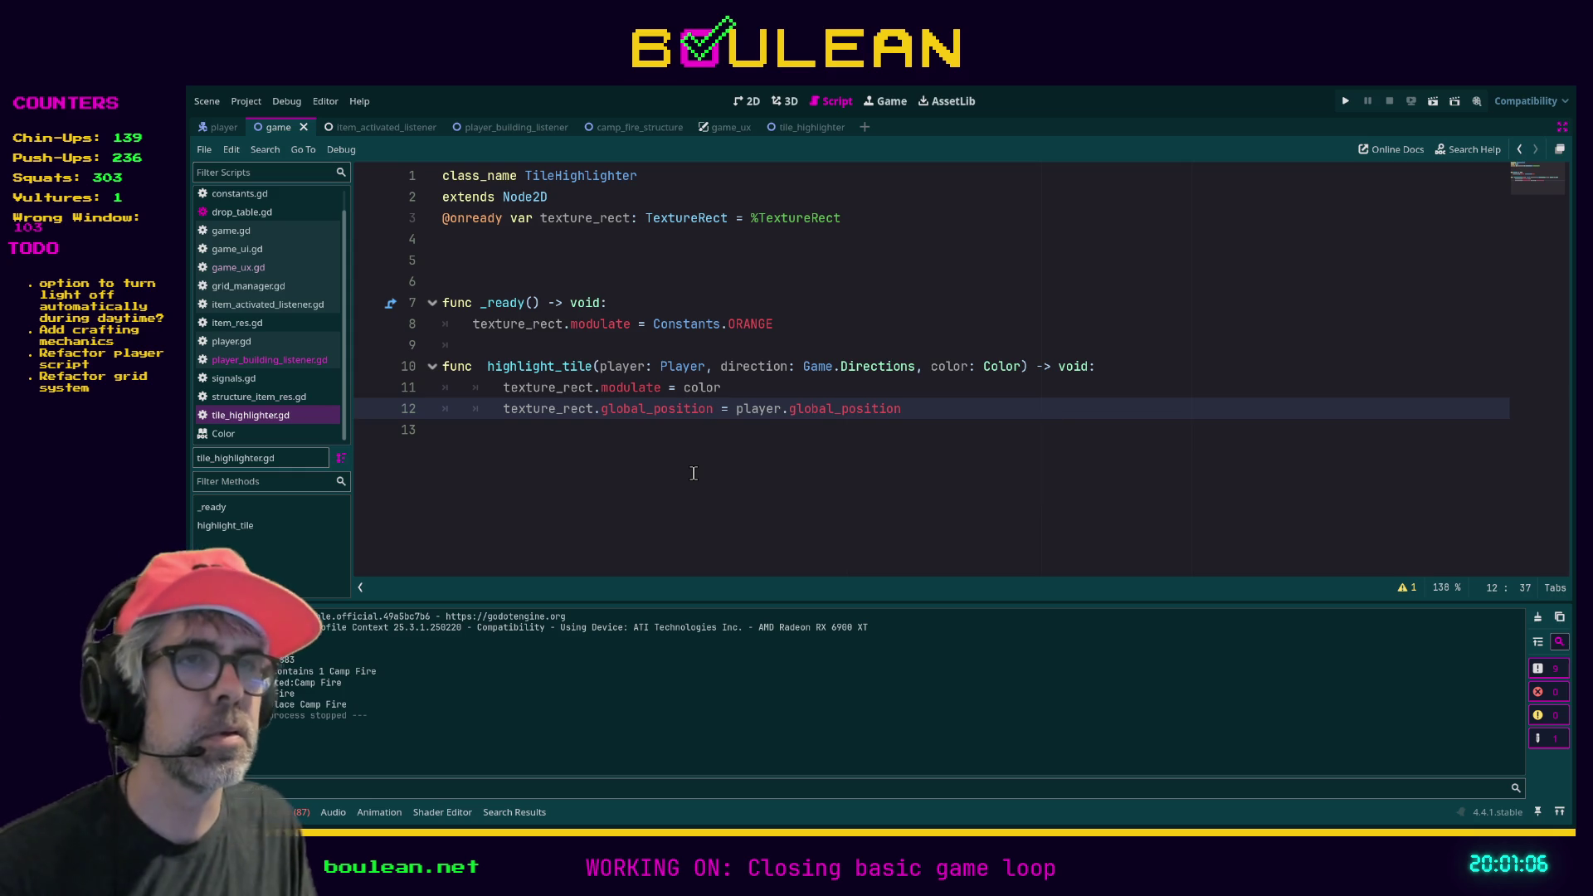
pyautogui.press('F5')
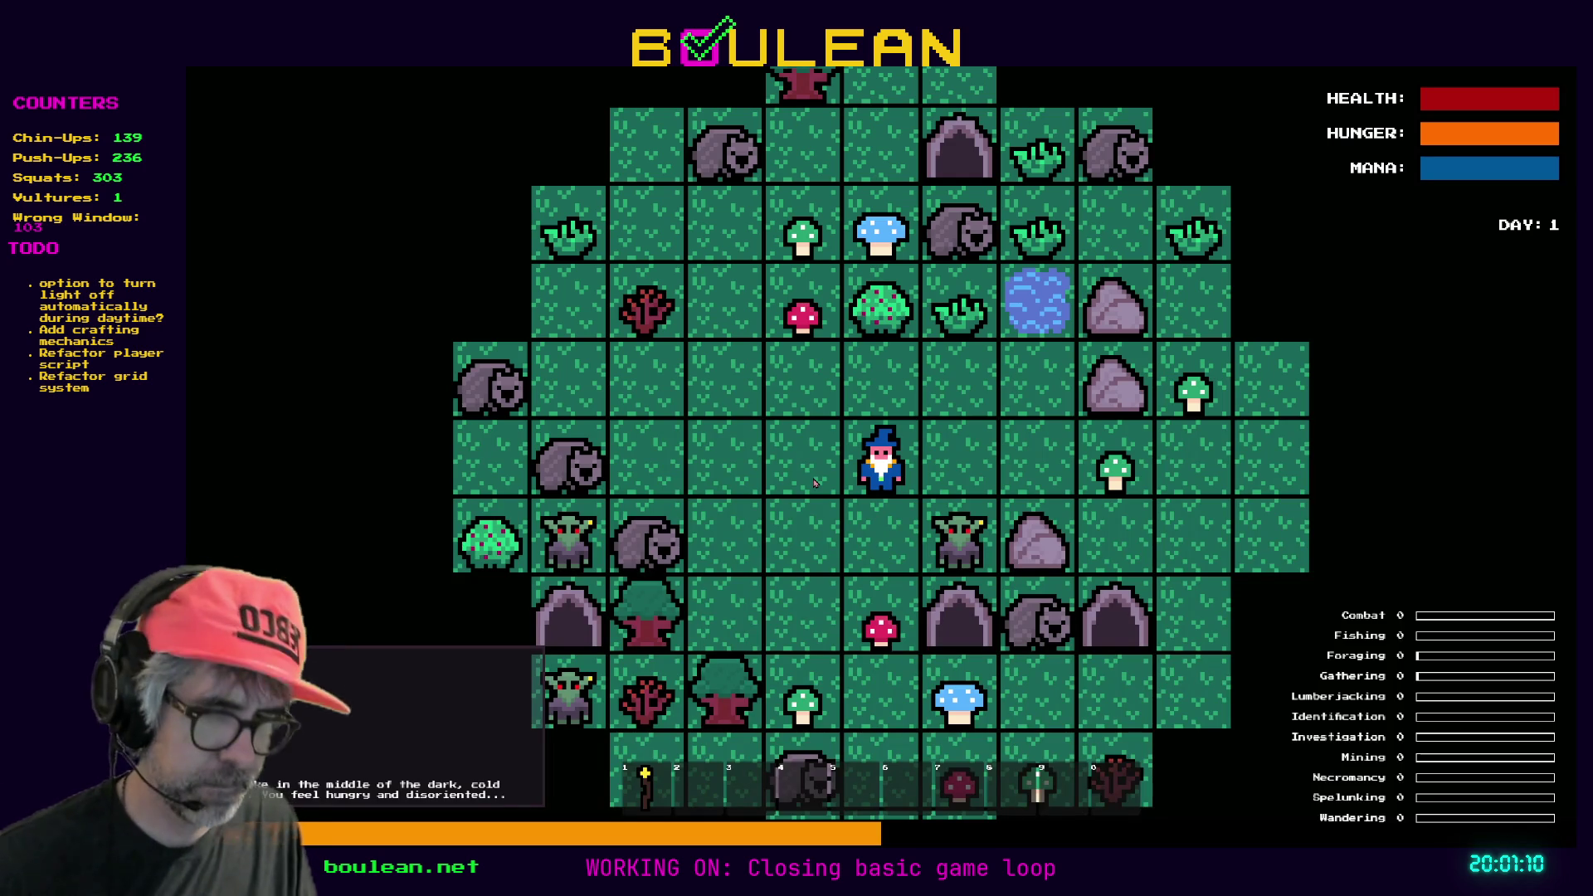
# Step: Enable Free Crafting, craft a Camp Fire, select it to show the green square, zoom in, then stop
pyautogui.press('`')
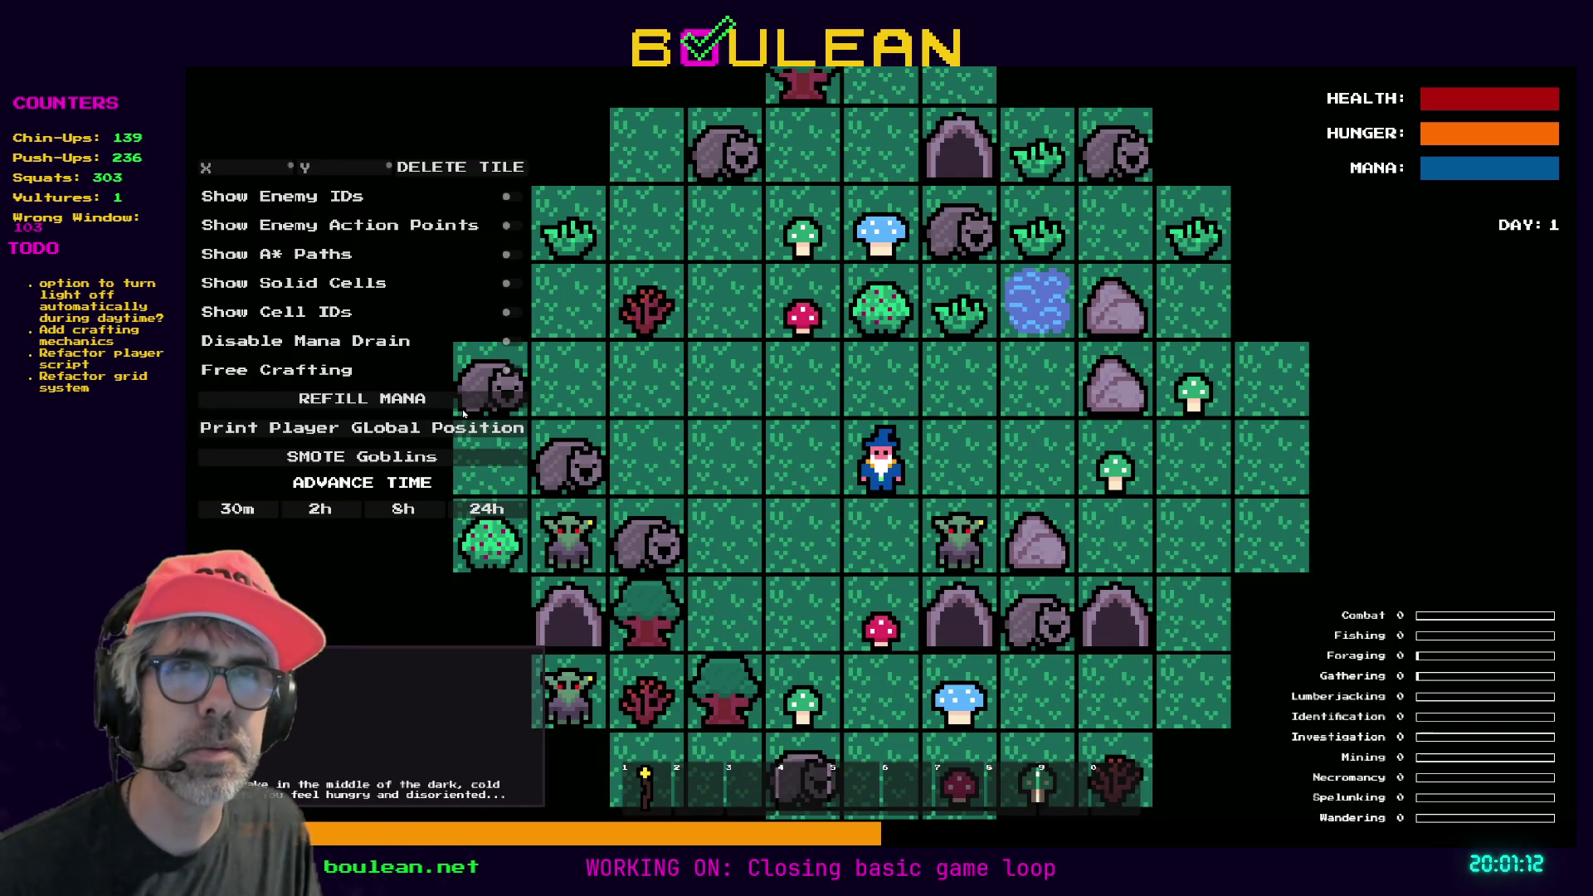
pyautogui.click(510, 370)
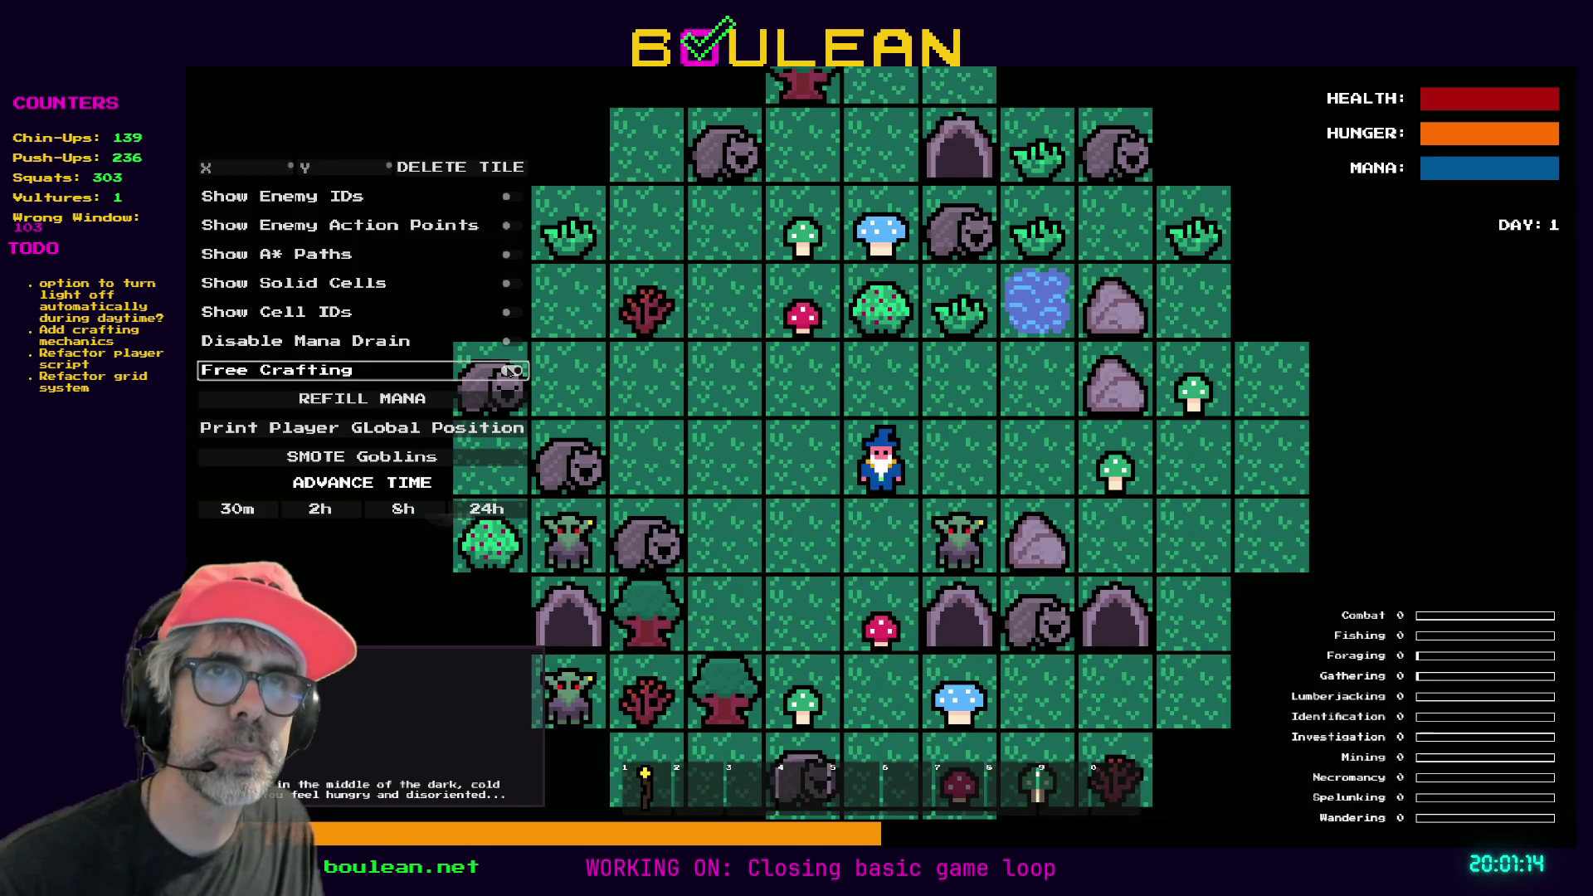
pyautogui.press('`')
pyautogui.press('c')
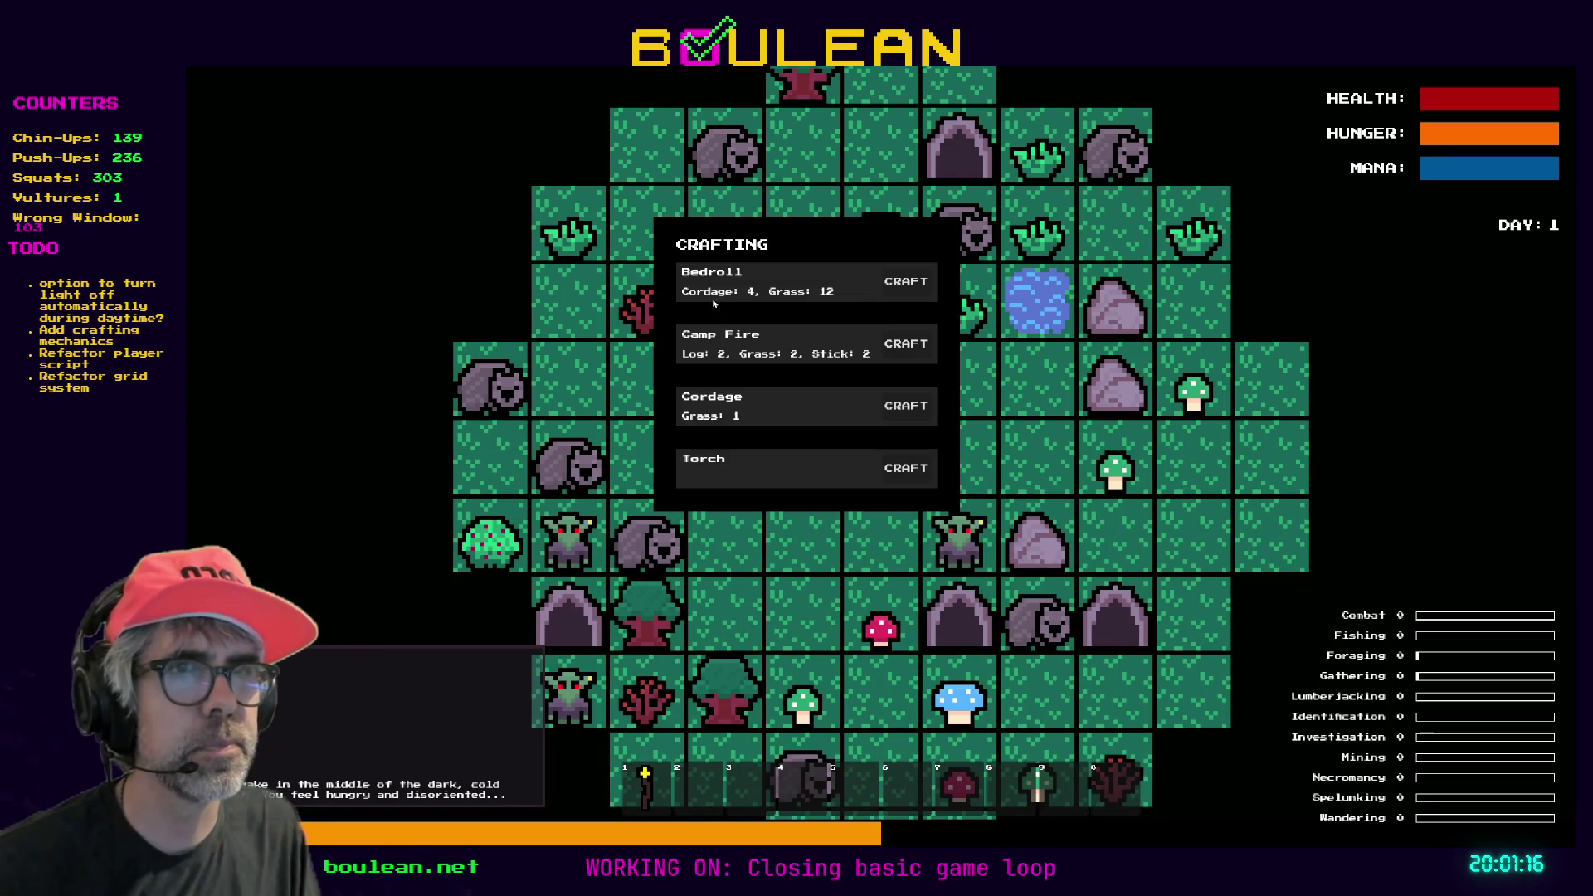
pyautogui.click(905, 344)
pyautogui.press('c')
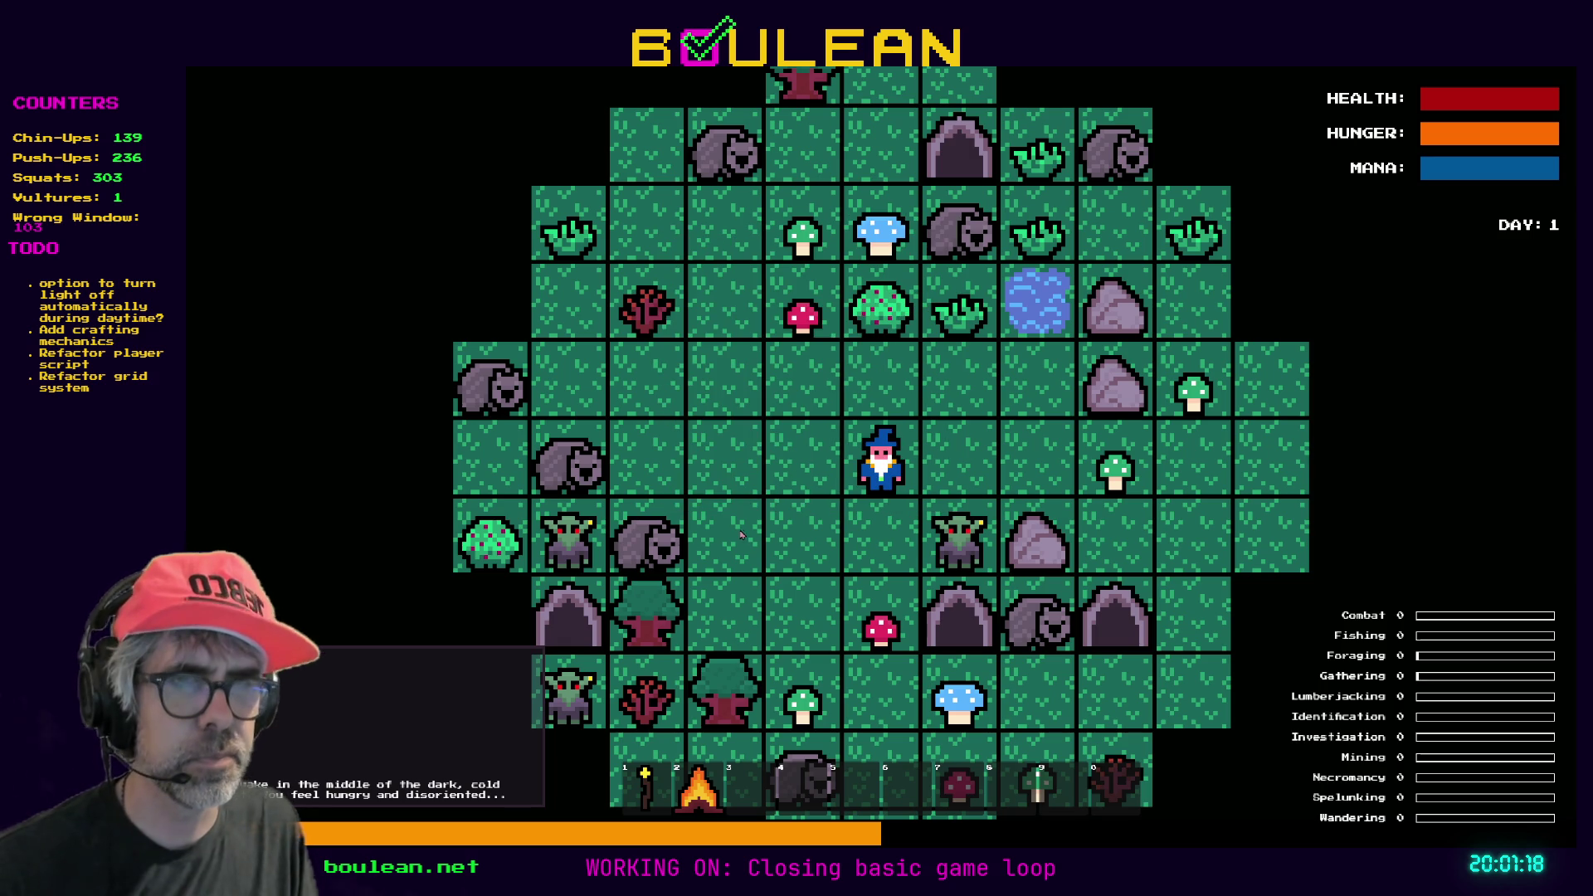
pyautogui.press('2')
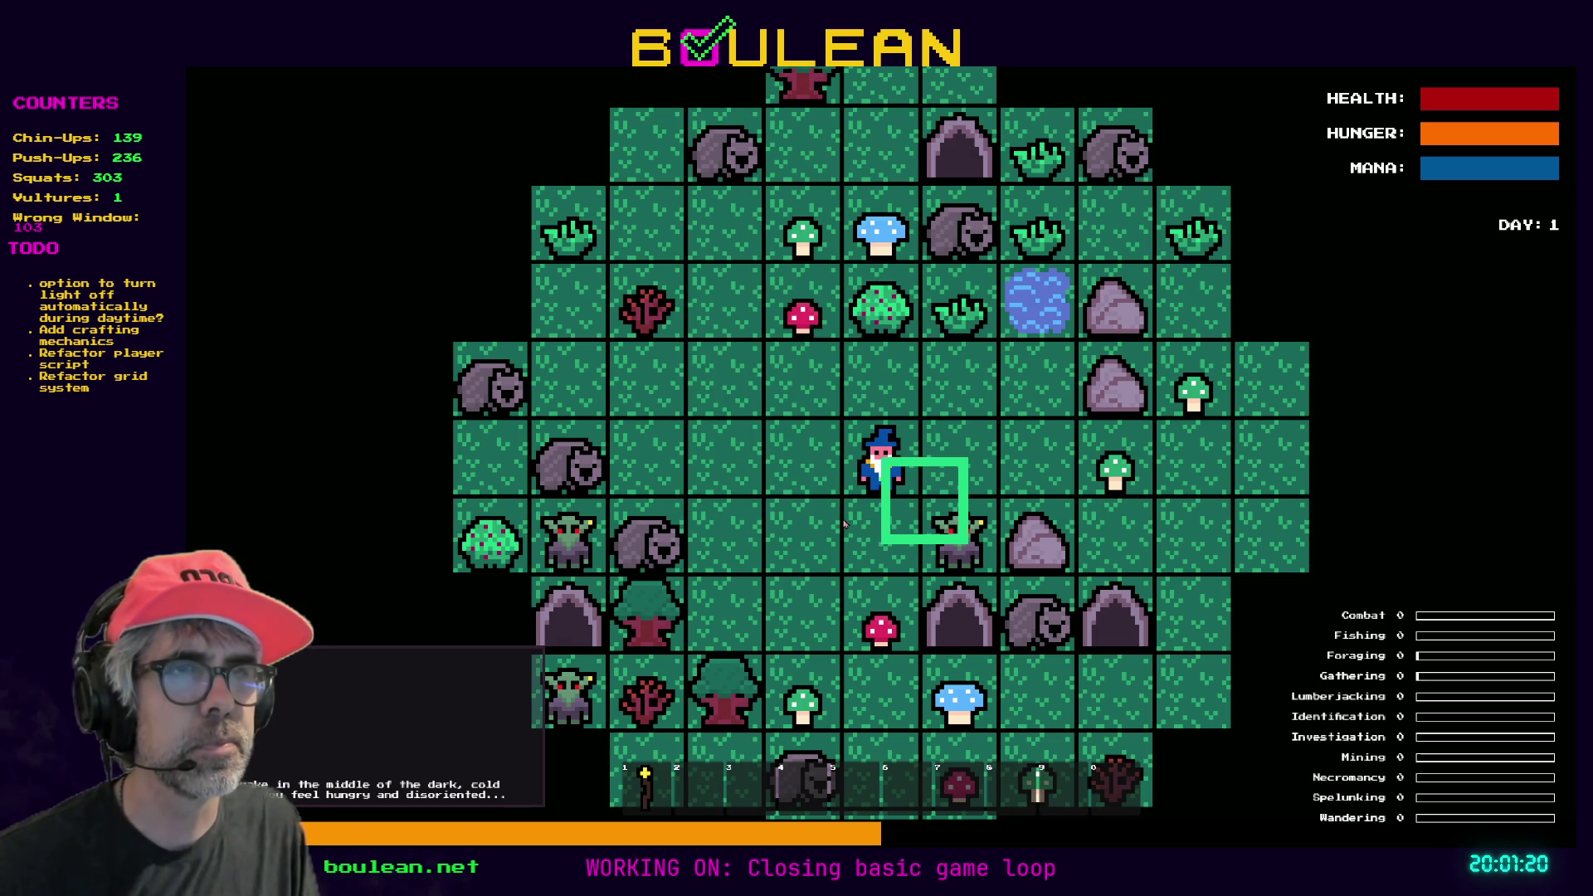
pyautogui.scroll(3, 893, 519)
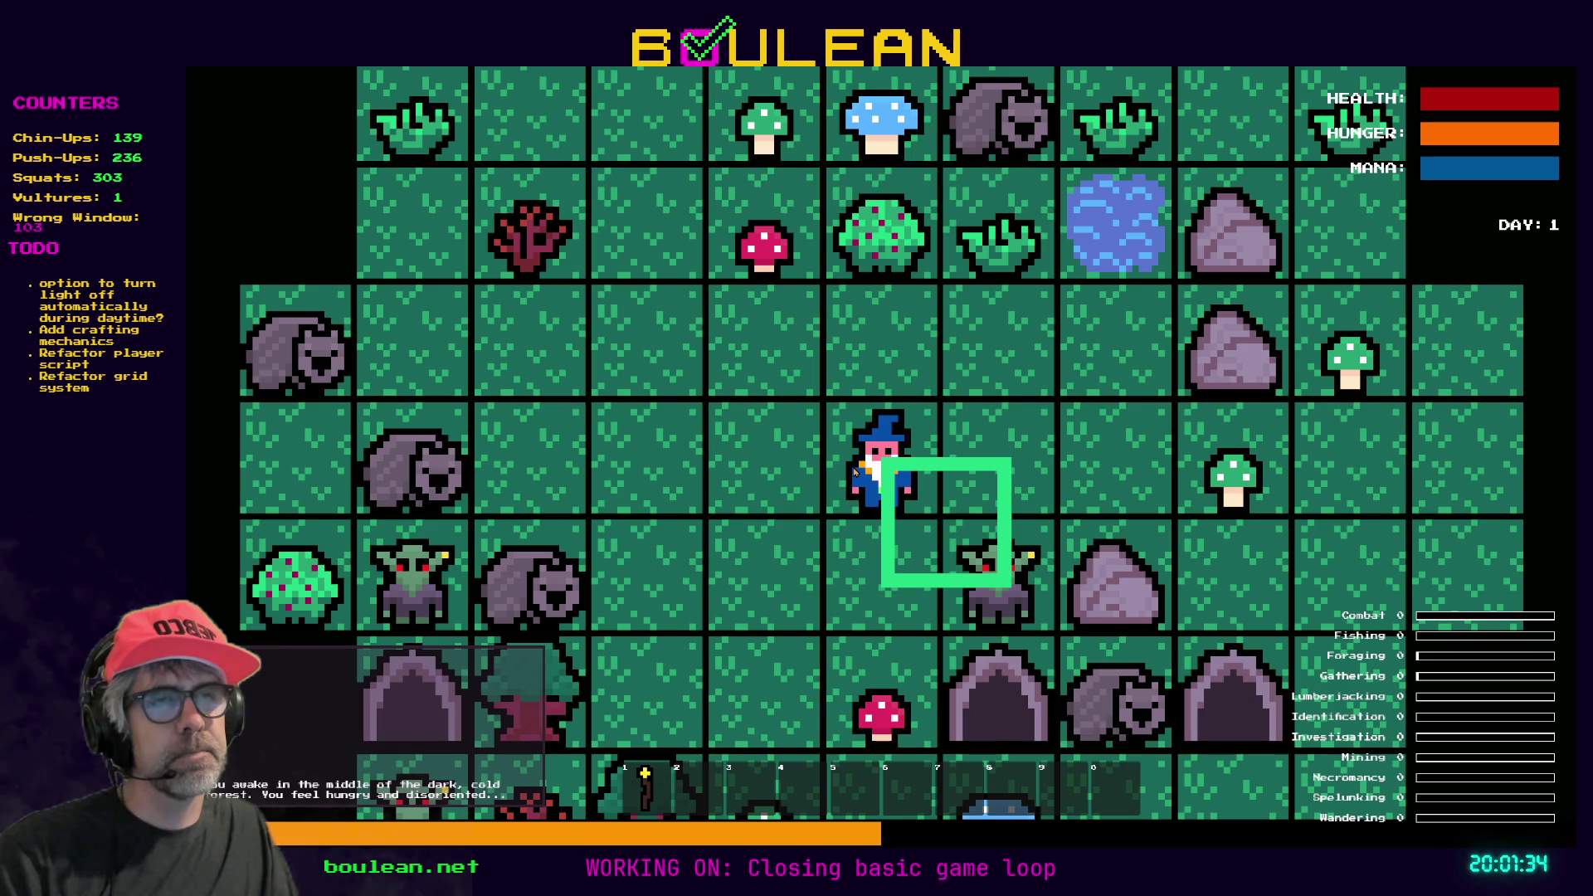
pyautogui.scroll(1, 861, 469)
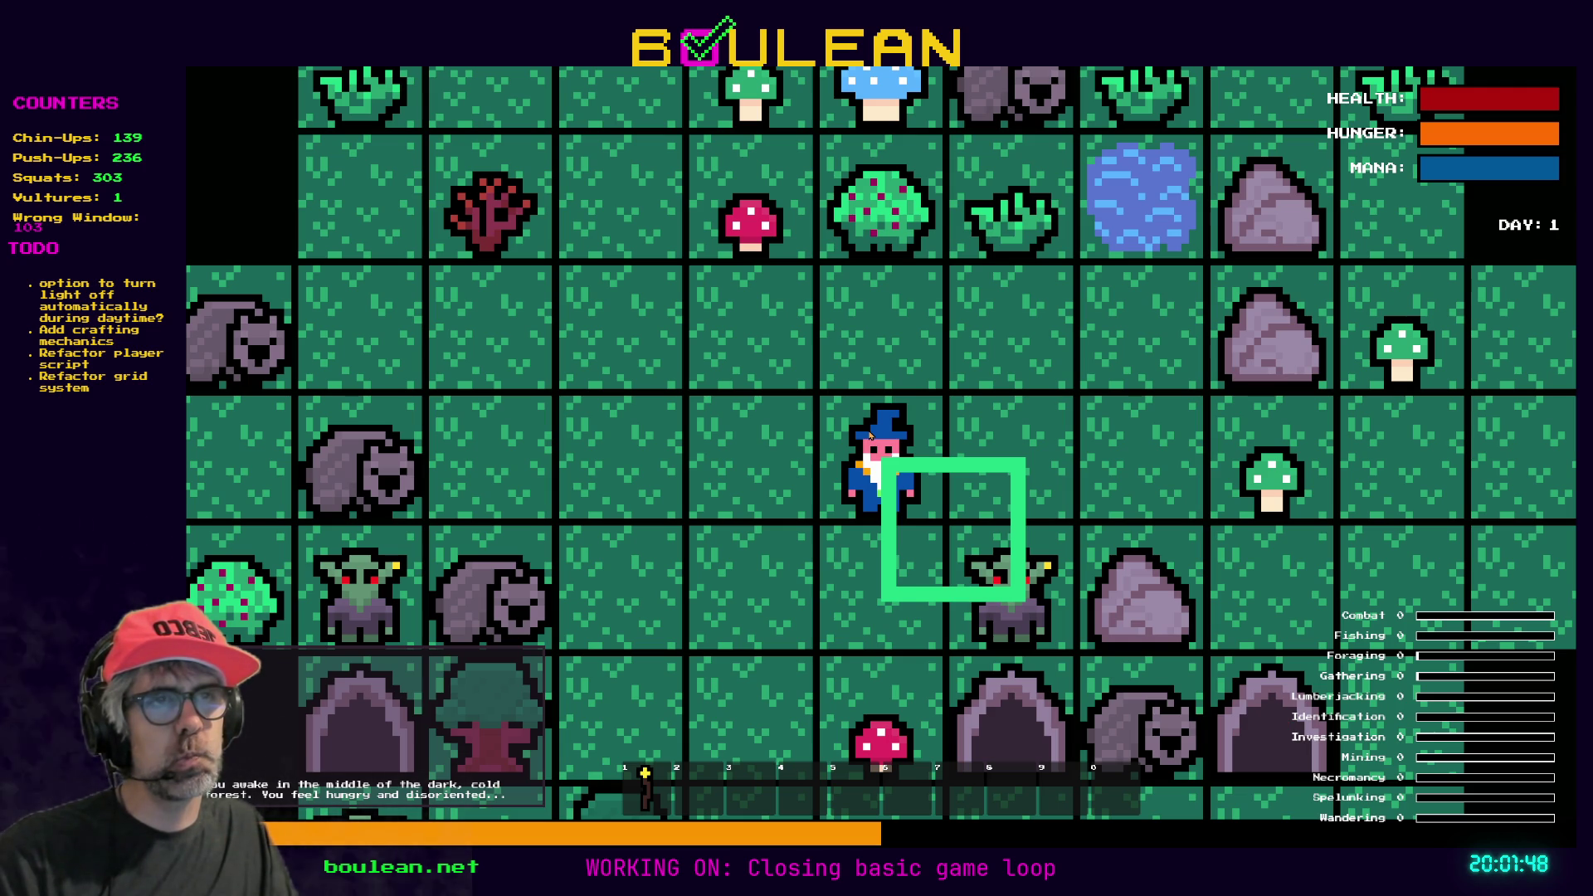
pyautogui.press('F8')
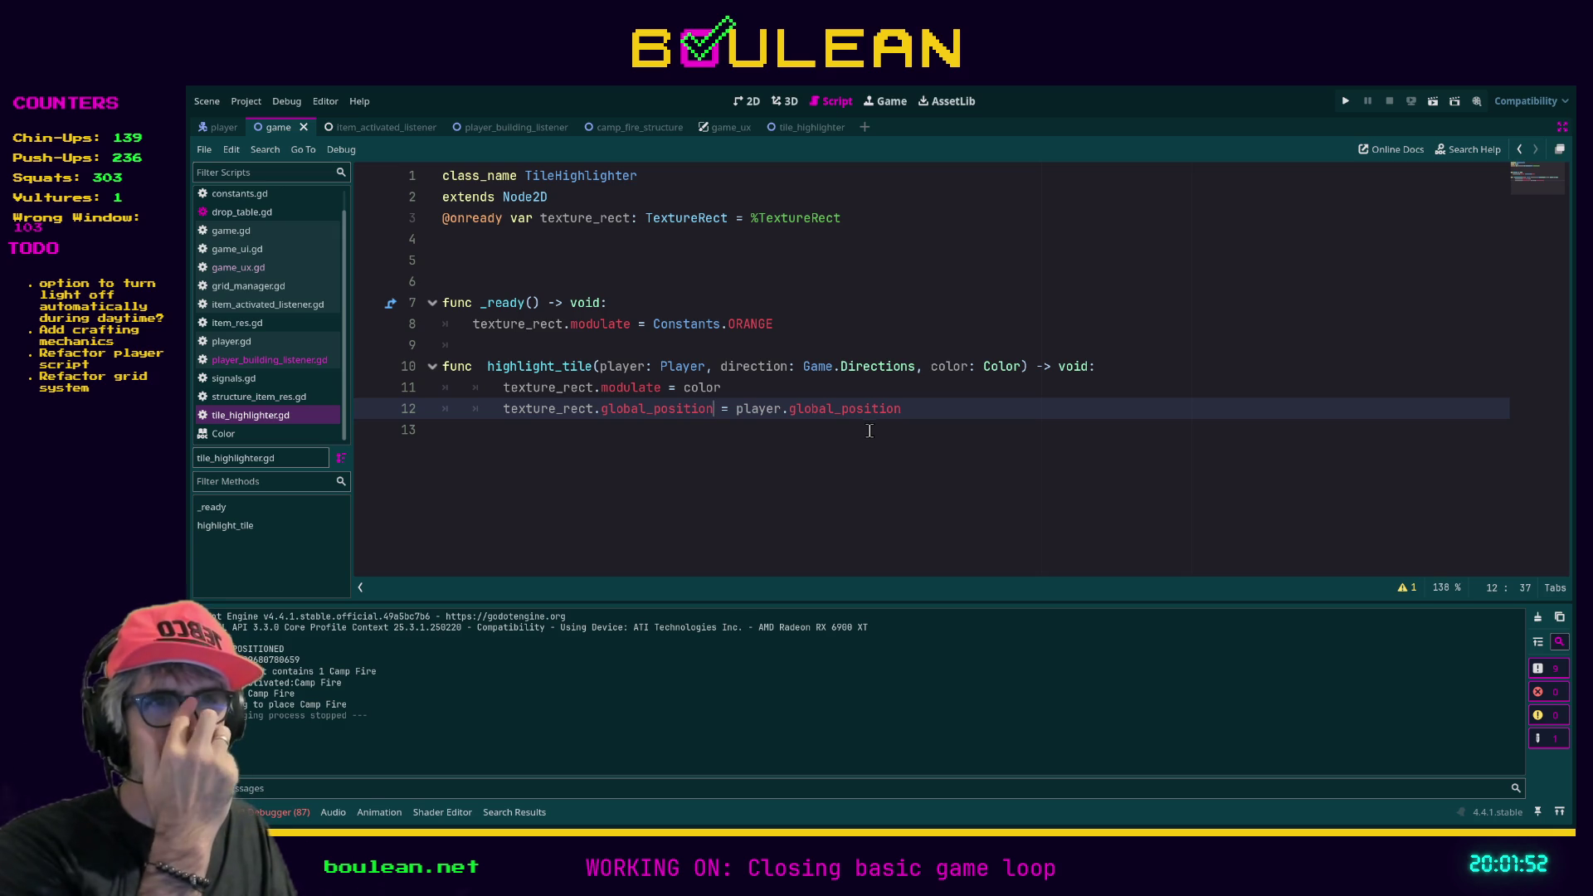
# Step: Append '- Vector2(-8, -8)' to line 12's position expression and save the script
pyautogui.press('End')
pyautogui.write('- Vector')
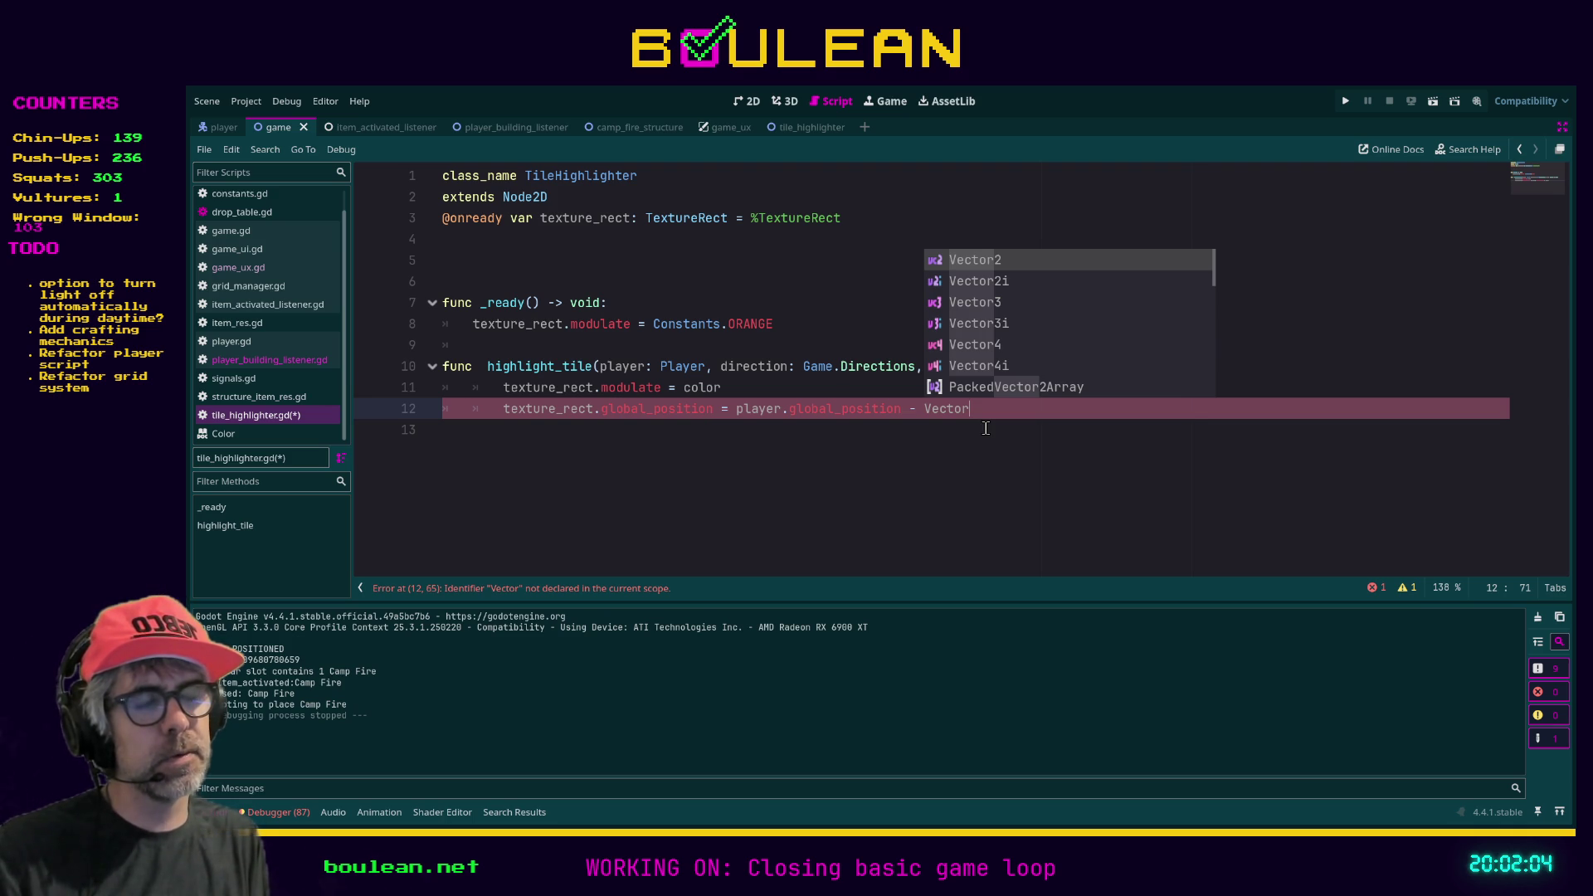
pyautogui.write('2(')
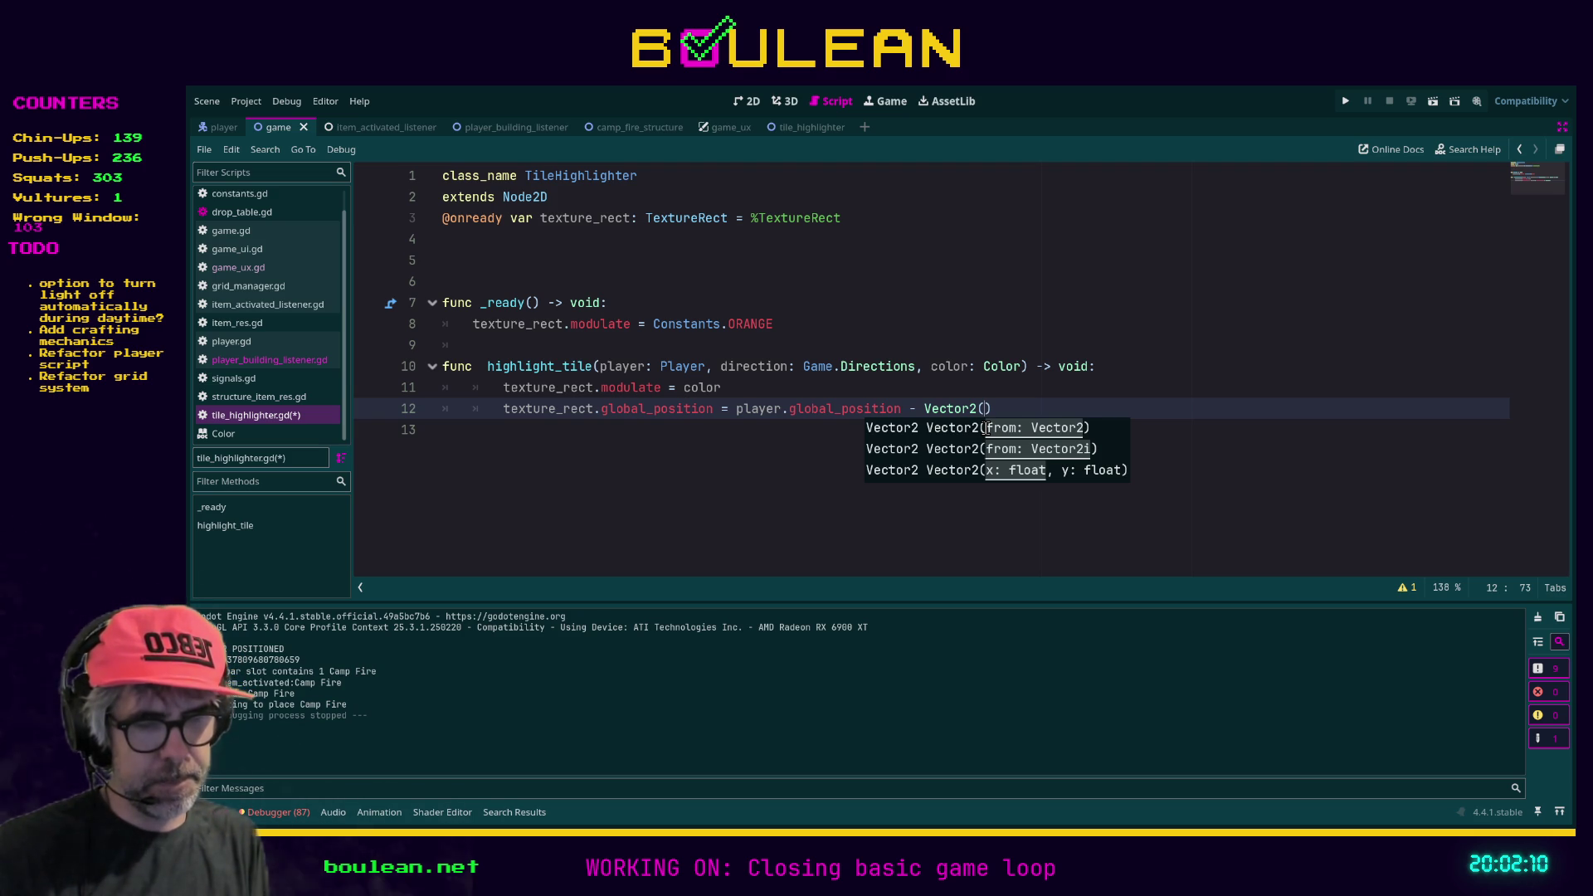
pyautogui.write('-8, -8')
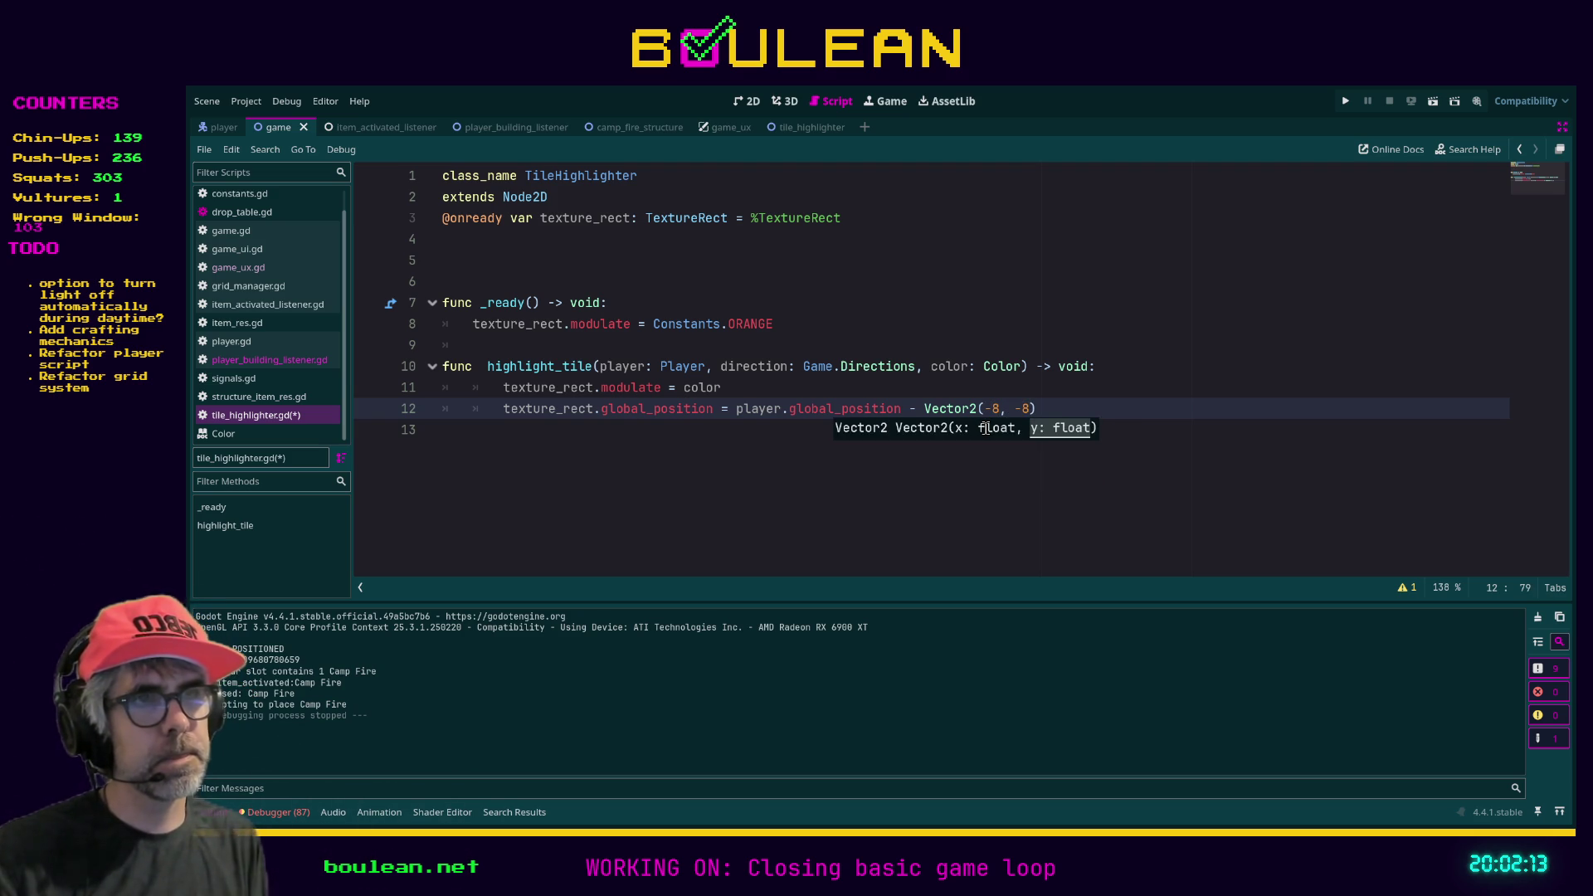
pyautogui.hotkey('ctrl', 's')
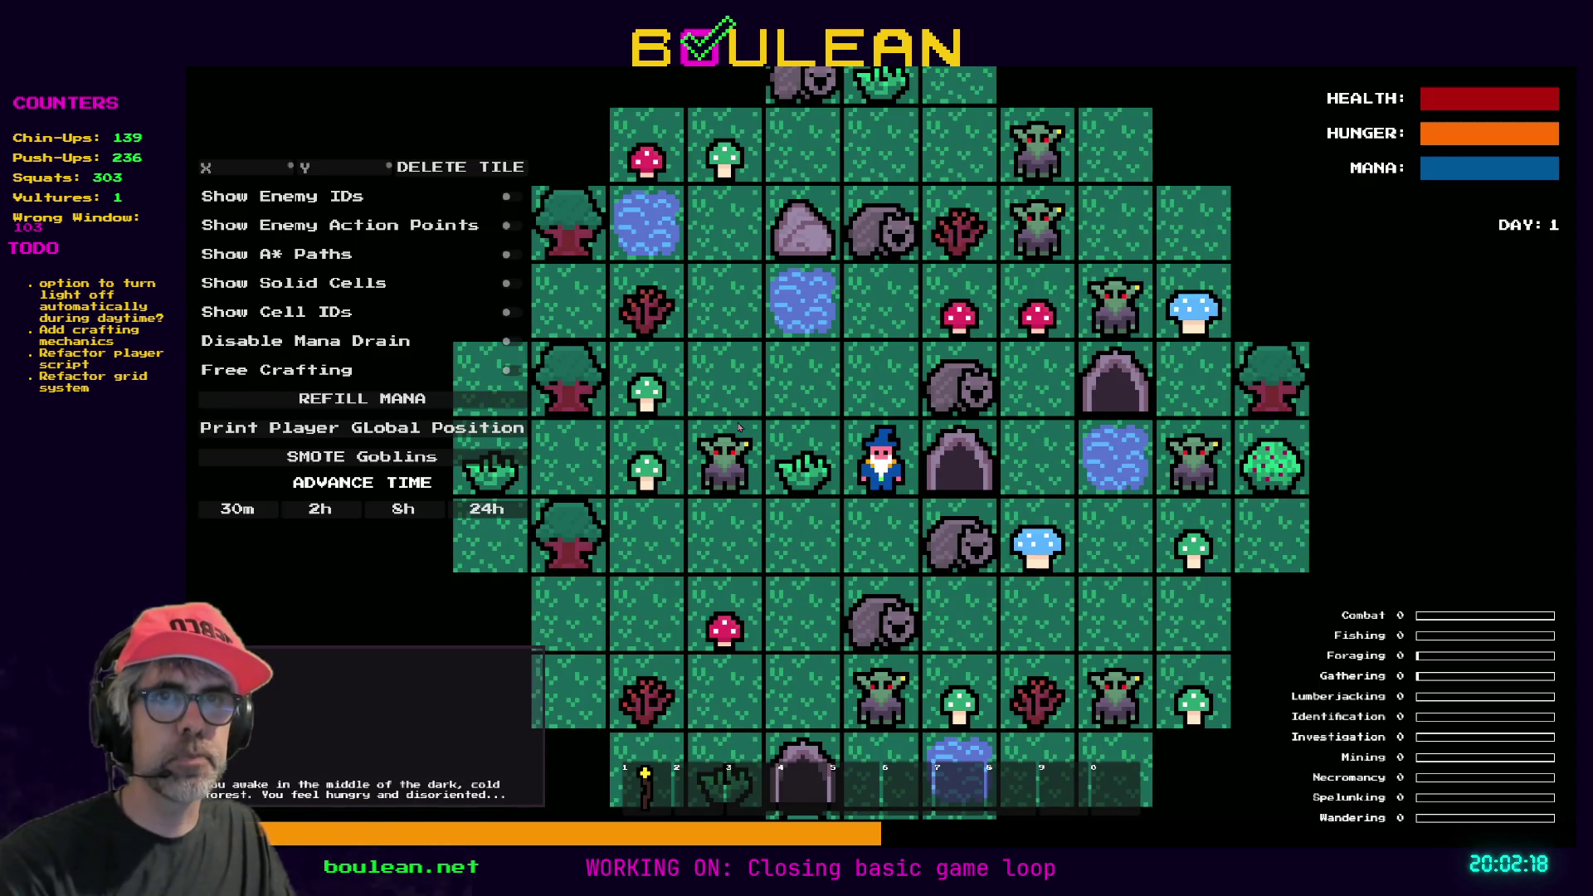
# Step: Enable Free Crafting, craft a Camp Fire and select it to preview placement, then stop the game
pyautogui.click(513, 375)
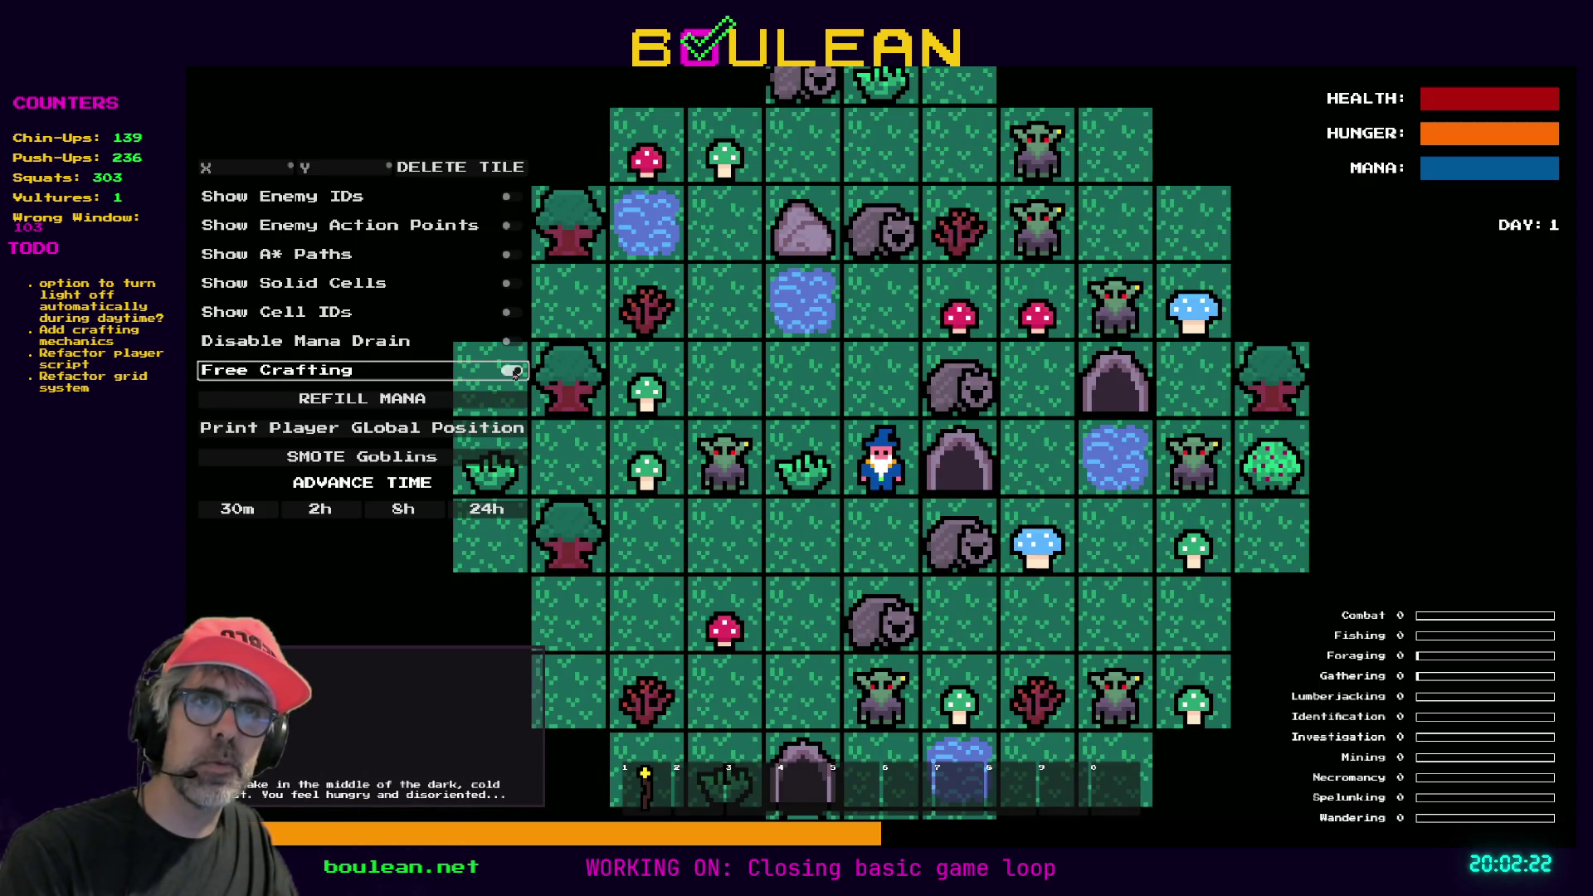
pyautogui.press('c')
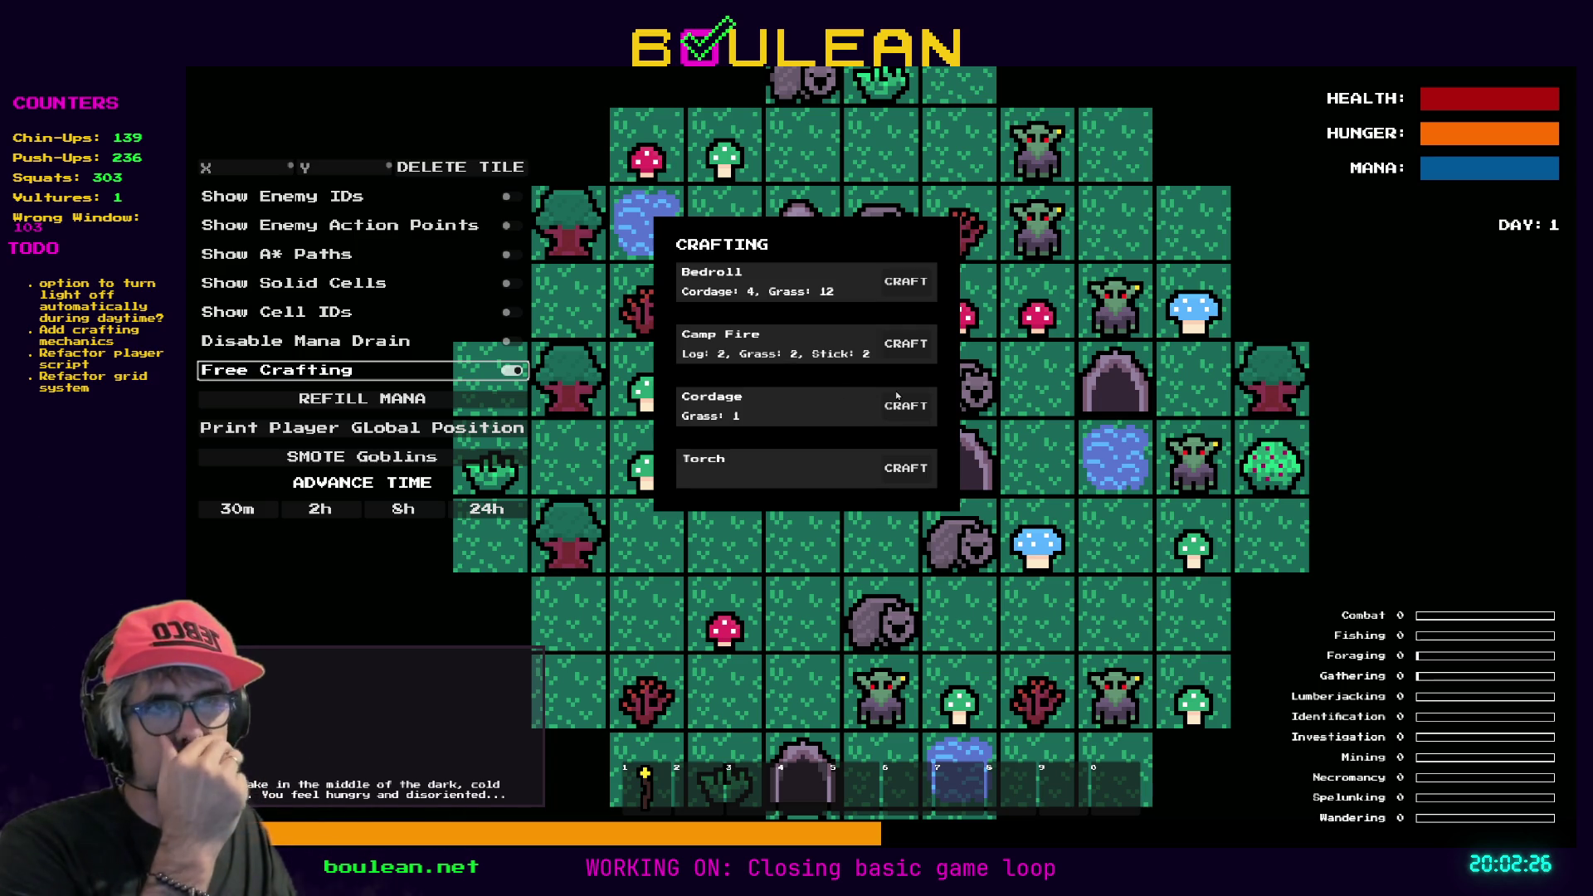
pyautogui.click(909, 354)
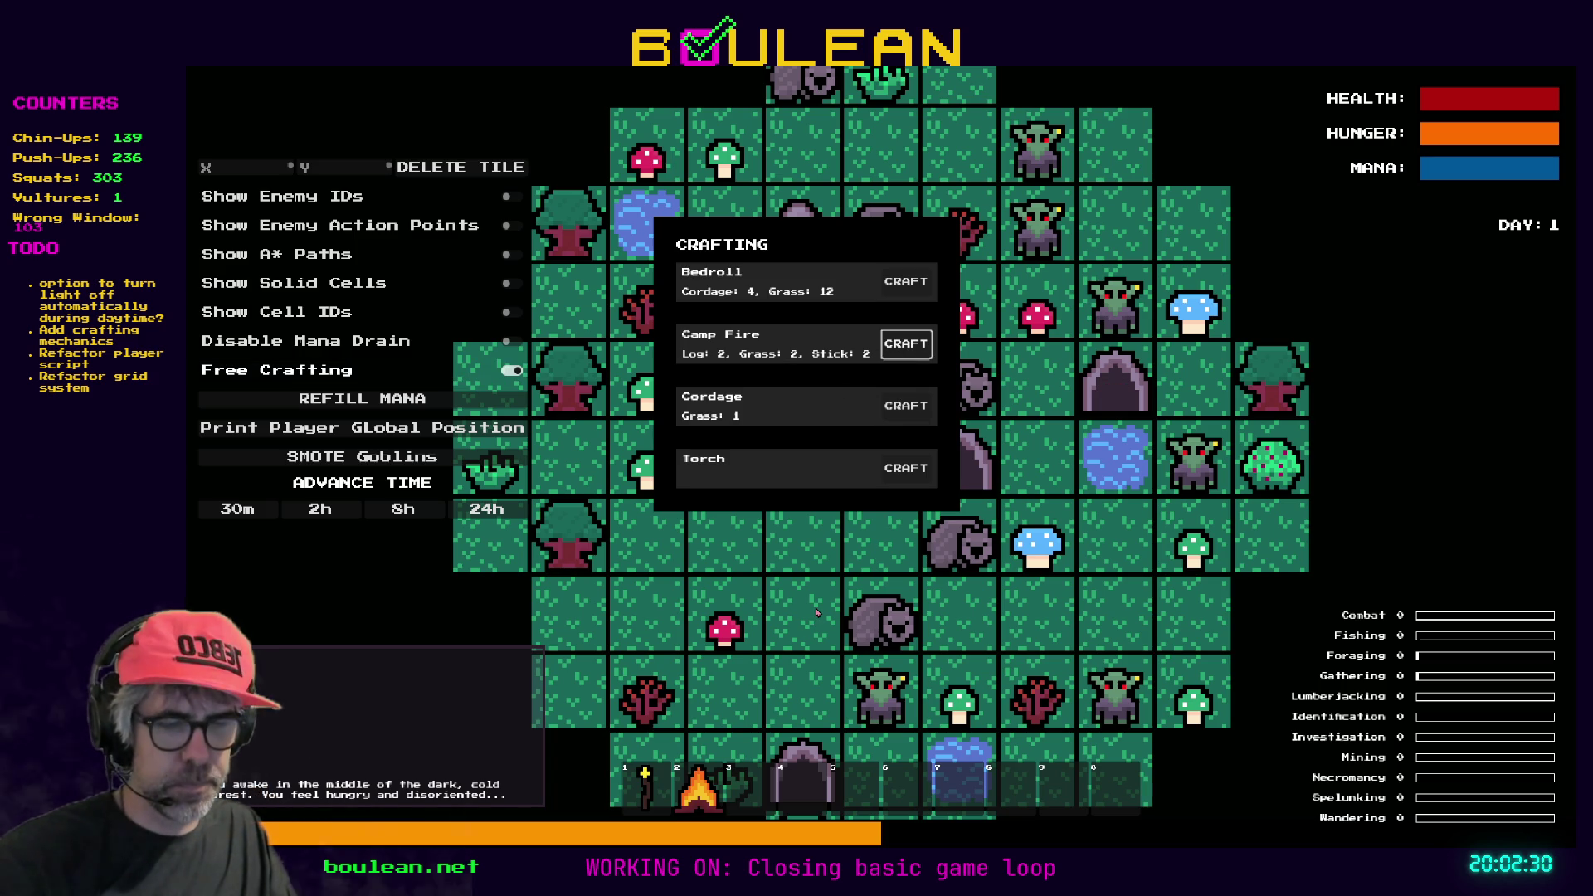
pyautogui.press('c')
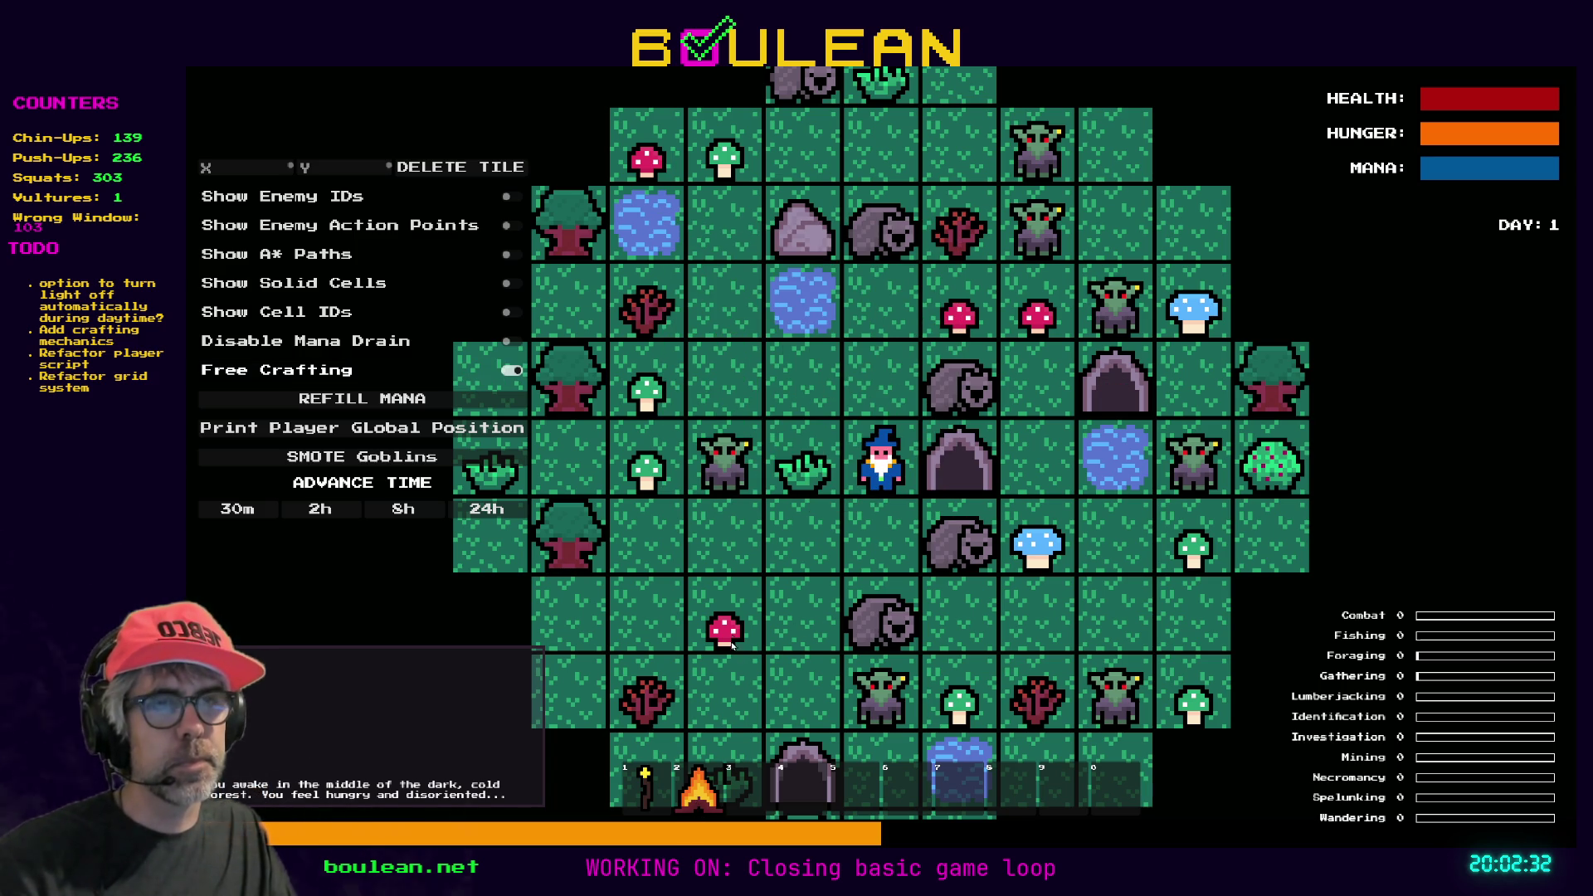
pyautogui.click(697, 799)
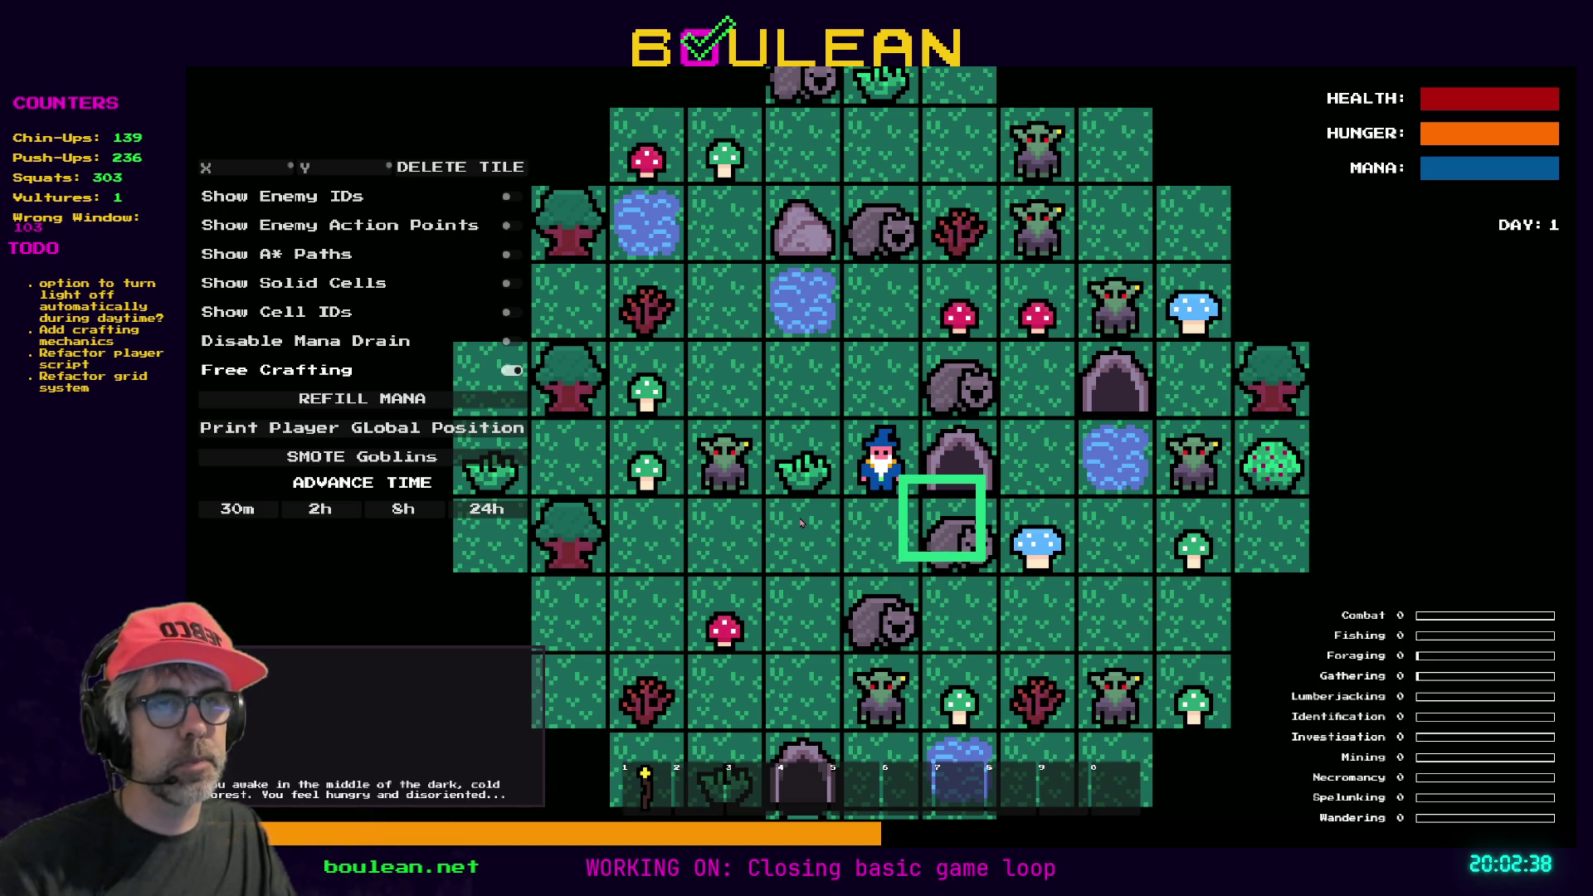
pyautogui.press('F8')
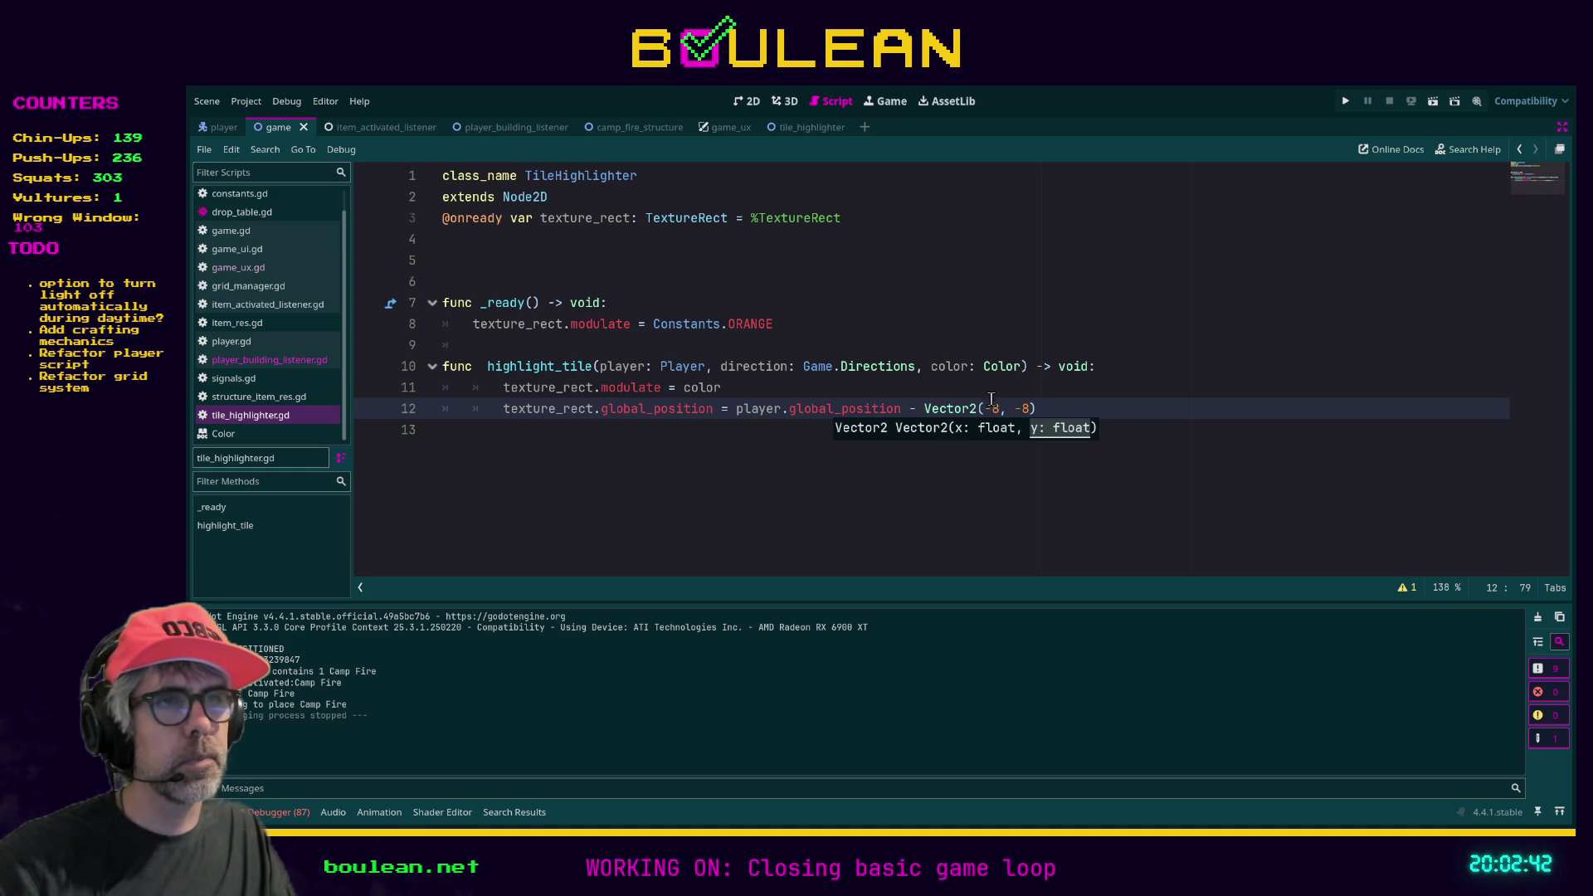
# Step: Change the minus before Vector2(-8, -8) on line 12 to a plus and rerun the game
pyautogui.click(915, 408)
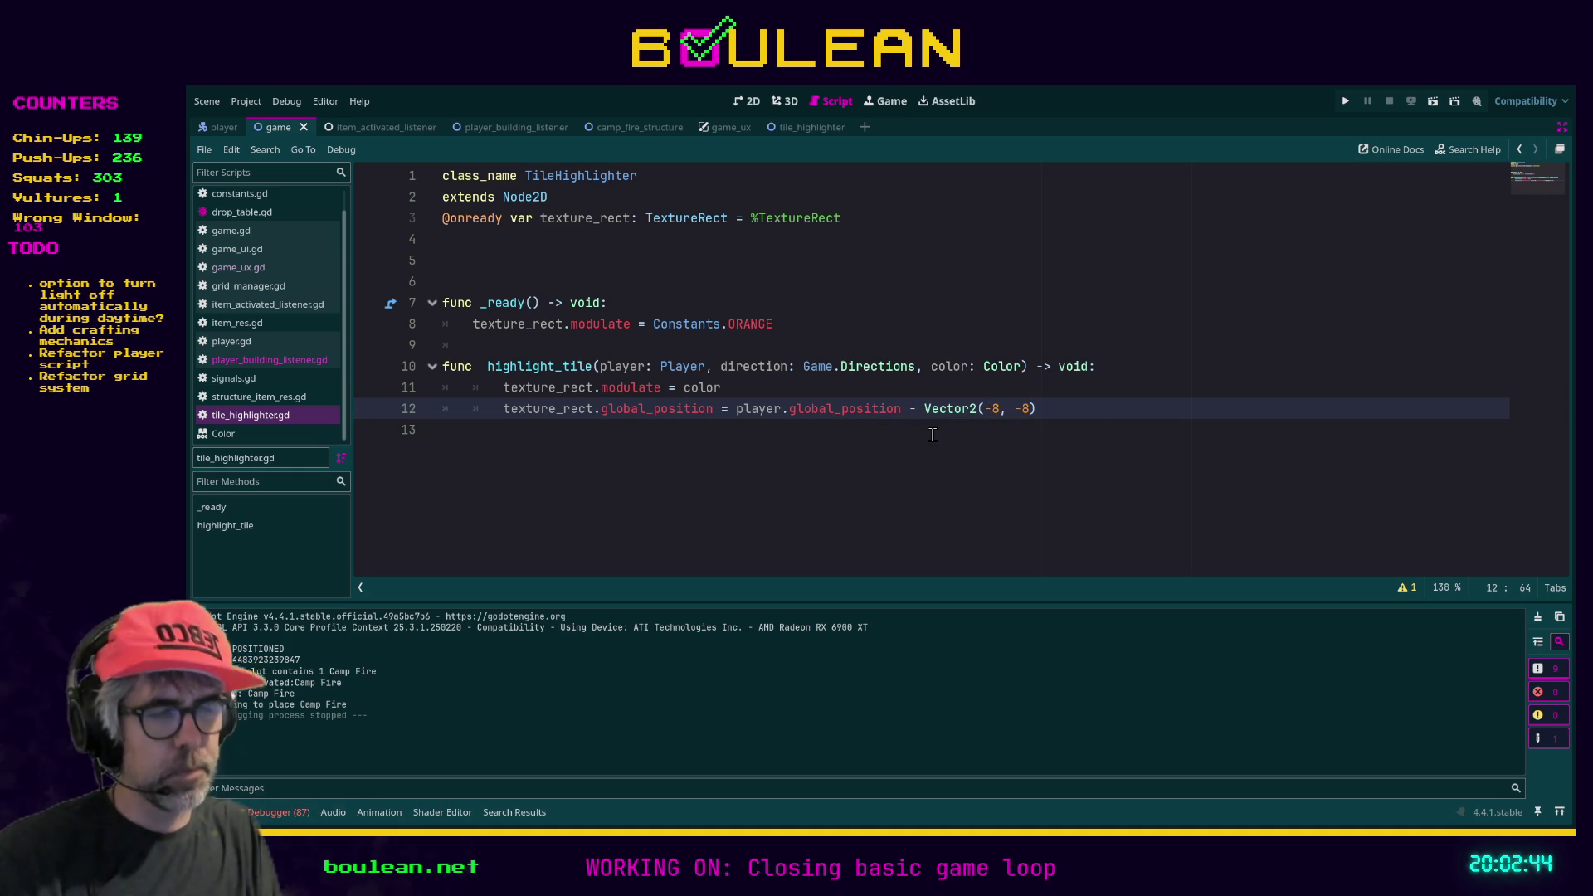
pyautogui.press('BackSpace')
pyautogui.write('+')
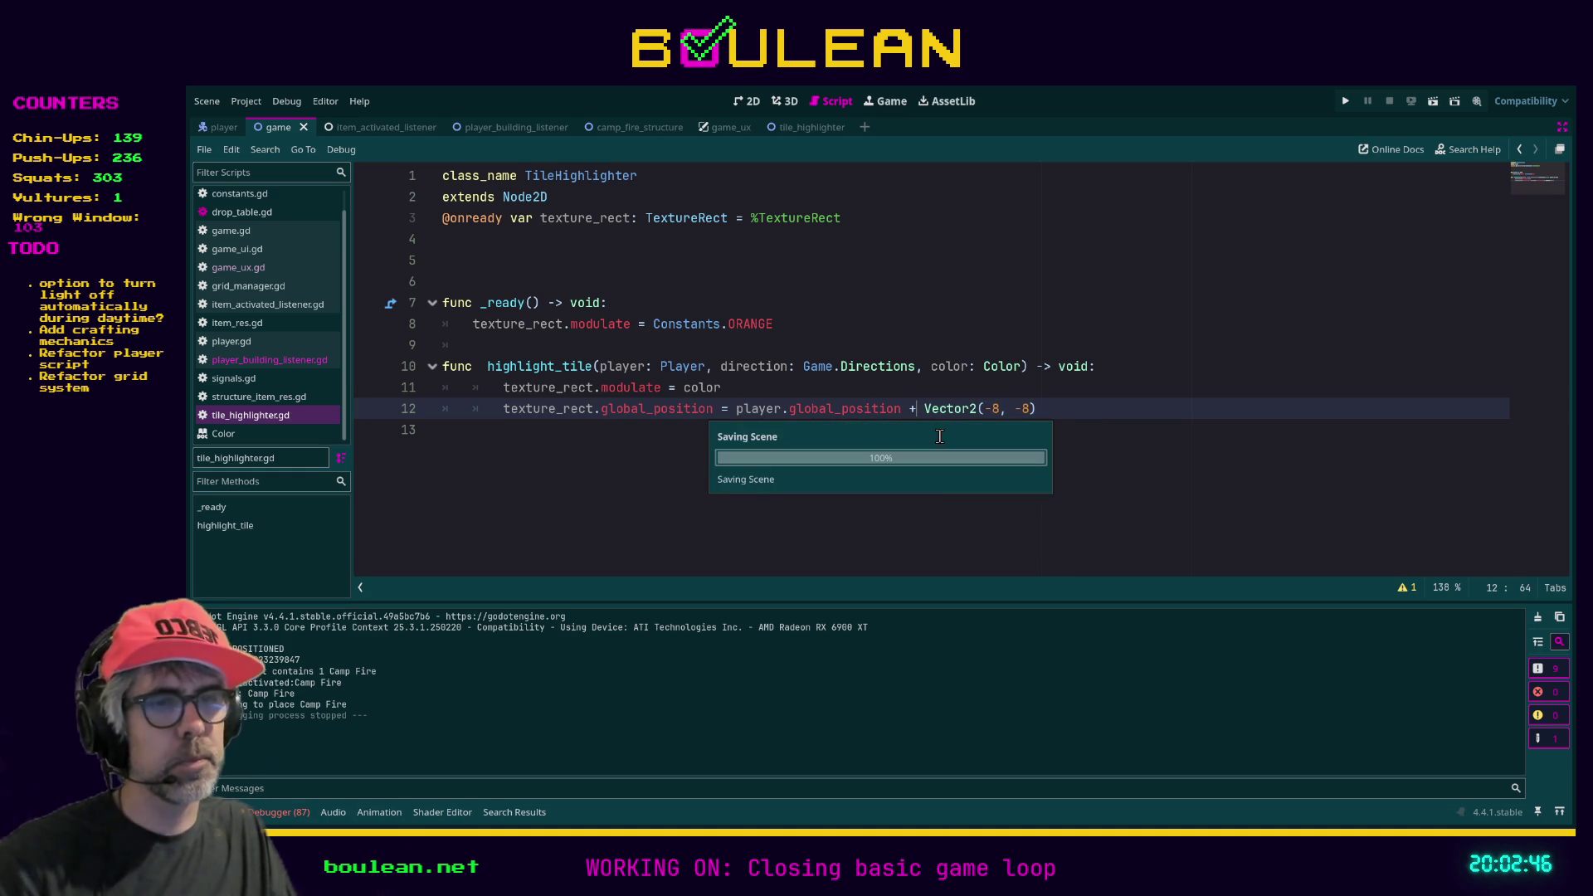
pyautogui.press('F5')
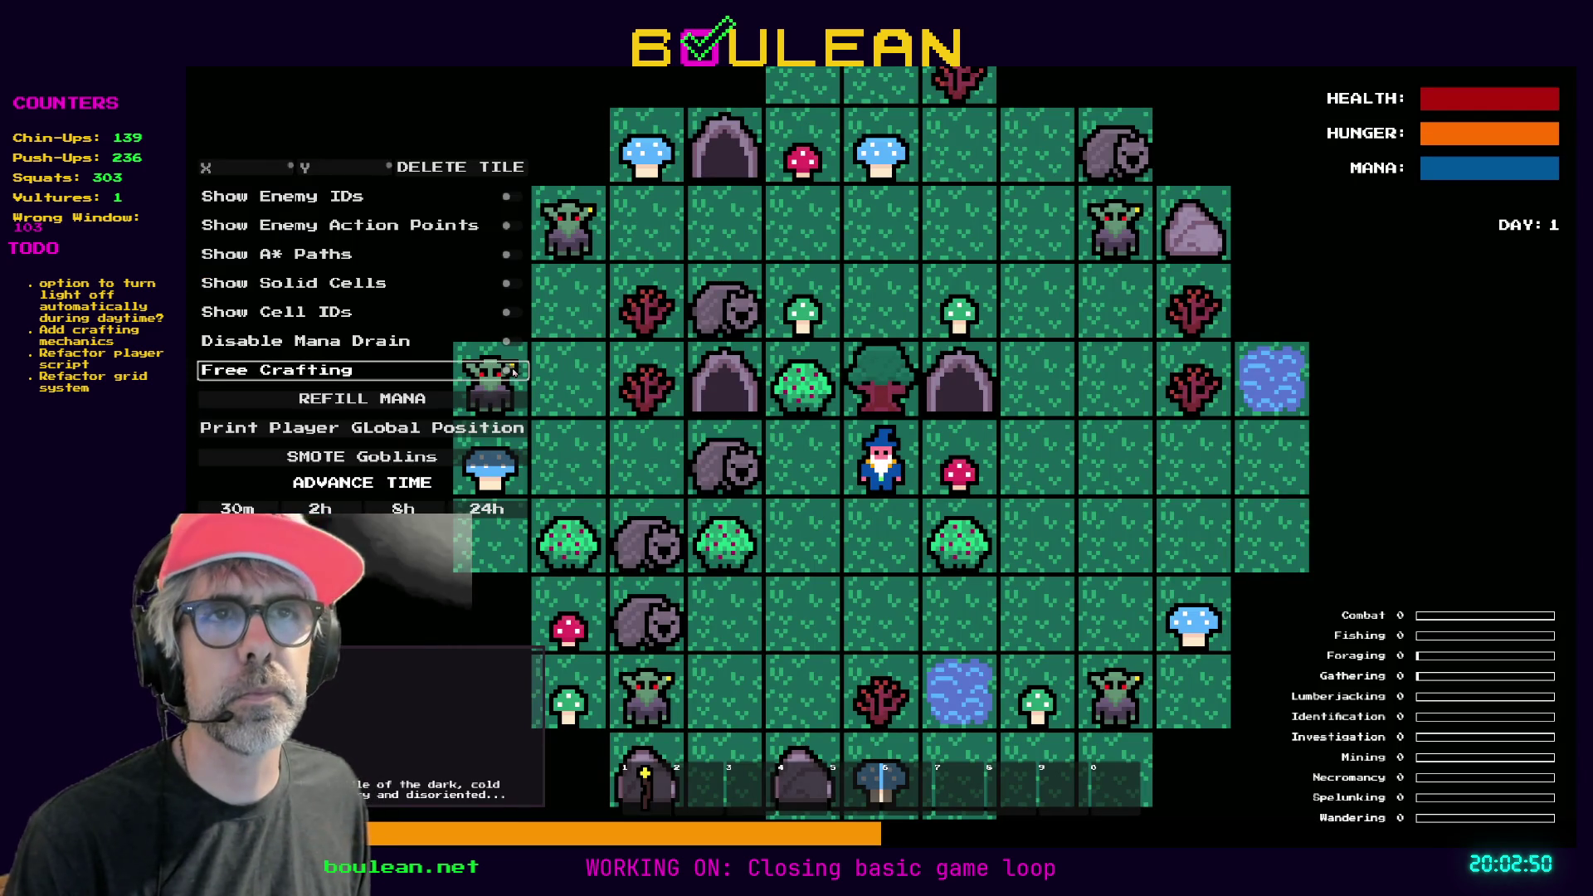
# Step: Craft another Camp Fire, select it from hotbar slot 2 to show the highlighter, then leave the game
pyautogui.press('Escape')
pyautogui.press('c')
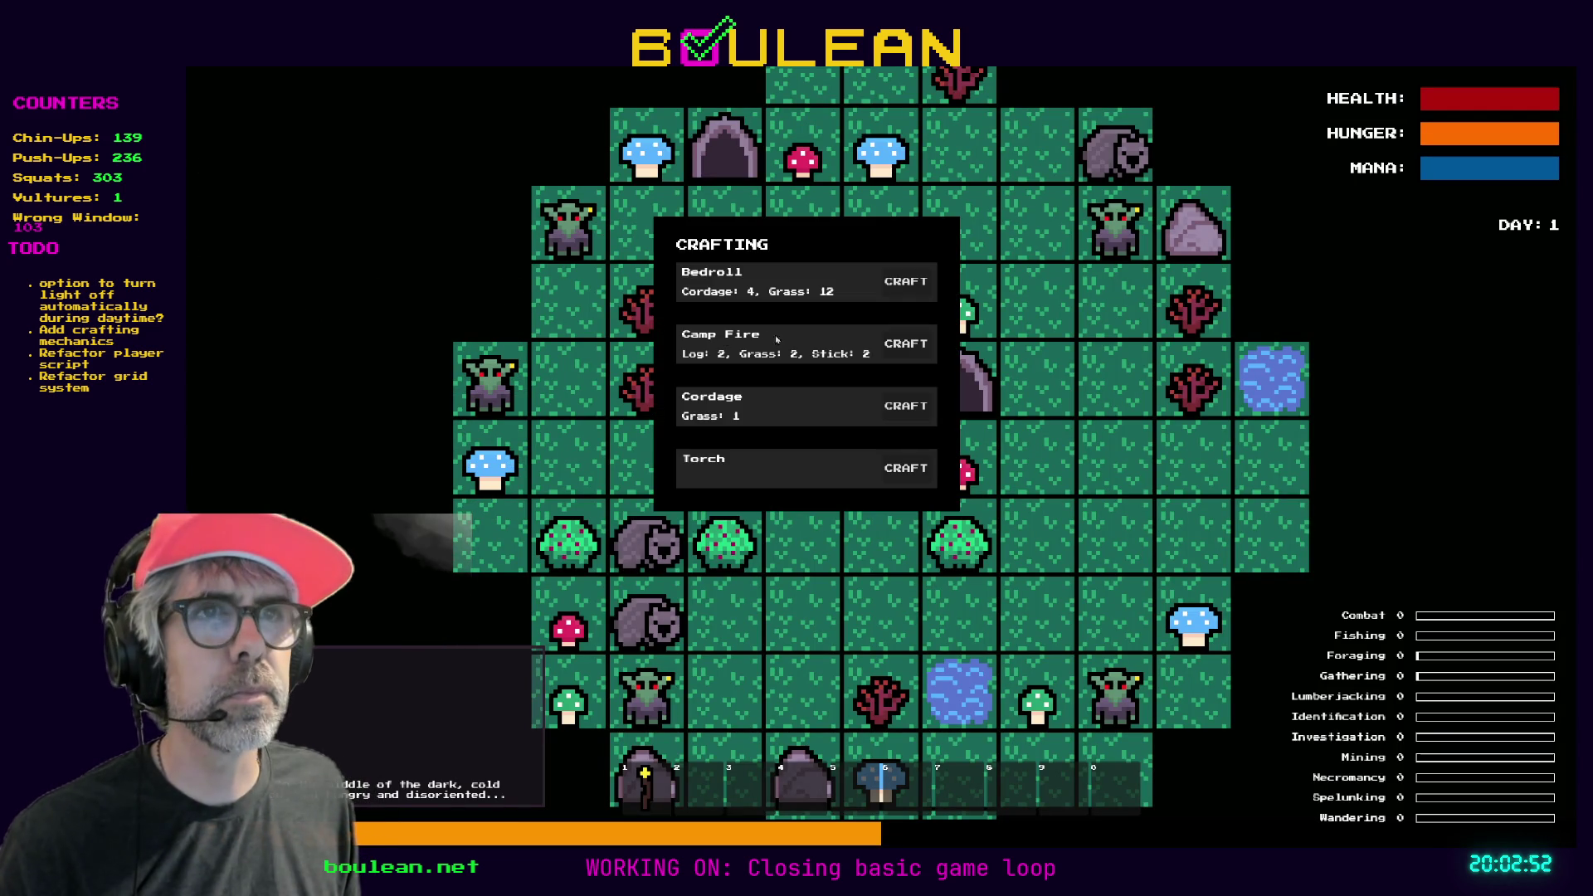
pyautogui.click(907, 345)
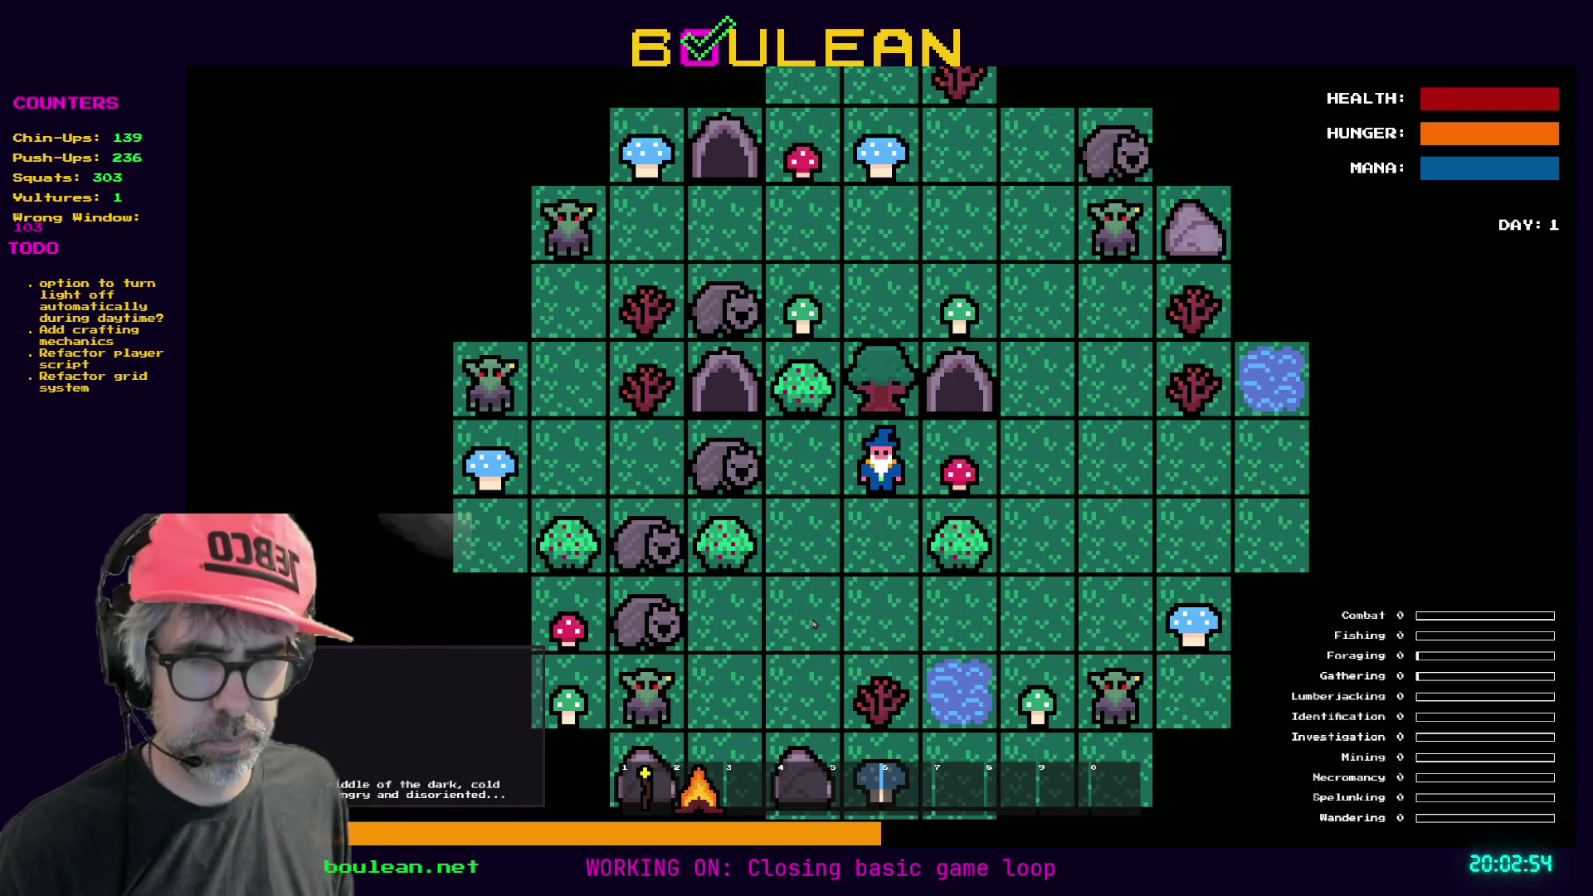
pyautogui.press('2')
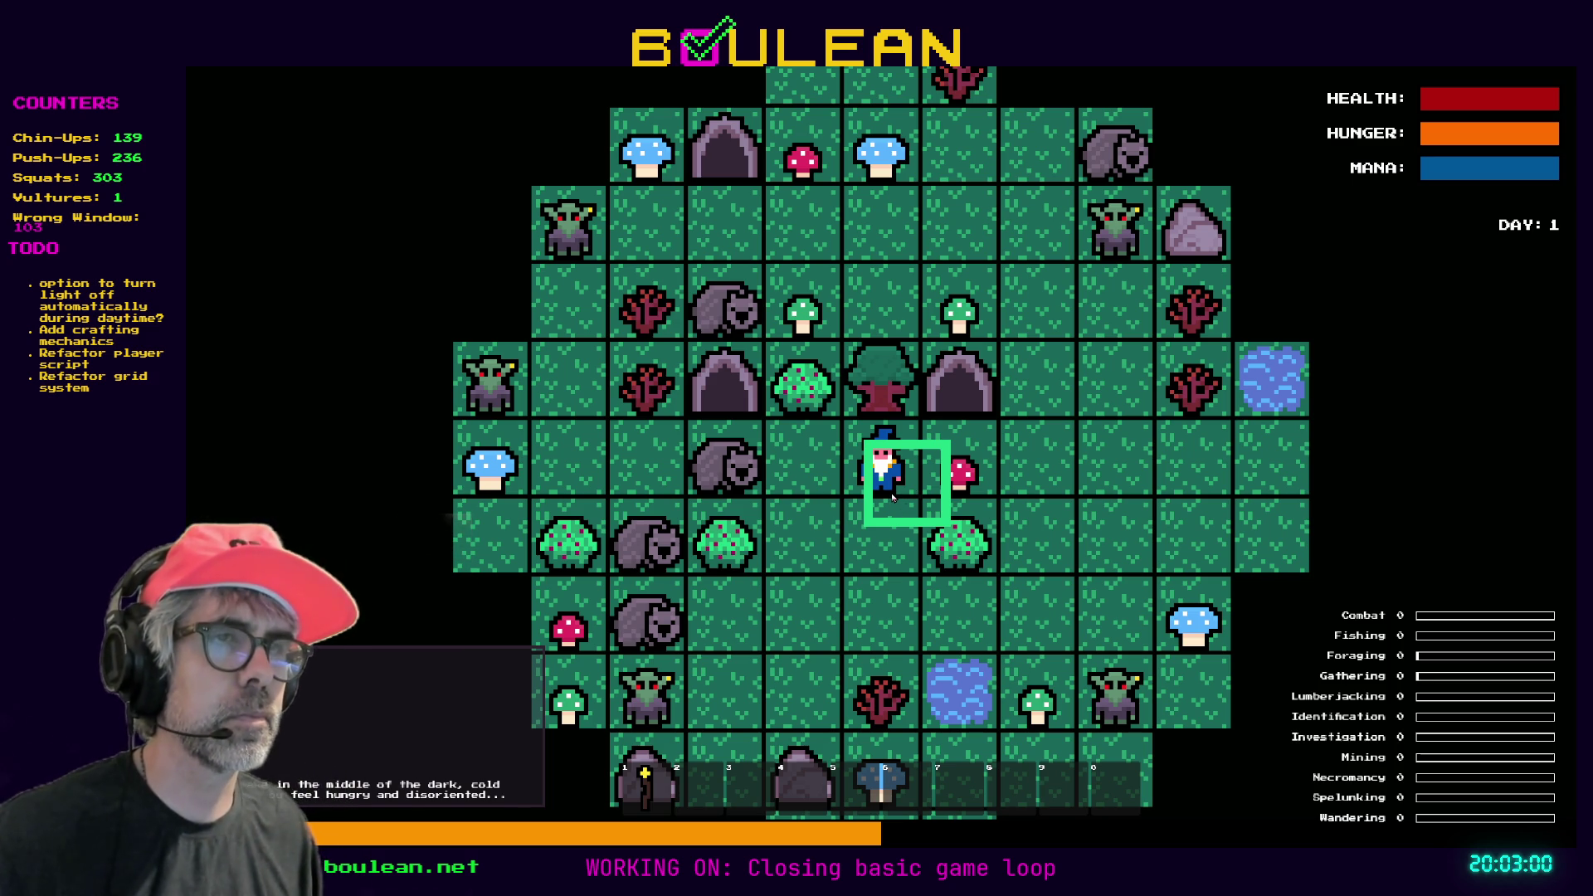
pyautogui.hotkey('alt', 'Tab')
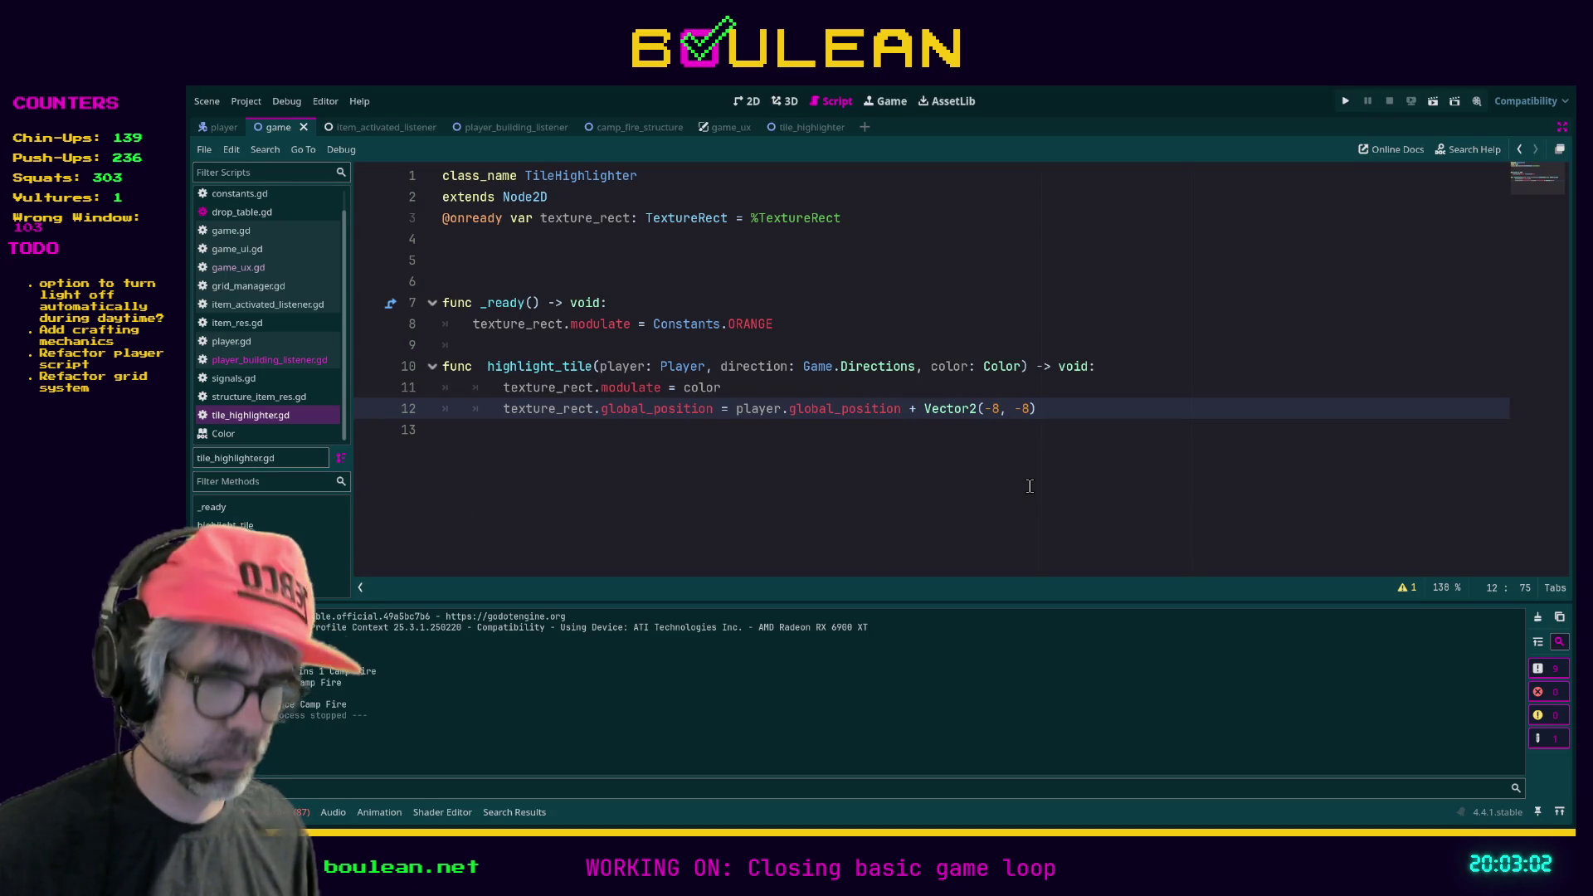
# Step: Change line 12's offset to Vector2(-17, -17) and save the script
pyautogui.press('BackSpace')
pyautogui.write('7')
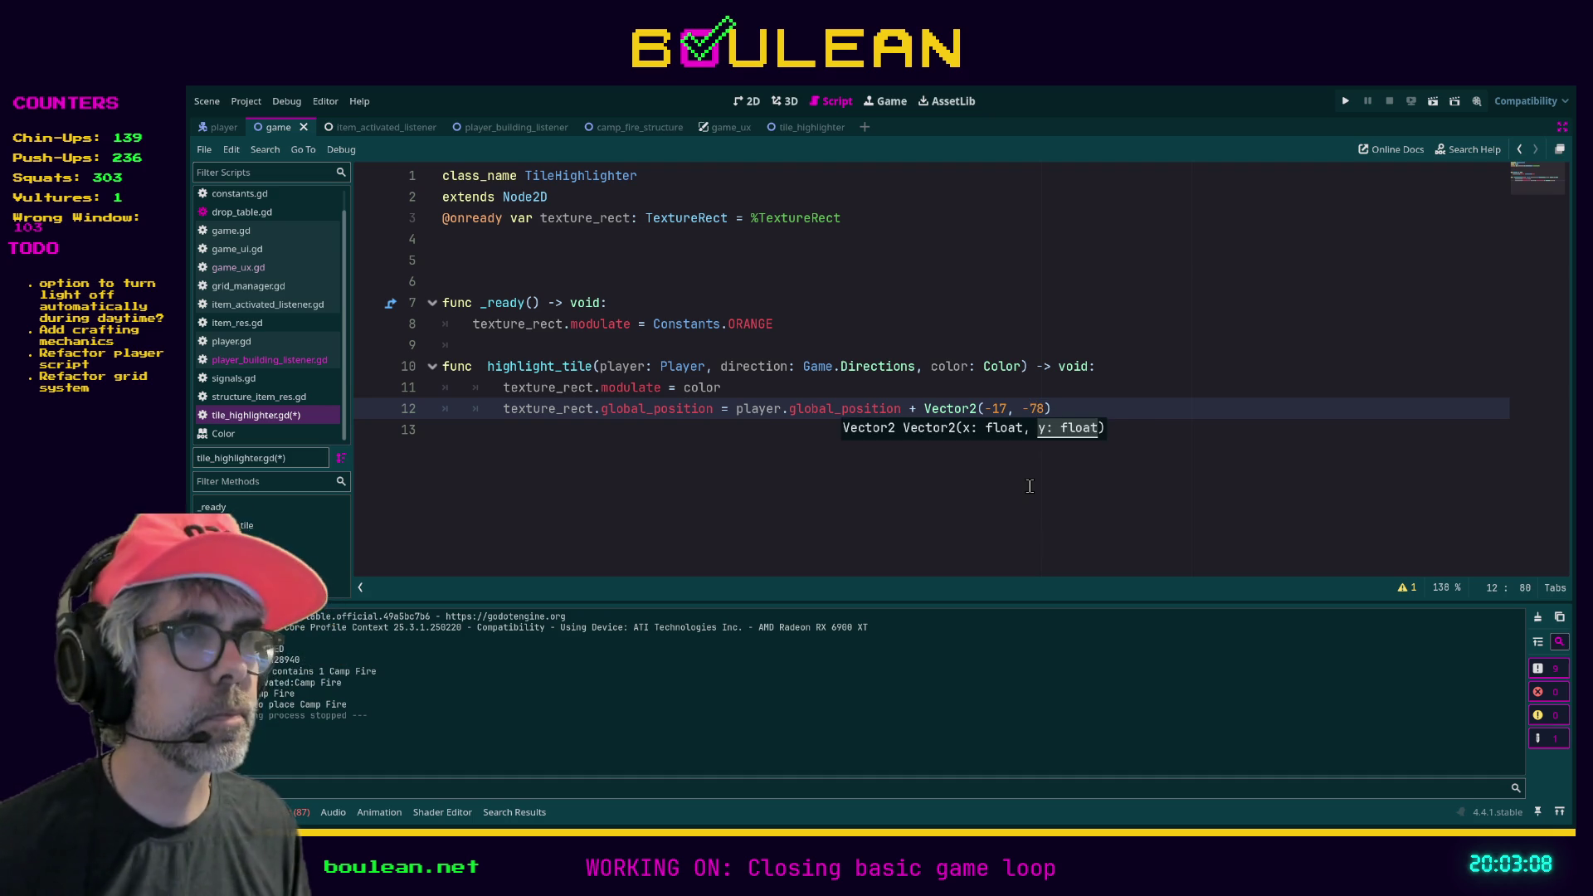
pyautogui.press('BackSpace')
pyautogui.press('BackSpace')
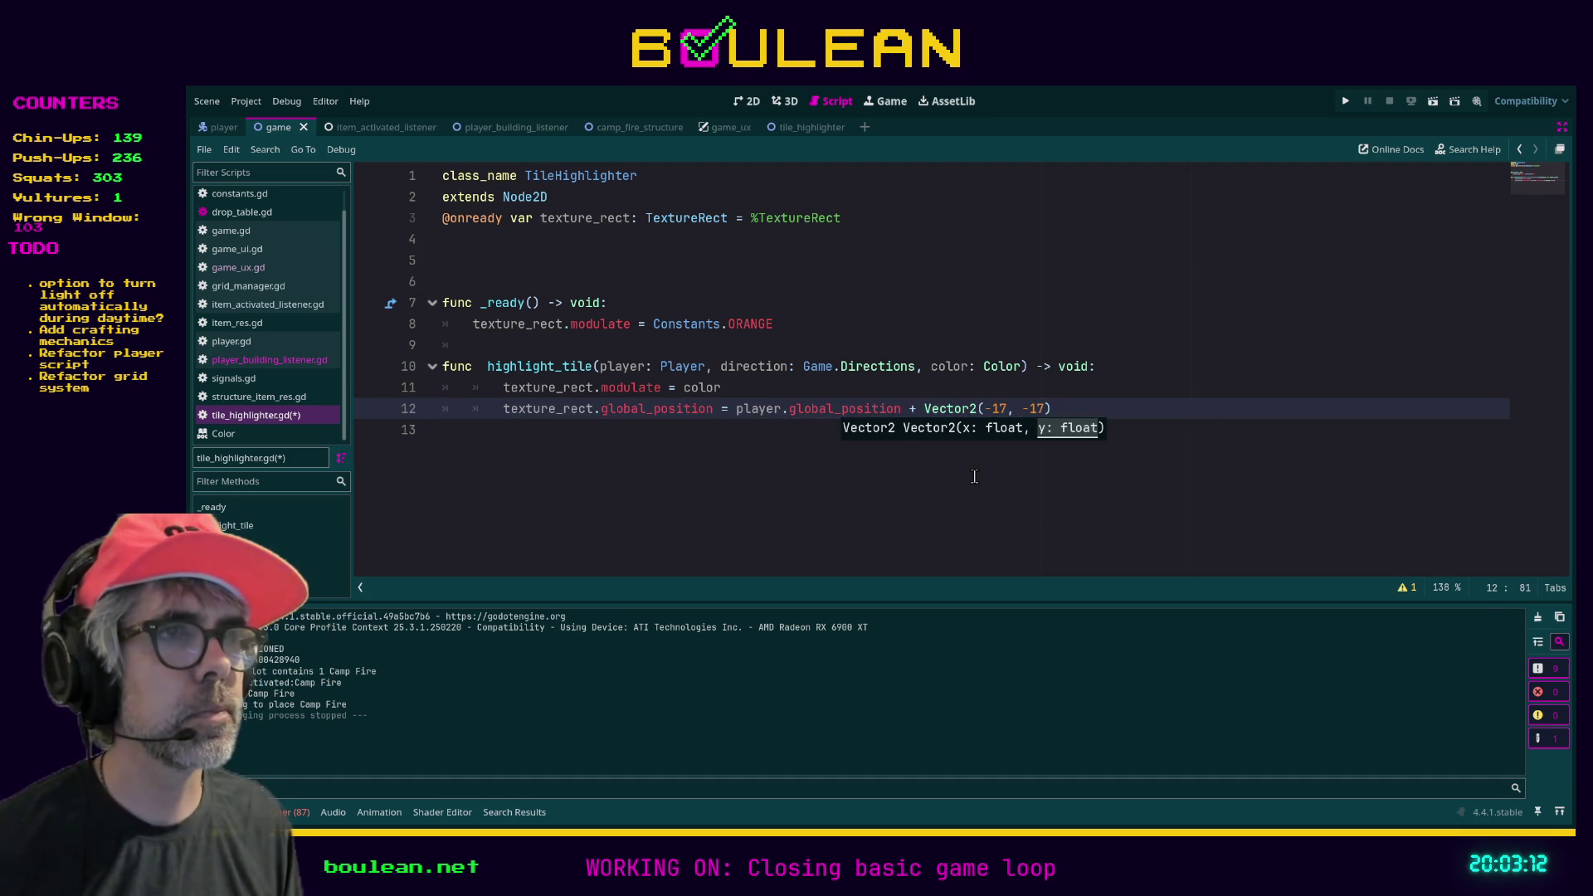
pyautogui.press('Down')
pyautogui.hotkey('ctrl', 's')
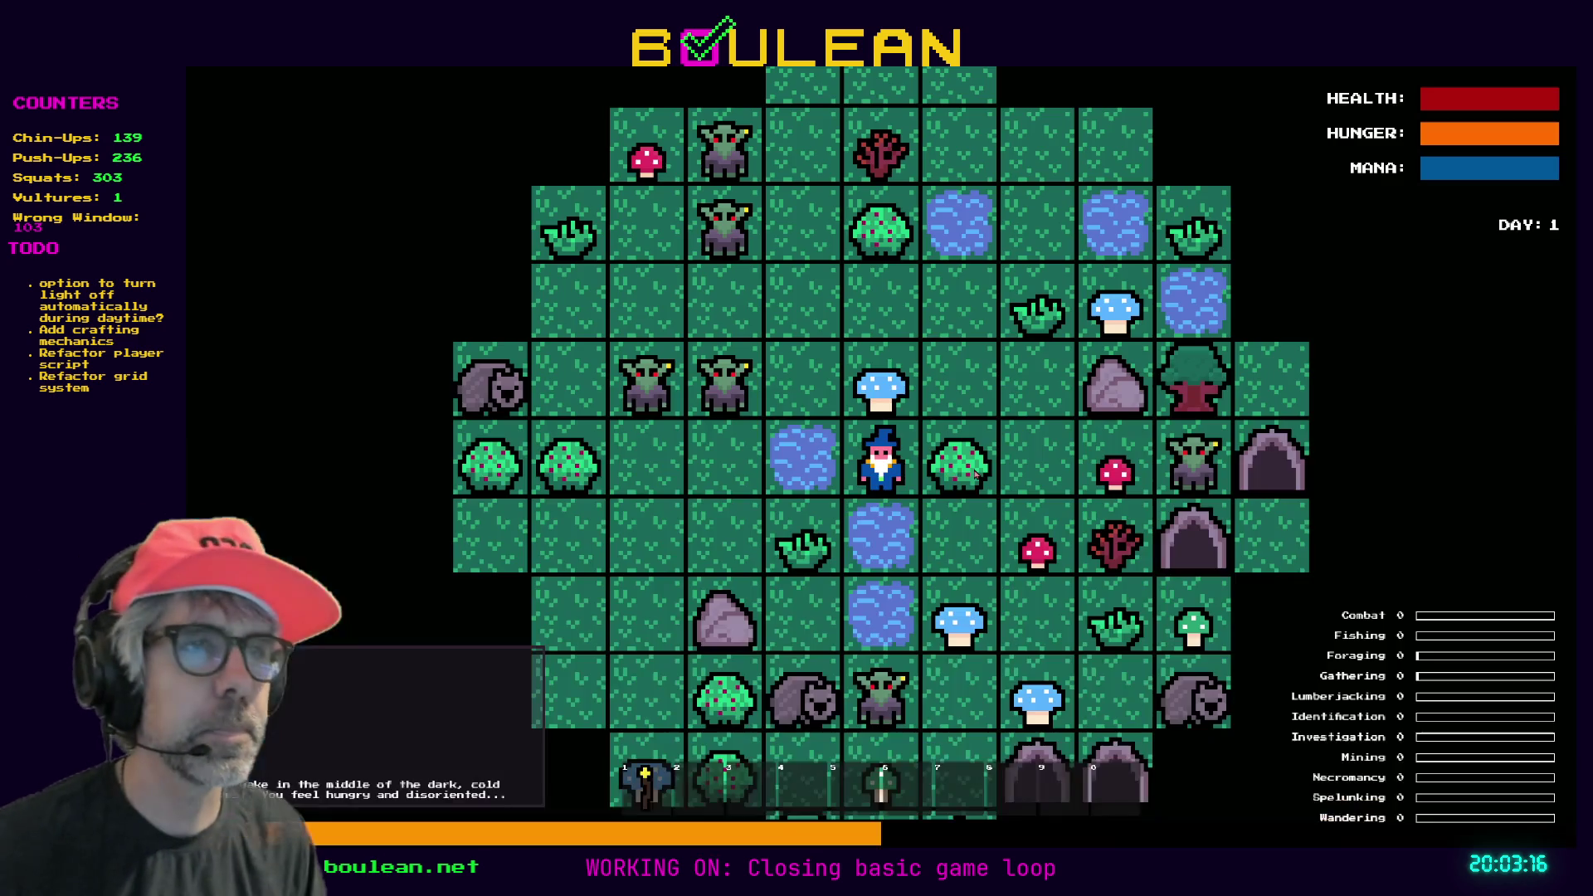
# Step: Briefly check the in-game crafting panel and debug options panel, then close both
pyautogui.press('c')
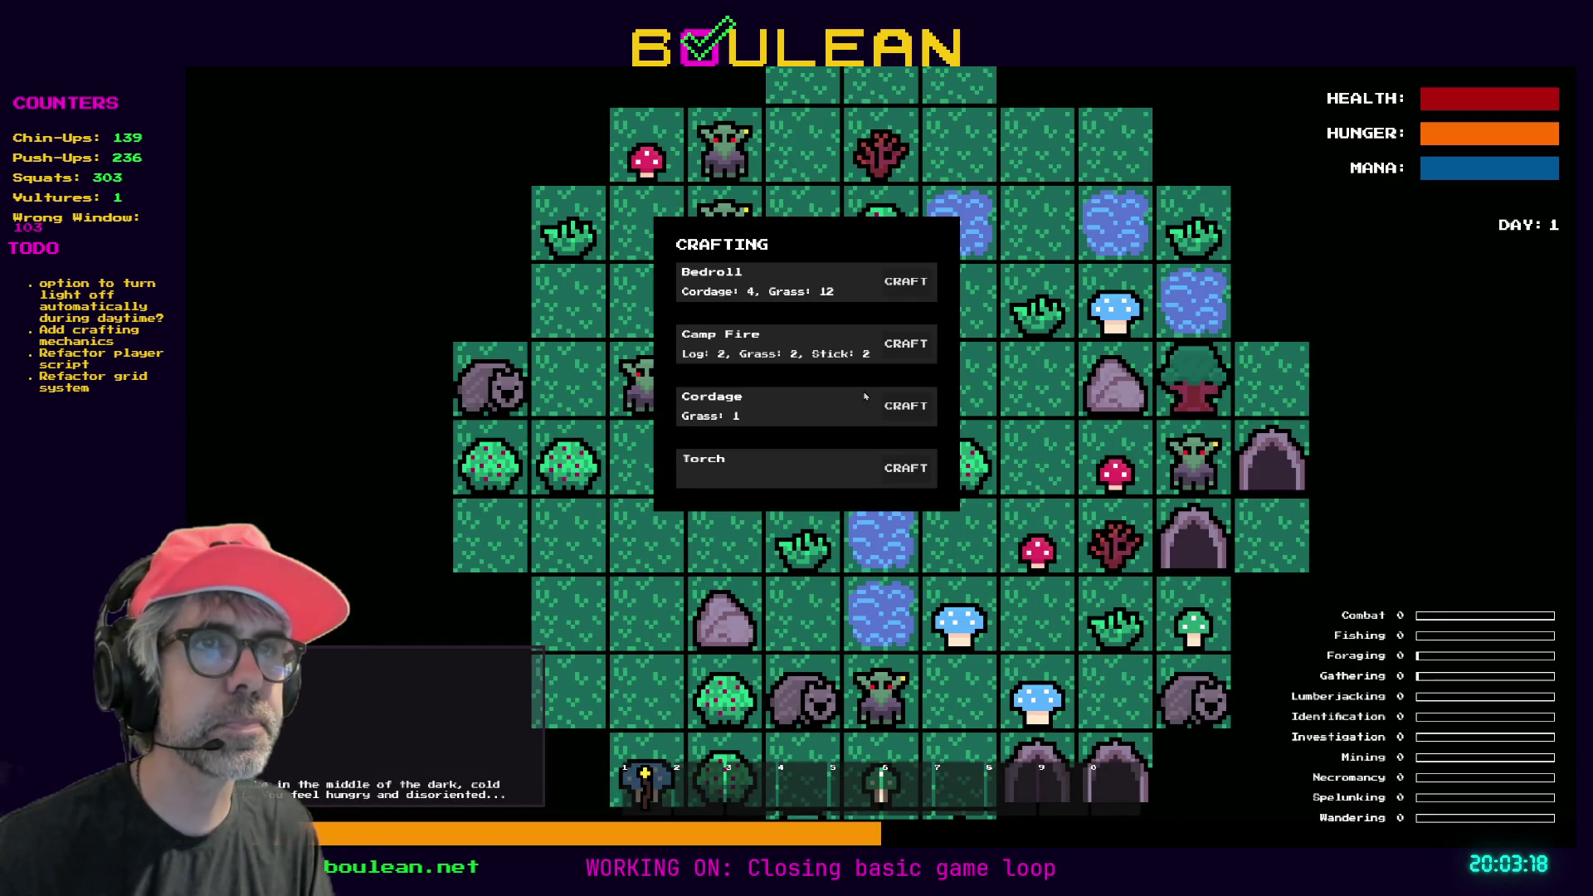
pyautogui.press('c')
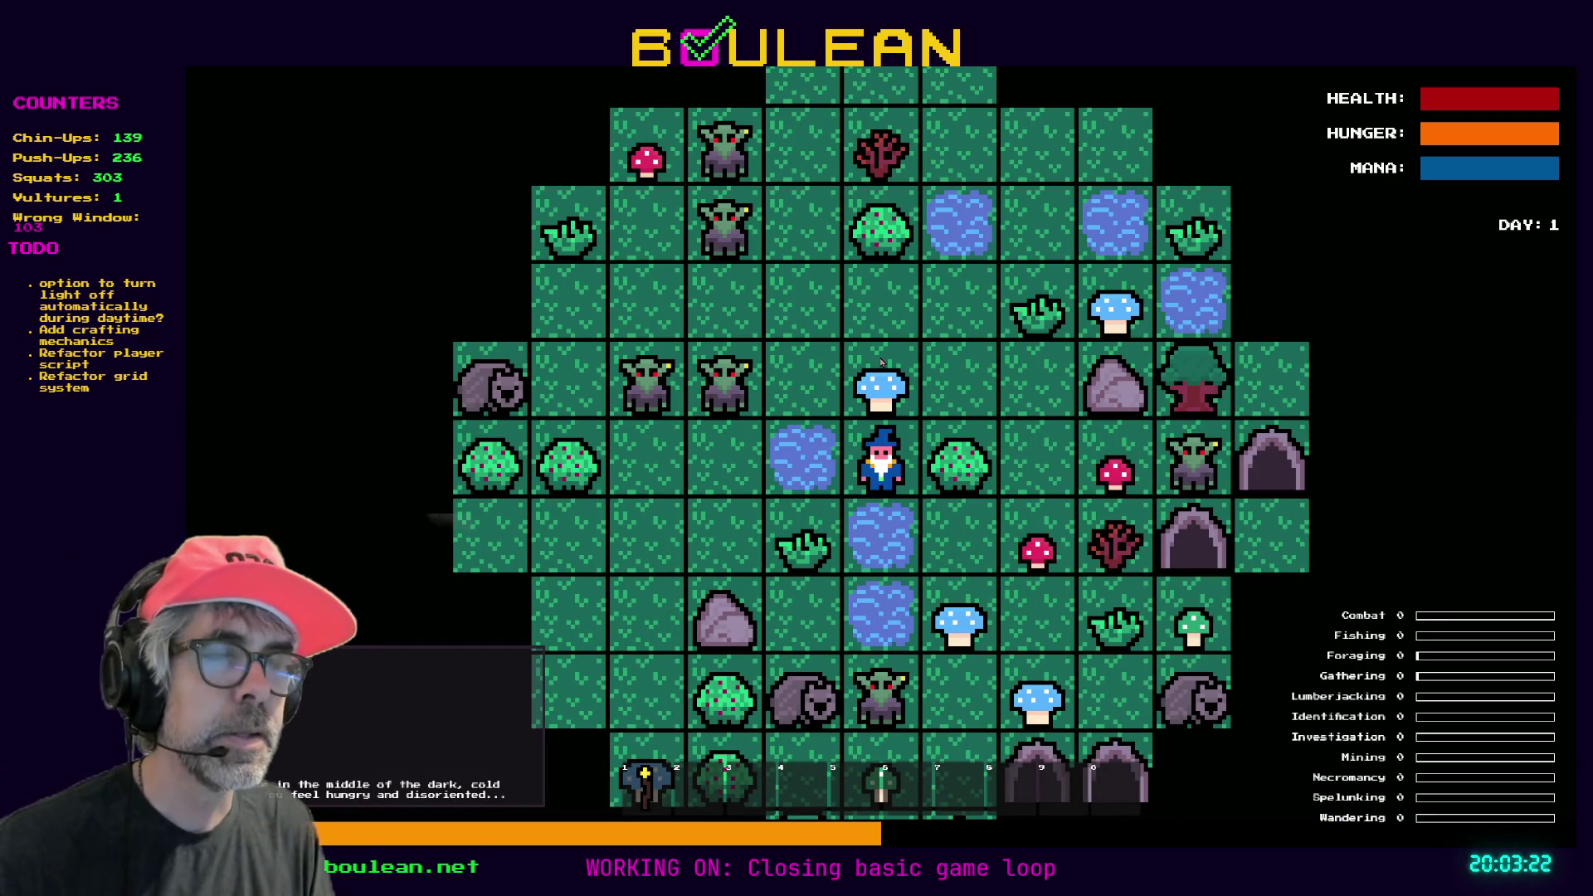
pyautogui.press('`')
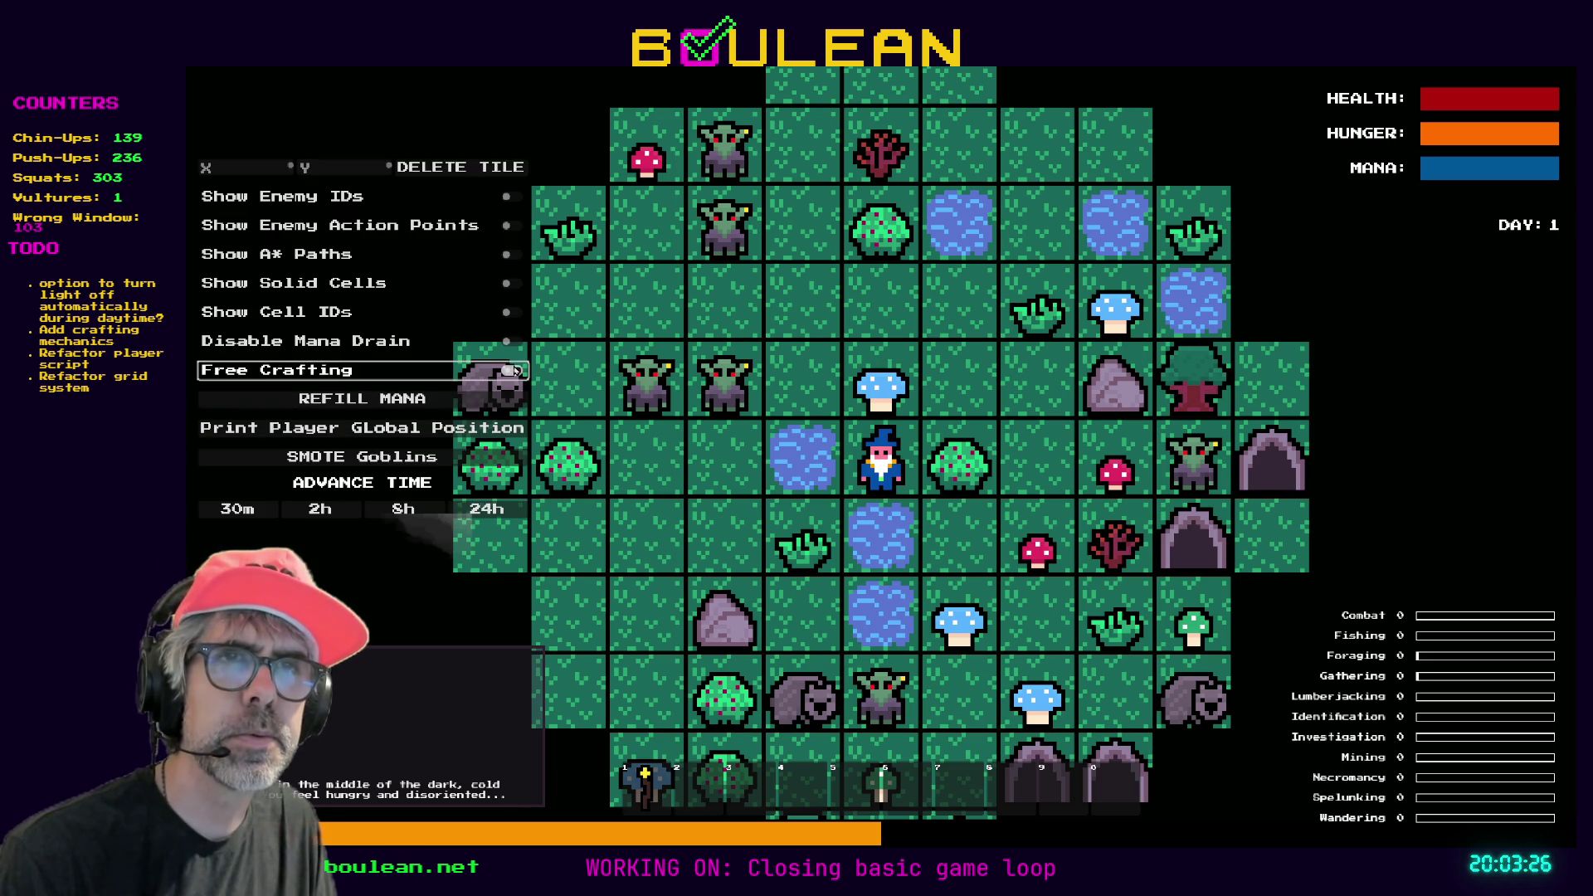
pyautogui.press('`')
# Step: Craft a Camp Fire, select it in hotbar slot 2, and zoom in on the highlighter
pyautogui.press('c')
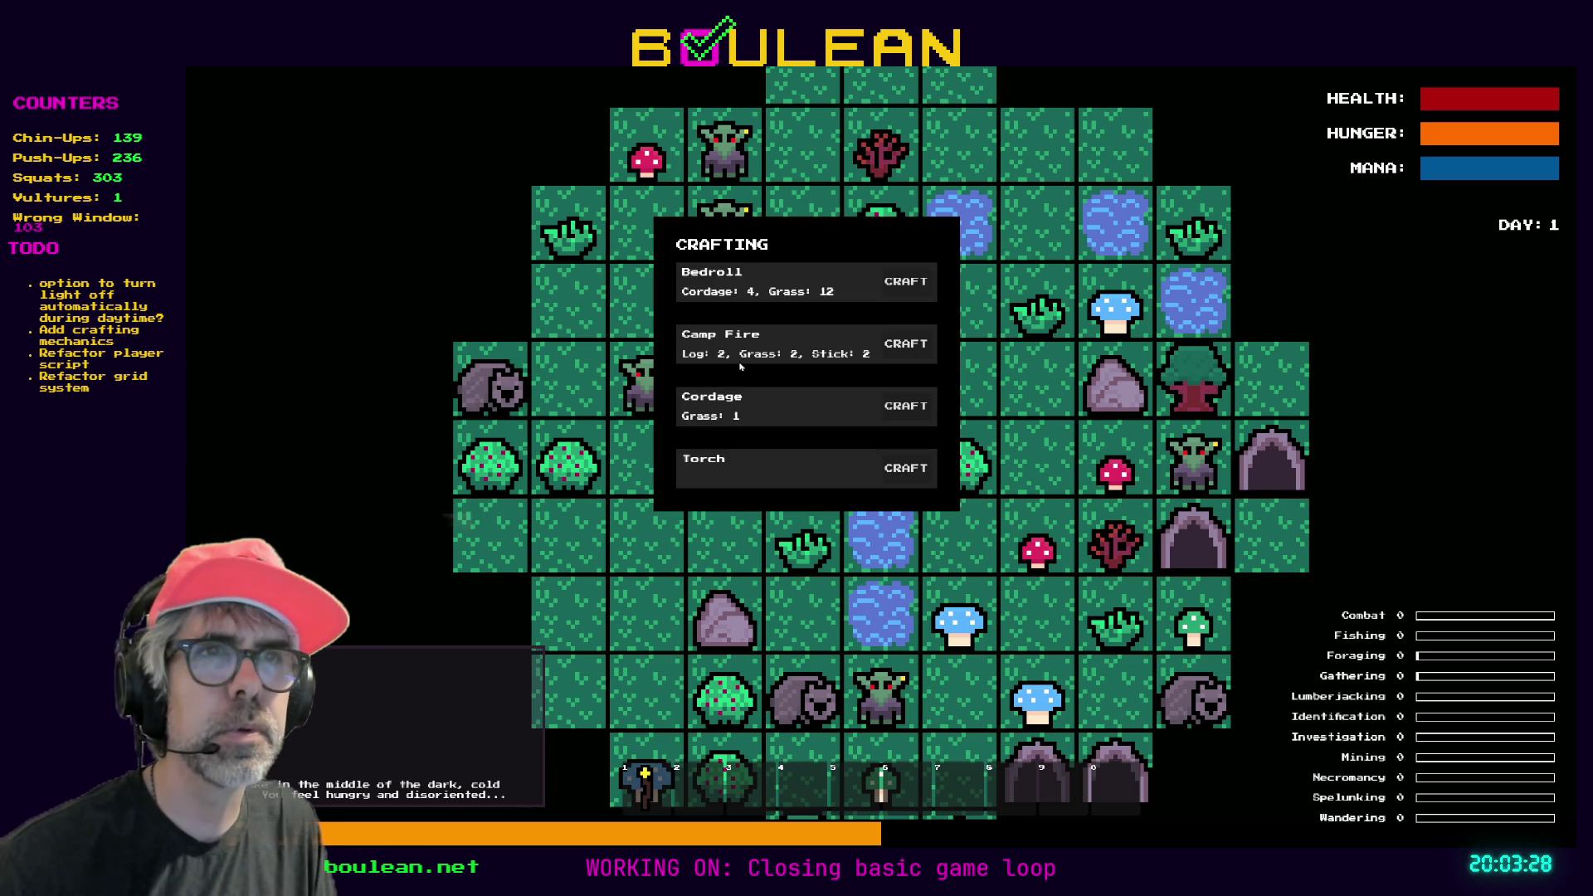
pyautogui.click(903, 344)
pyautogui.press('c')
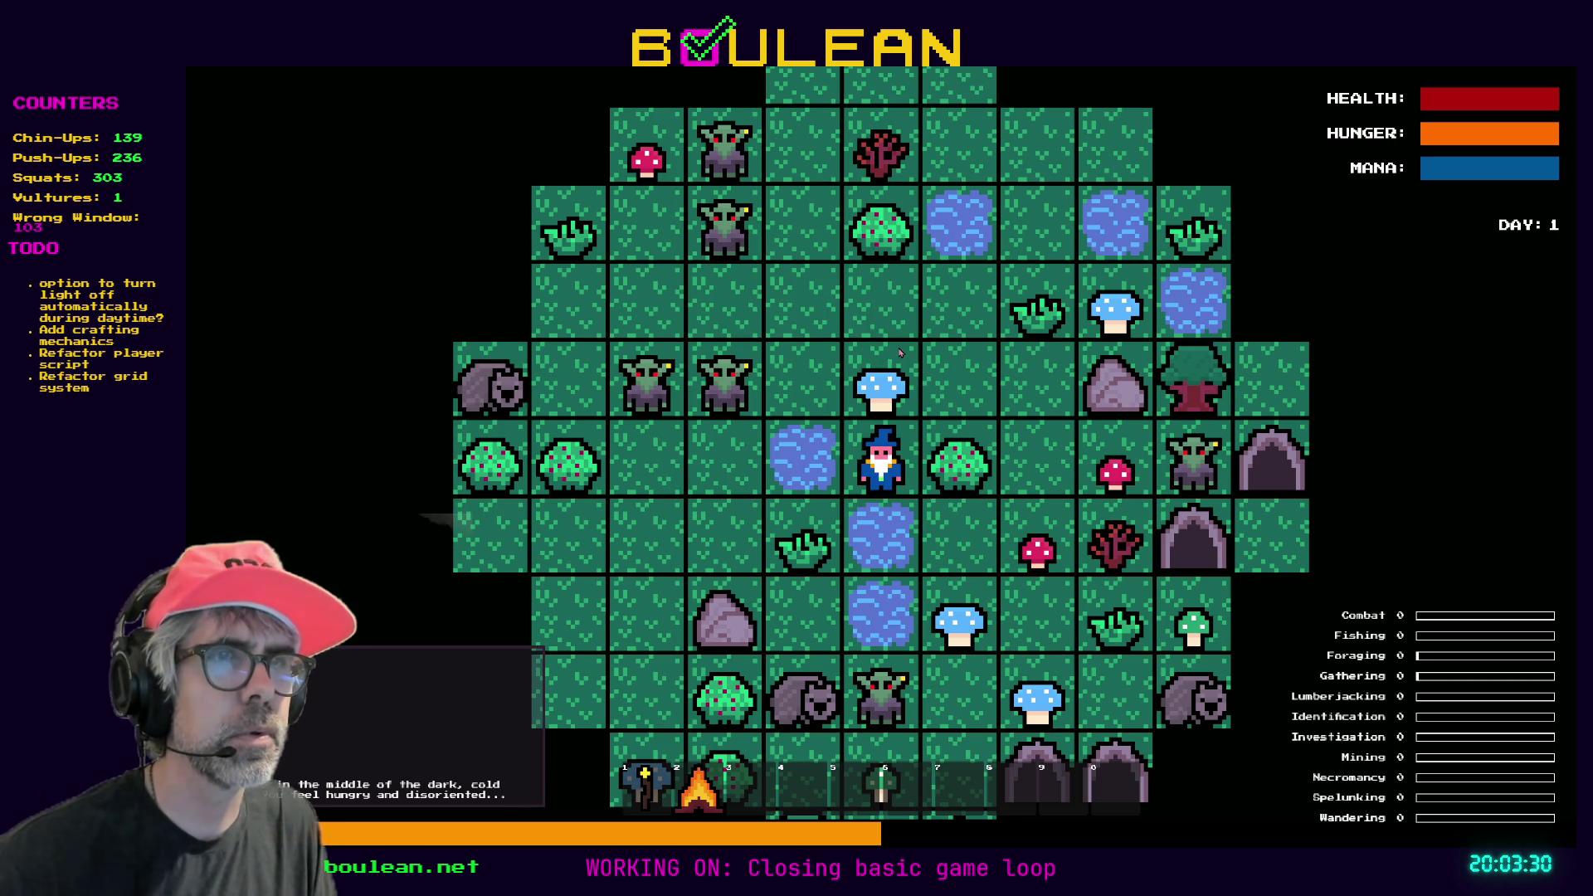
pyautogui.press('2')
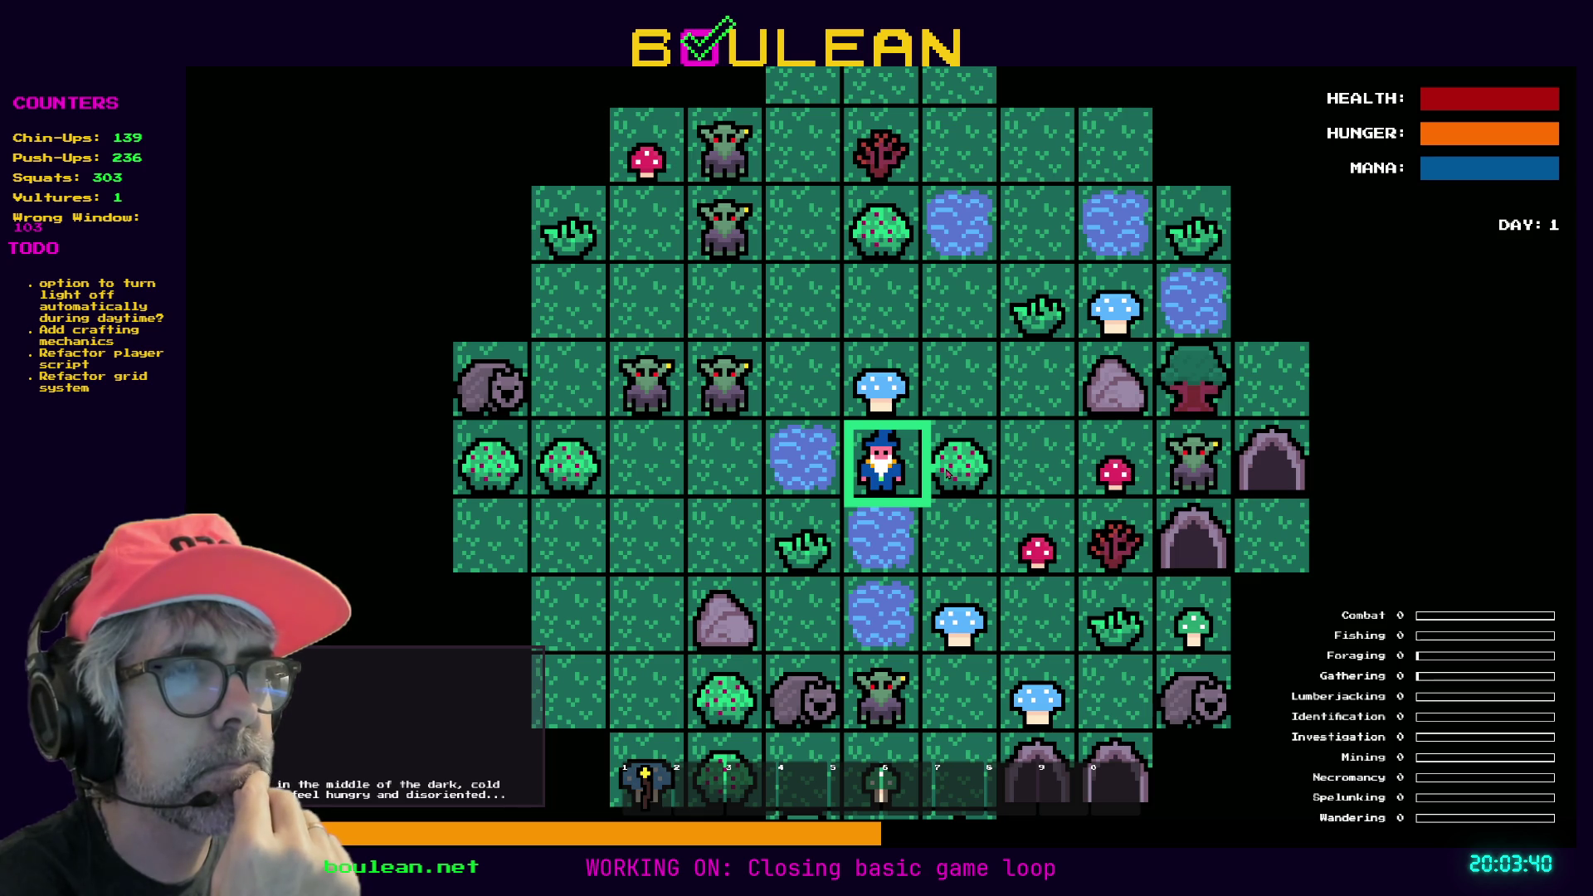
pyautogui.scroll(2, 947, 473)
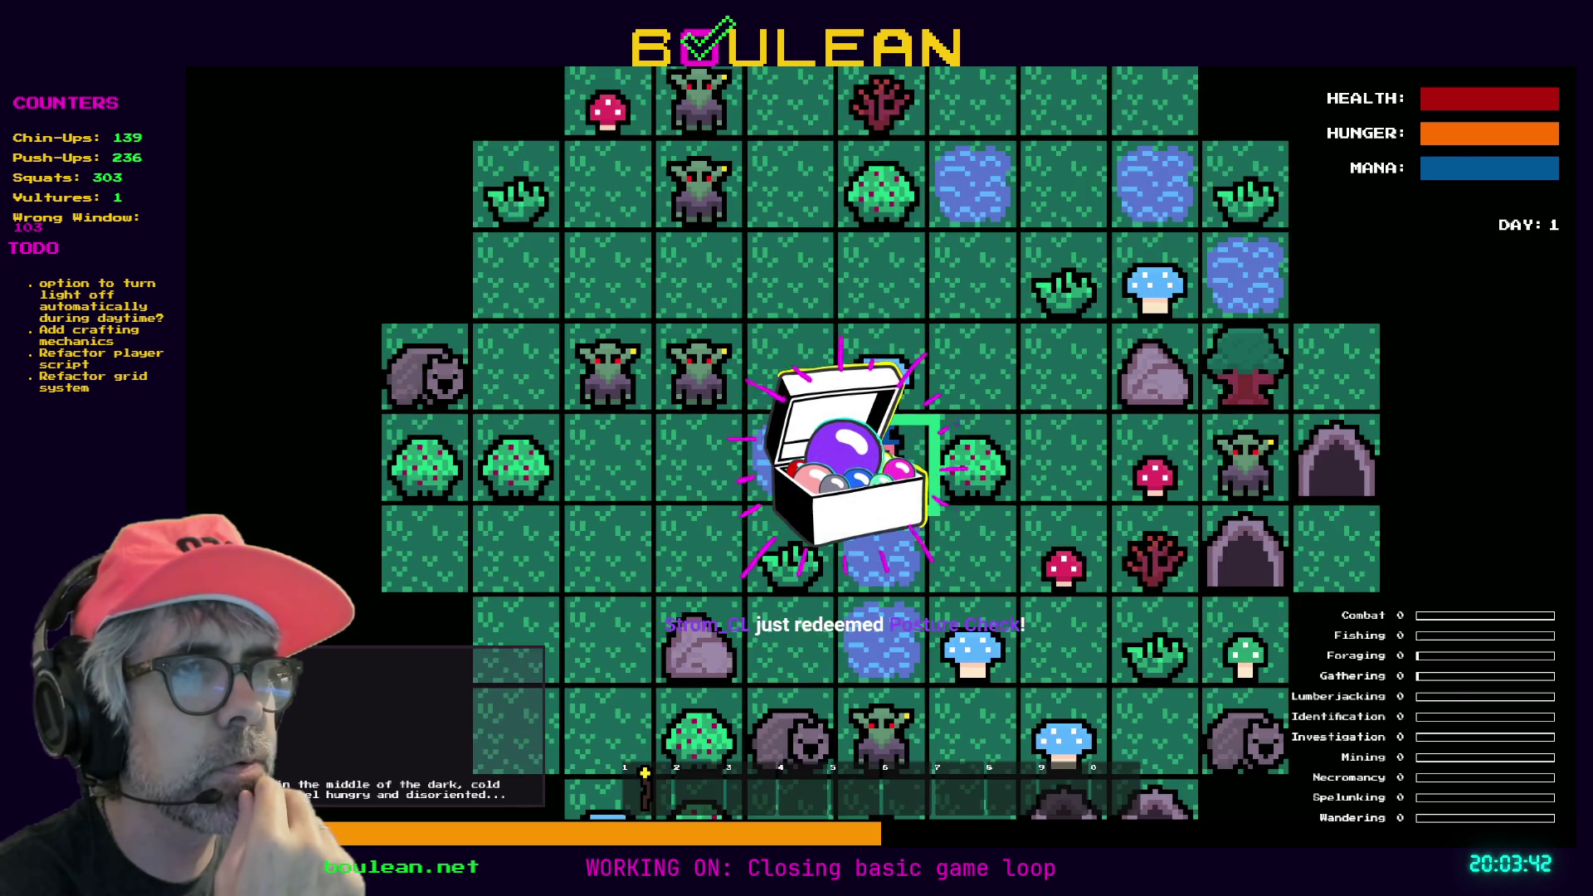
pyautogui.scroll(1, 947, 473)
pyautogui.scroll(1, 947, 473)
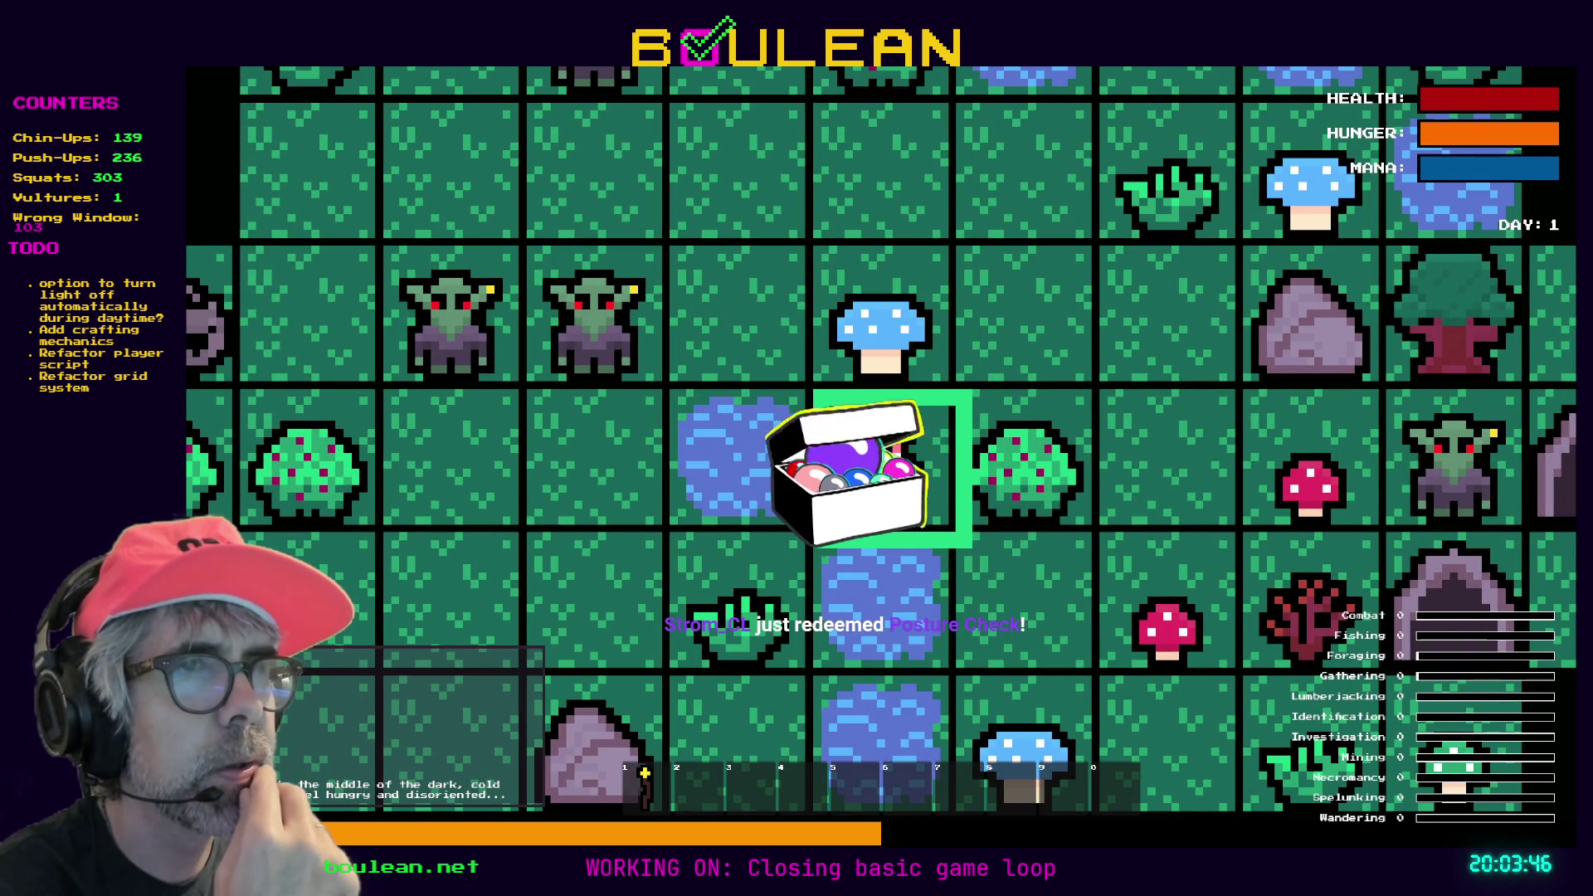
pyautogui.scroll(-2, 900, 475)
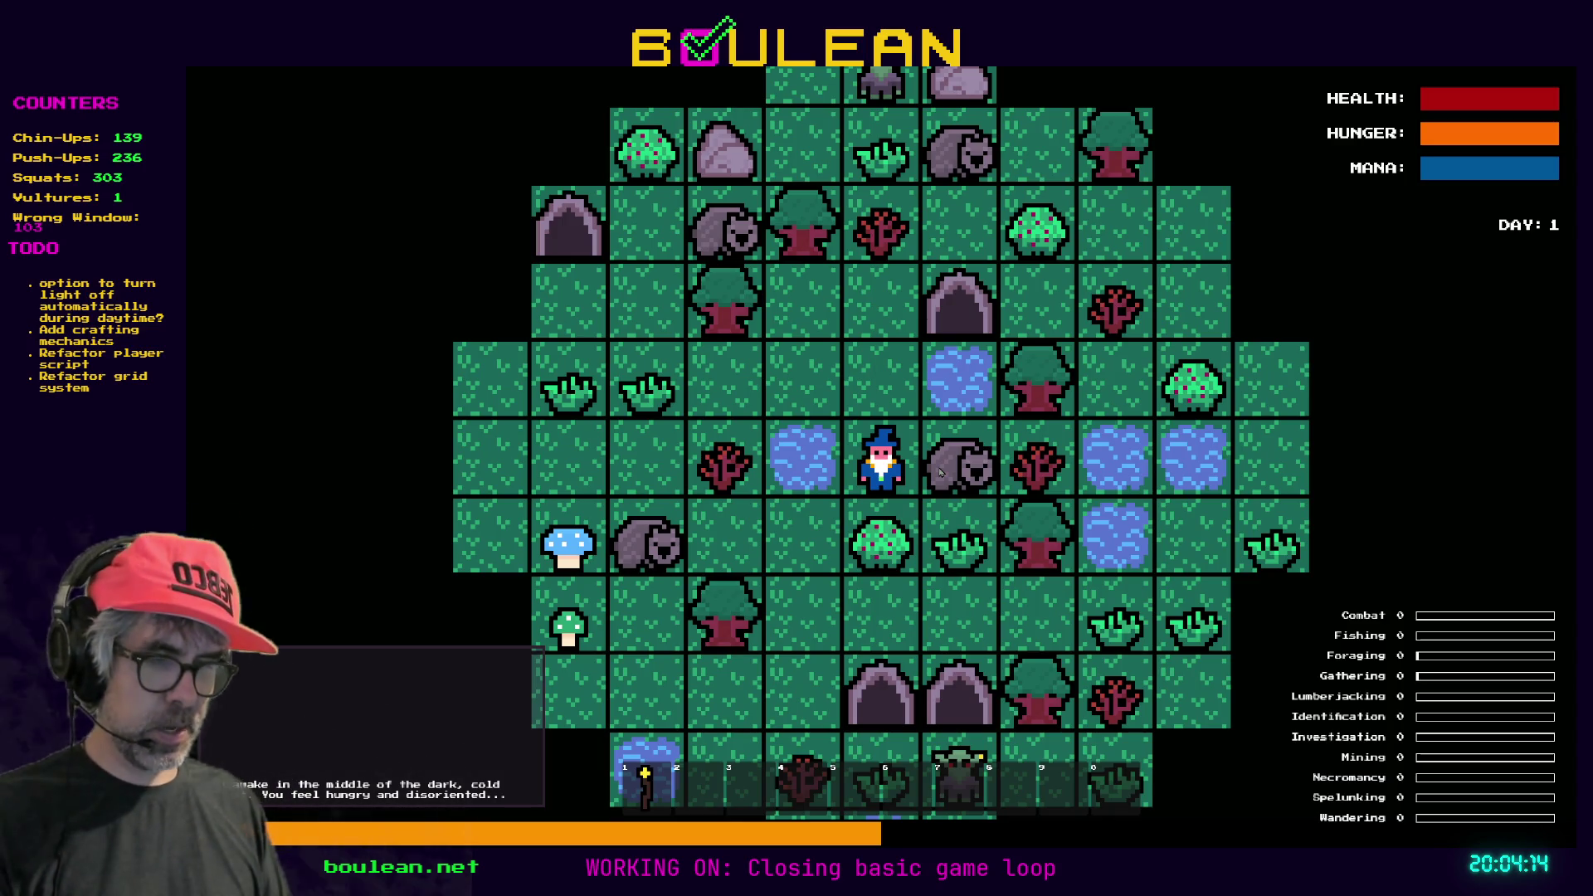
# Step: Turn on Free Crafting in the debug panel, craft a Camp Fire, and select hotbar slot 2
pyautogui.press('`')
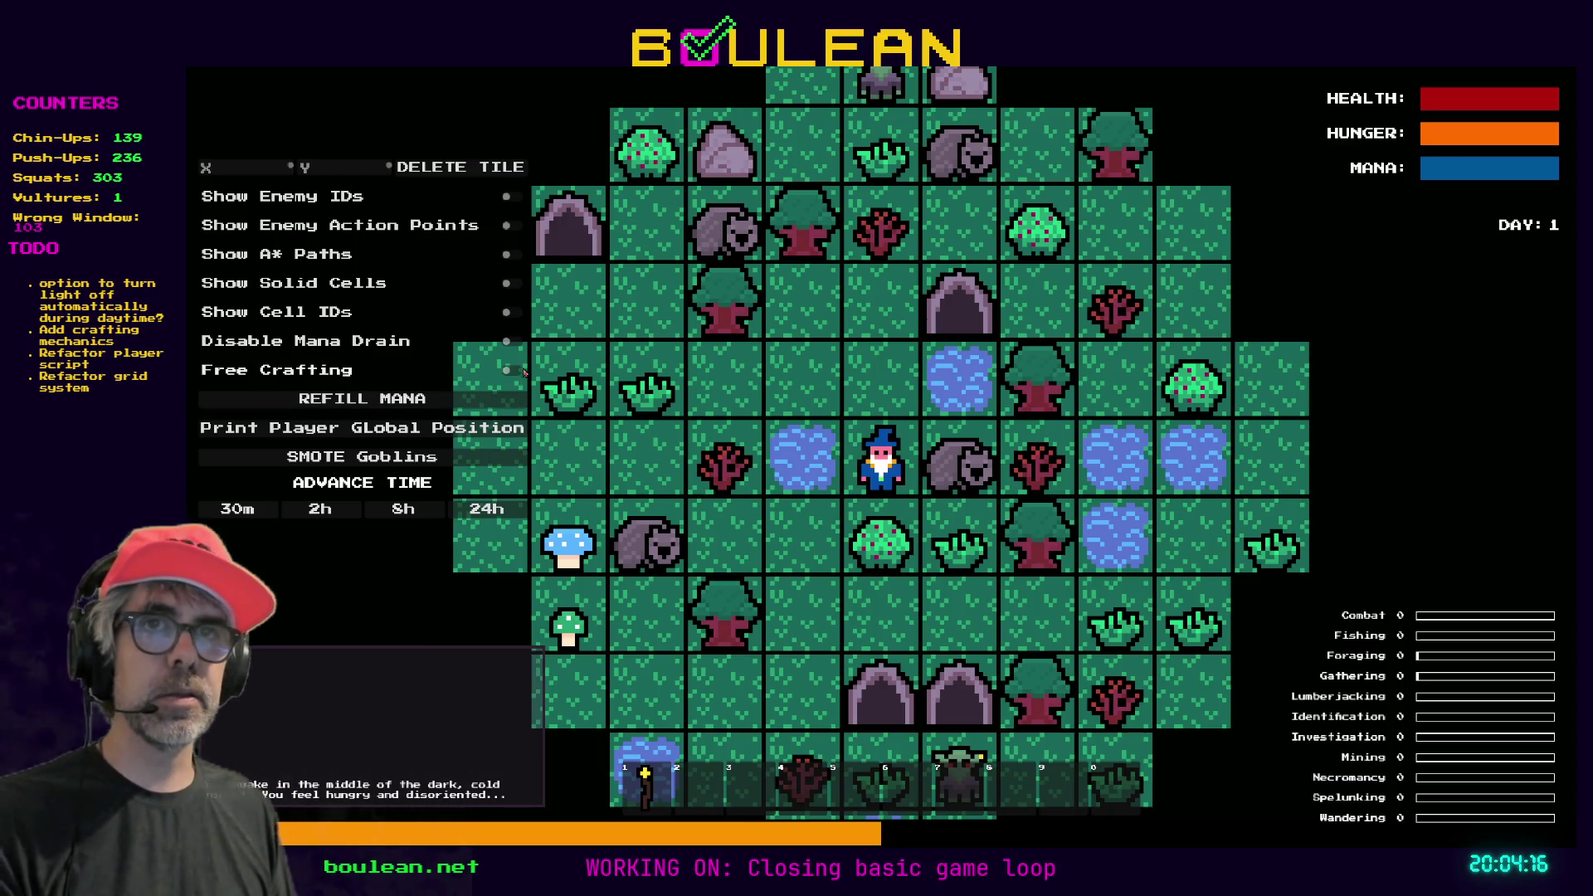
pyautogui.click(518, 371)
pyautogui.press('`')
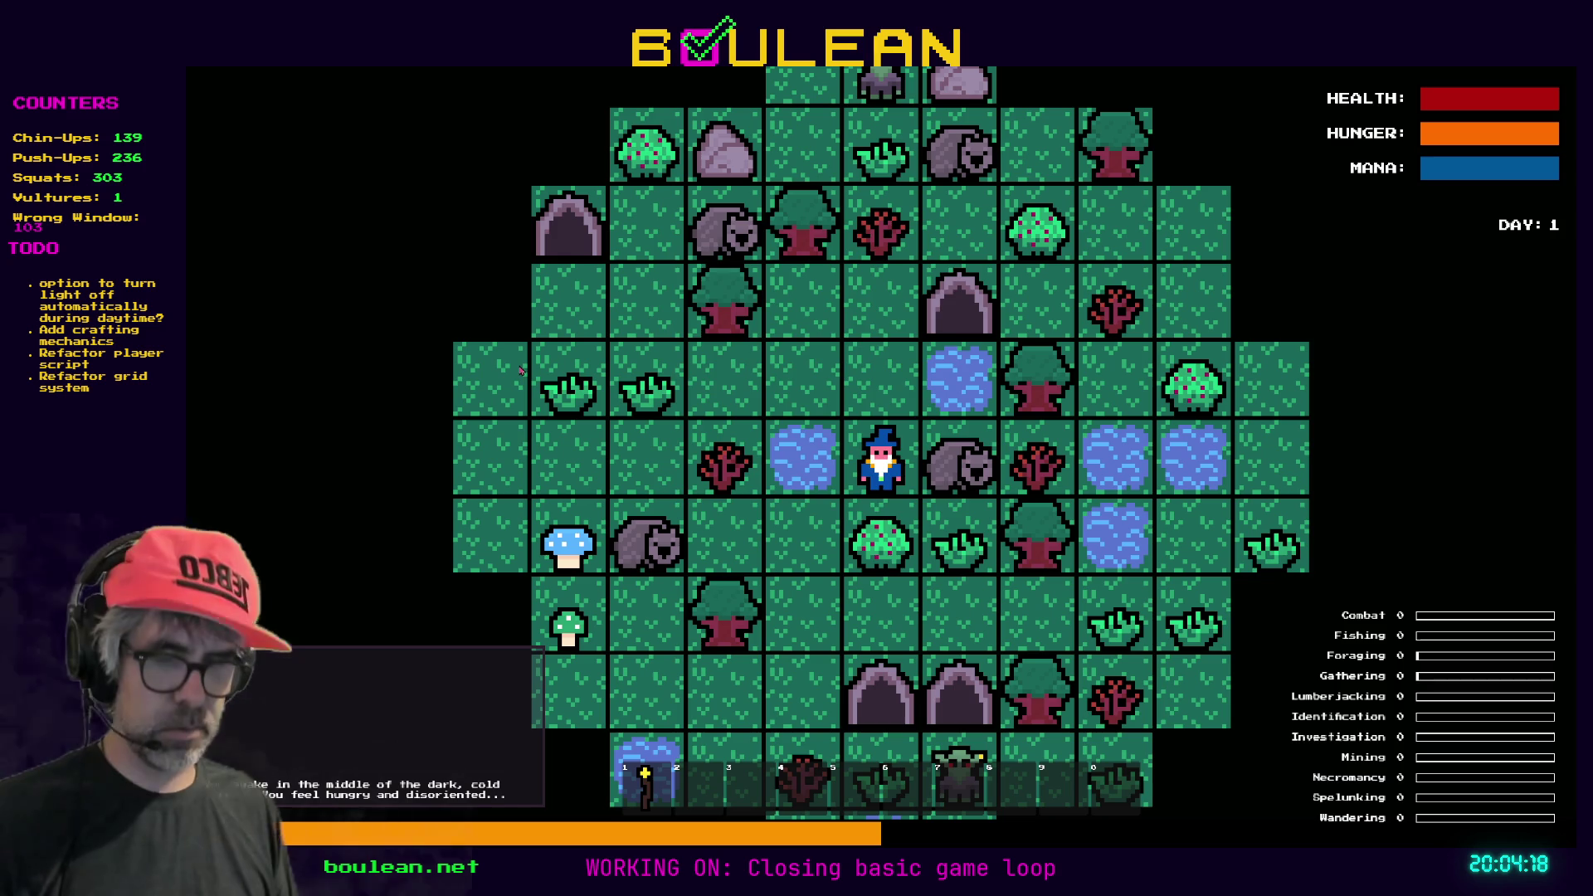
pyautogui.press('c')
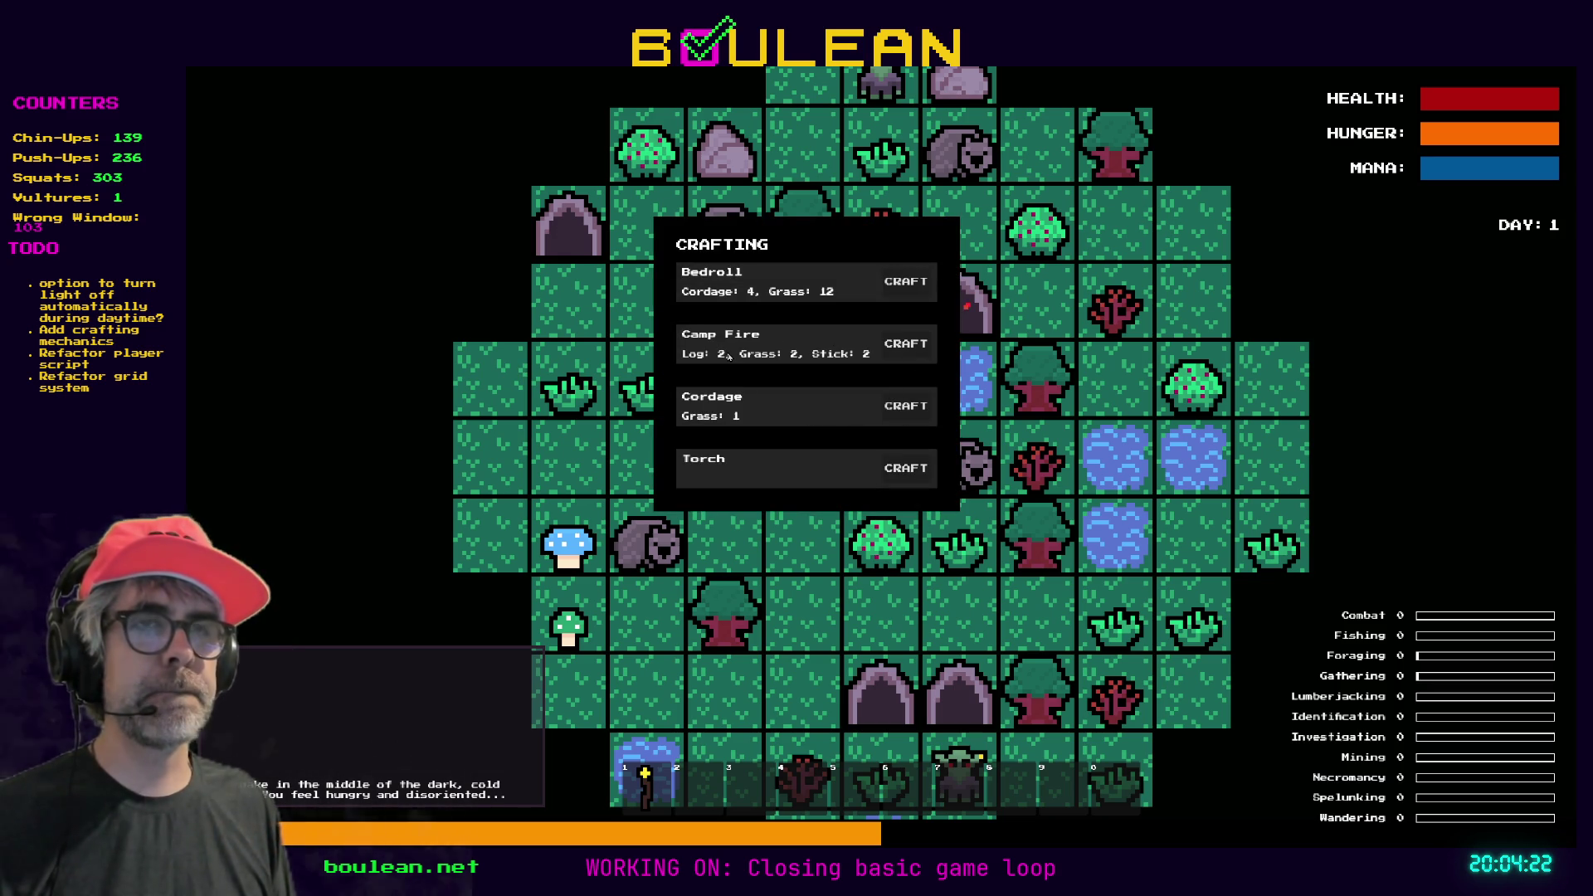
pyautogui.click(905, 343)
pyautogui.press('Escape')
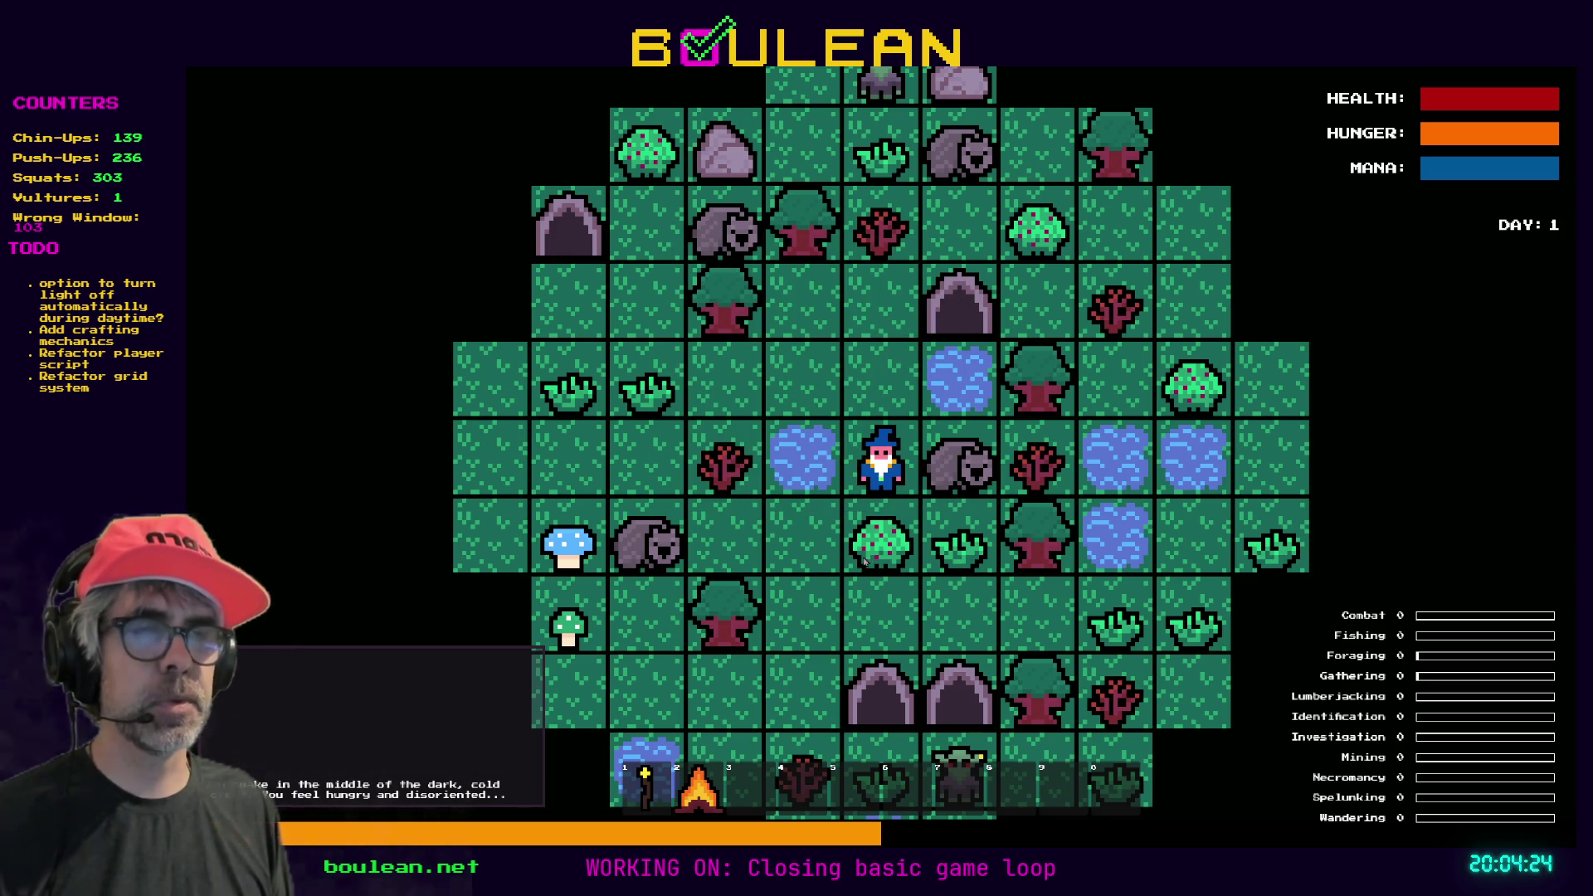
pyautogui.press('2')
# Step: Zoom in and out to inspect the highlighter, then stop the game with F8
pyautogui.scroll(5, 865, 491)
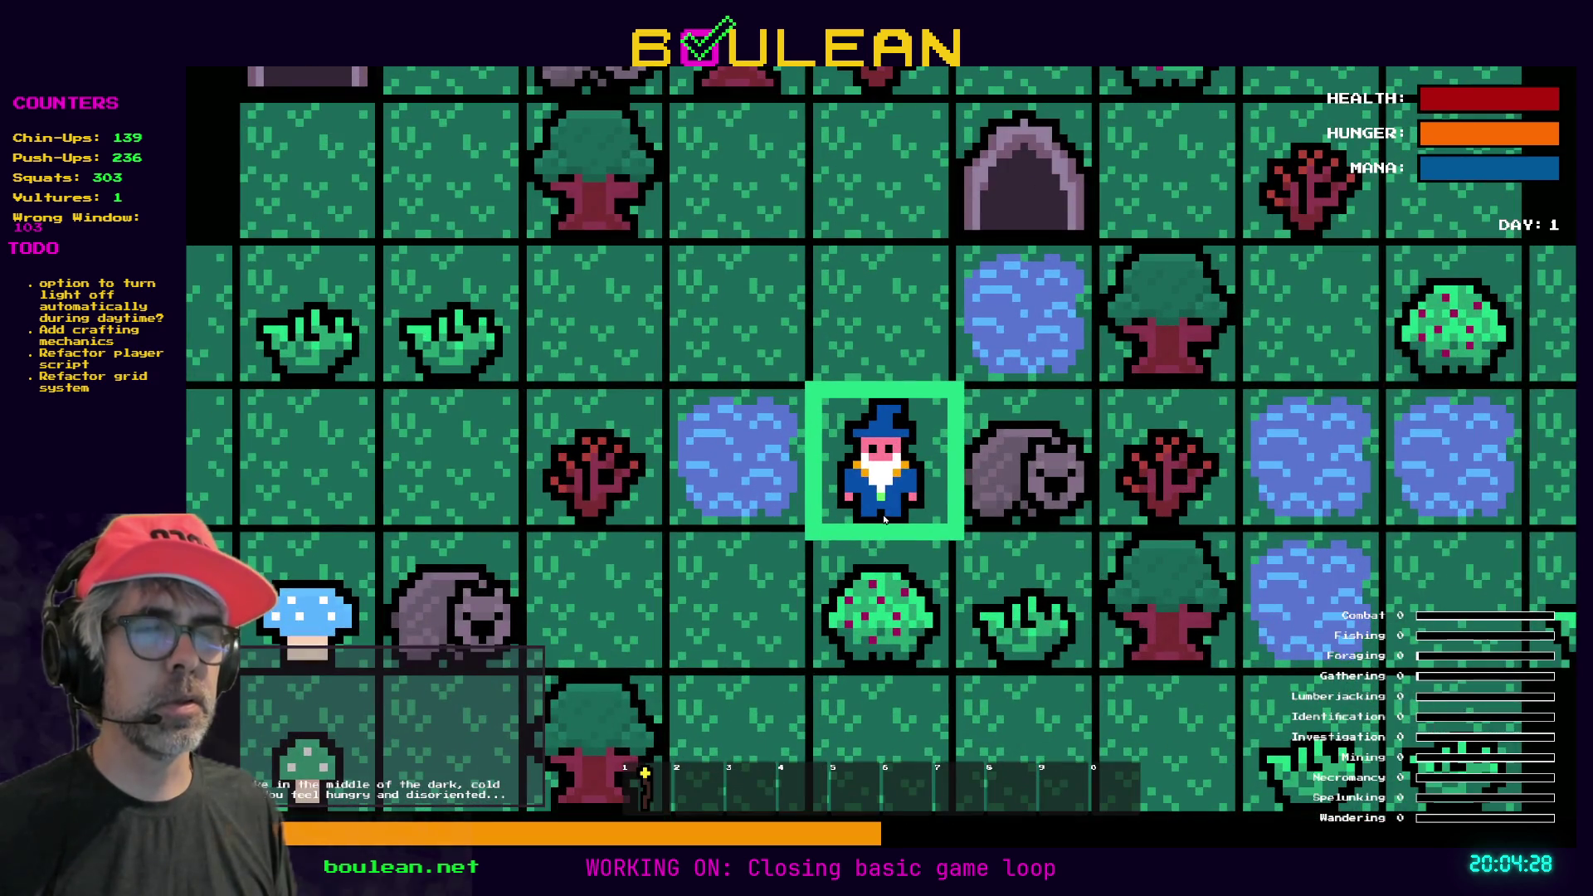
pyautogui.scroll(2, 884, 519)
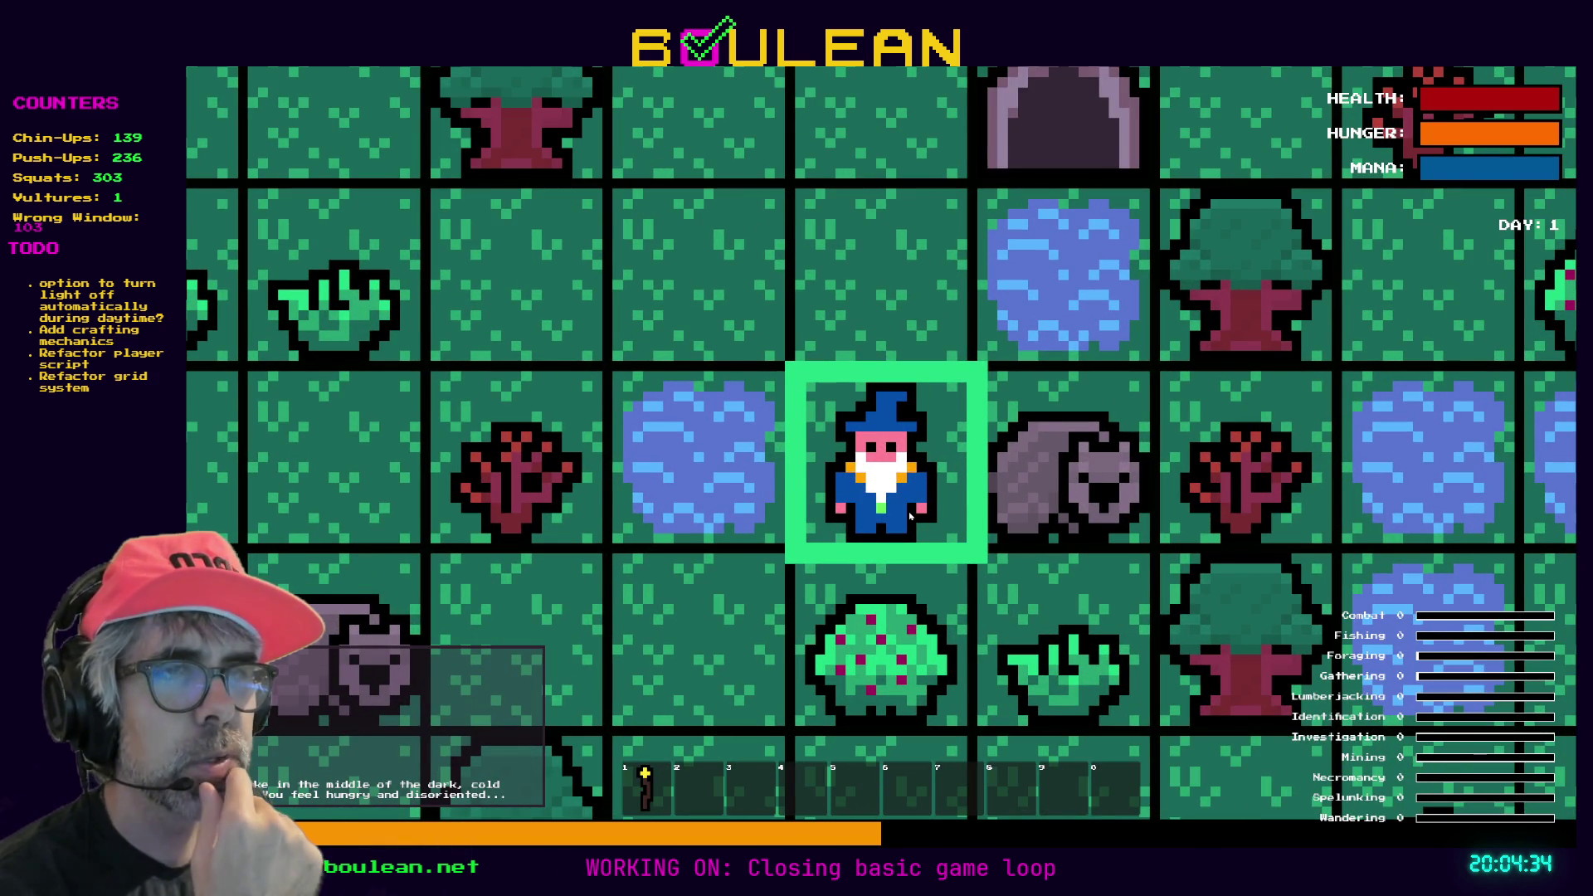
pyautogui.scroll(2, 773, 589)
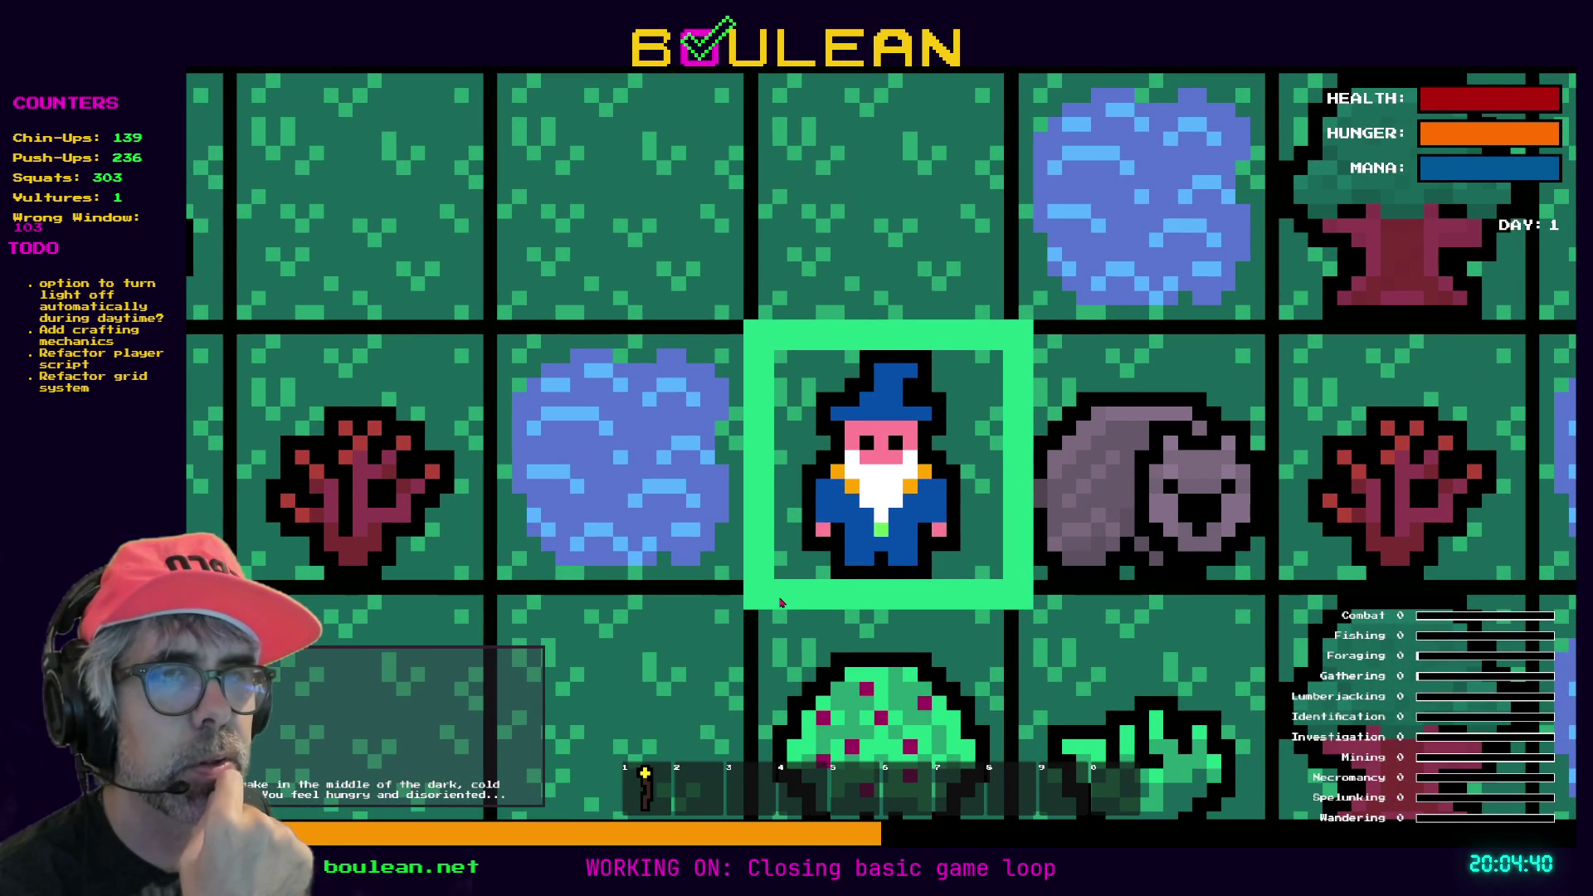
pyautogui.scroll(1, 780, 603)
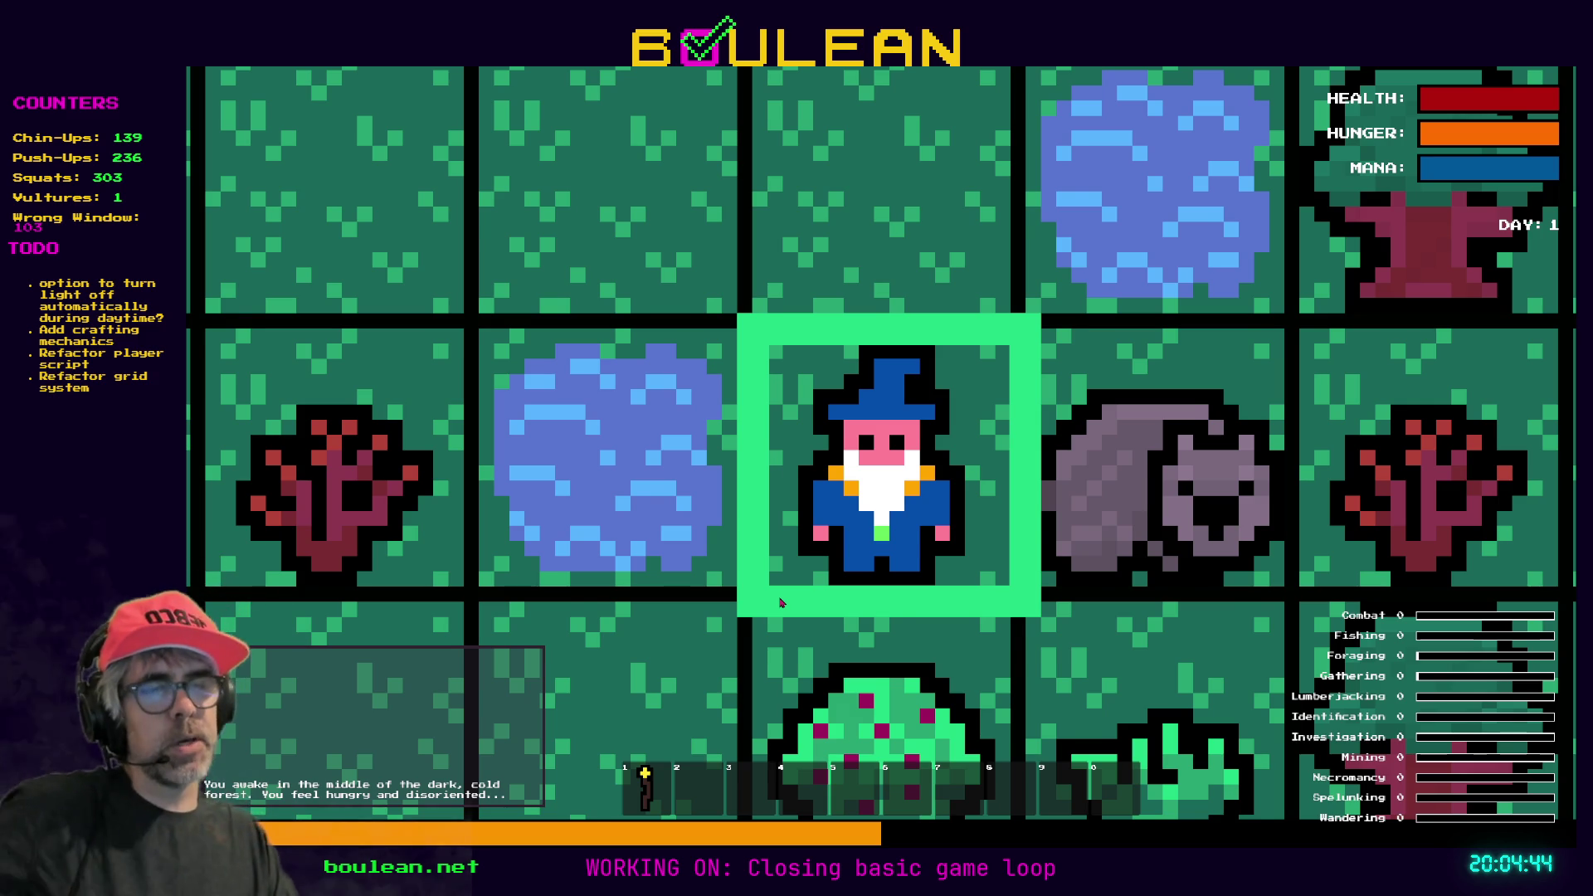
pyautogui.scroll(-1, 780, 602)
pyautogui.scroll(-2, 780, 602)
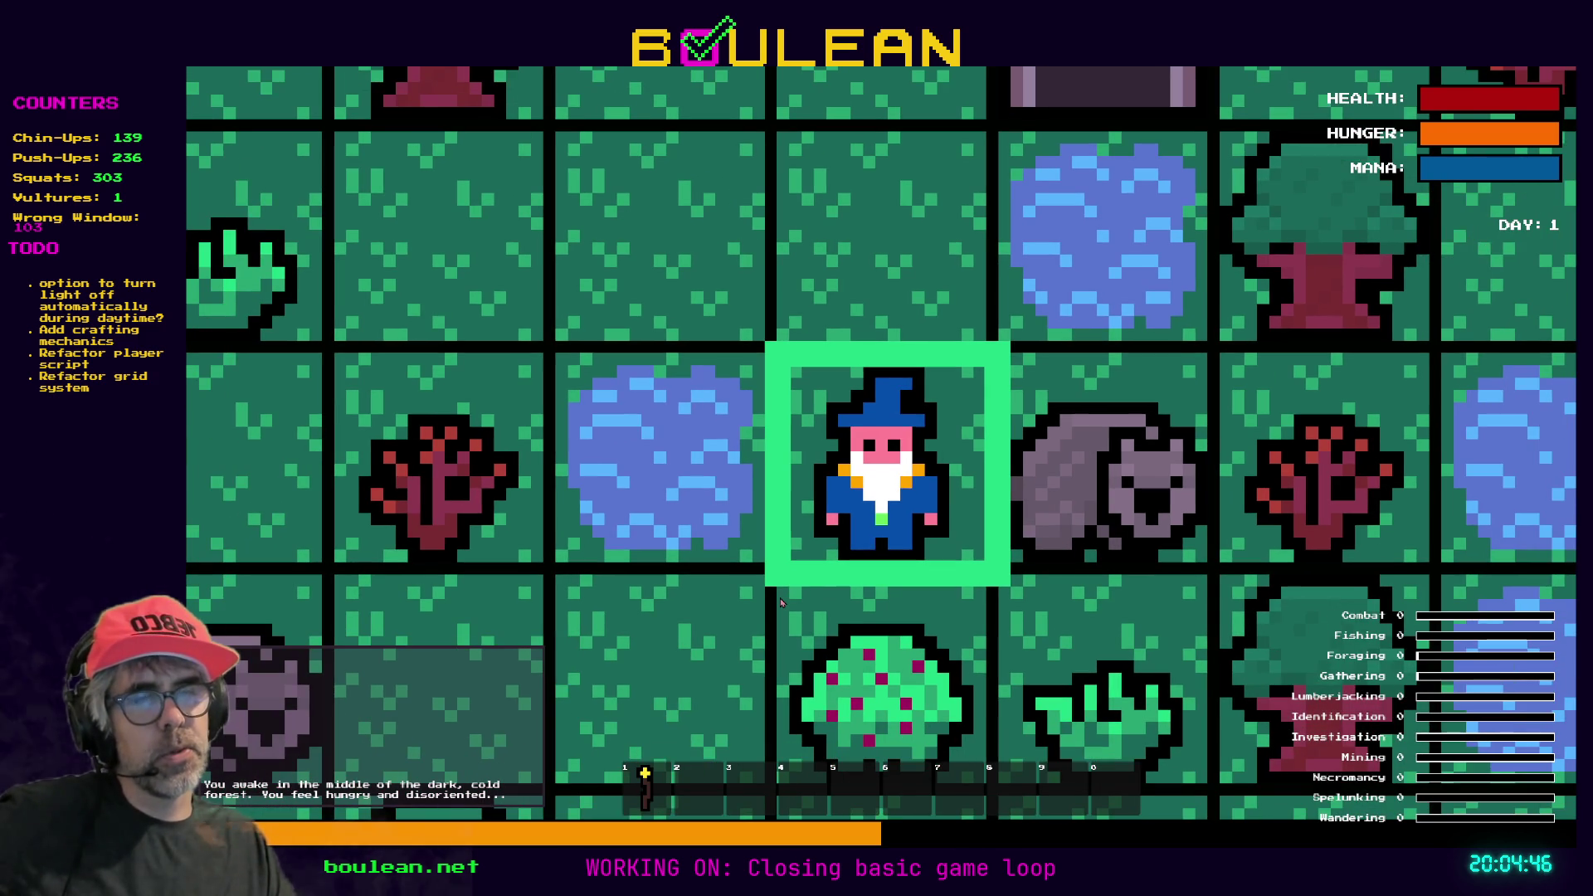
pyautogui.scroll(-1, 780, 602)
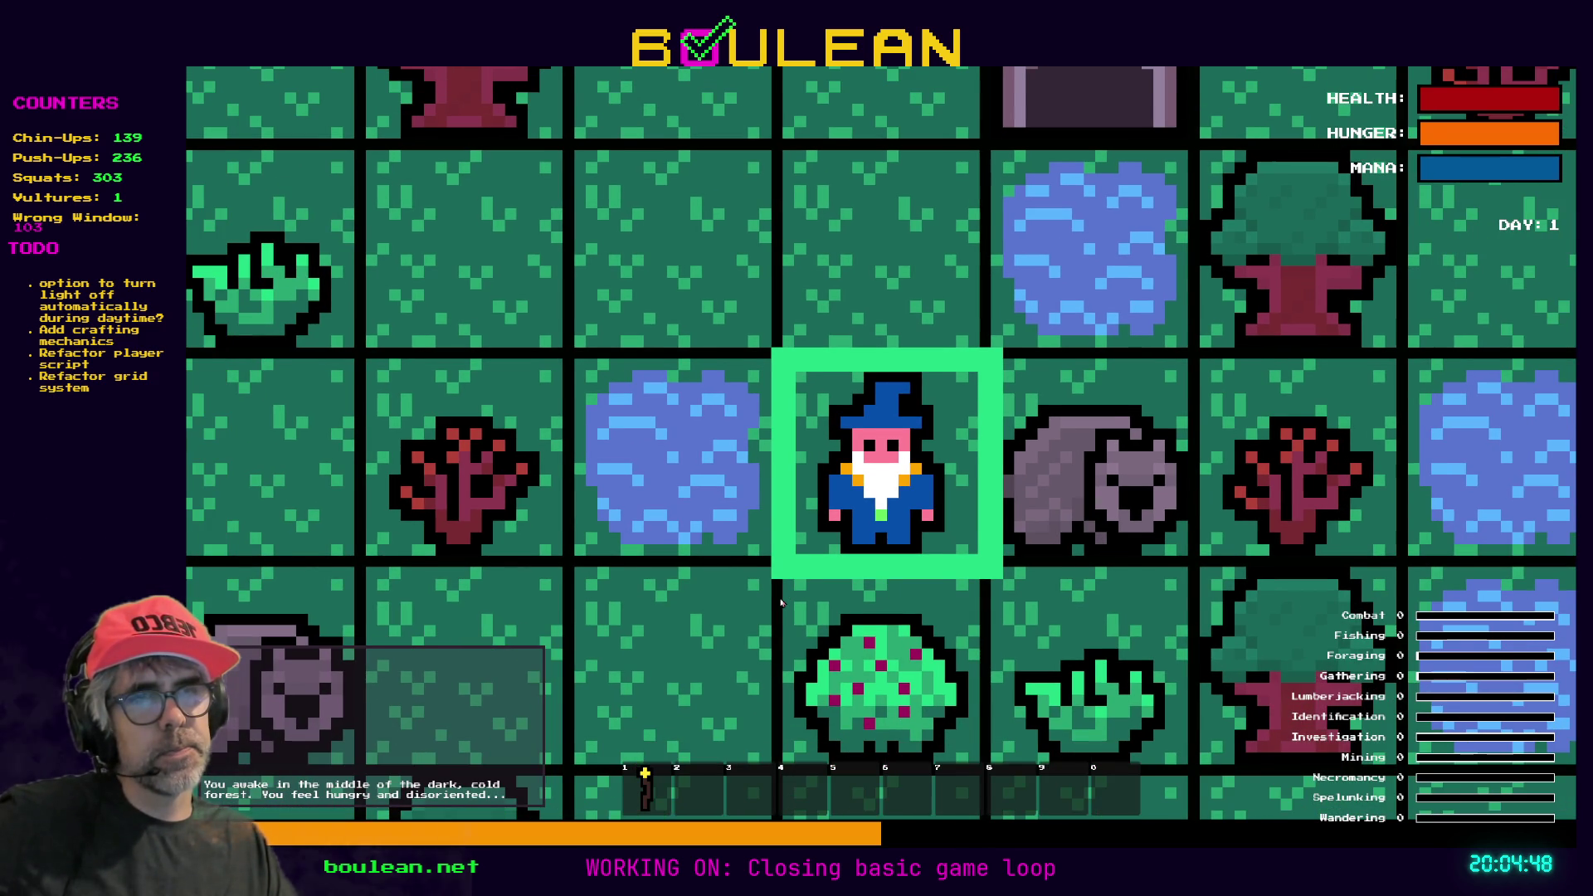
pyautogui.scroll(-2, 780, 602)
pyautogui.scroll(-2, 793, 603)
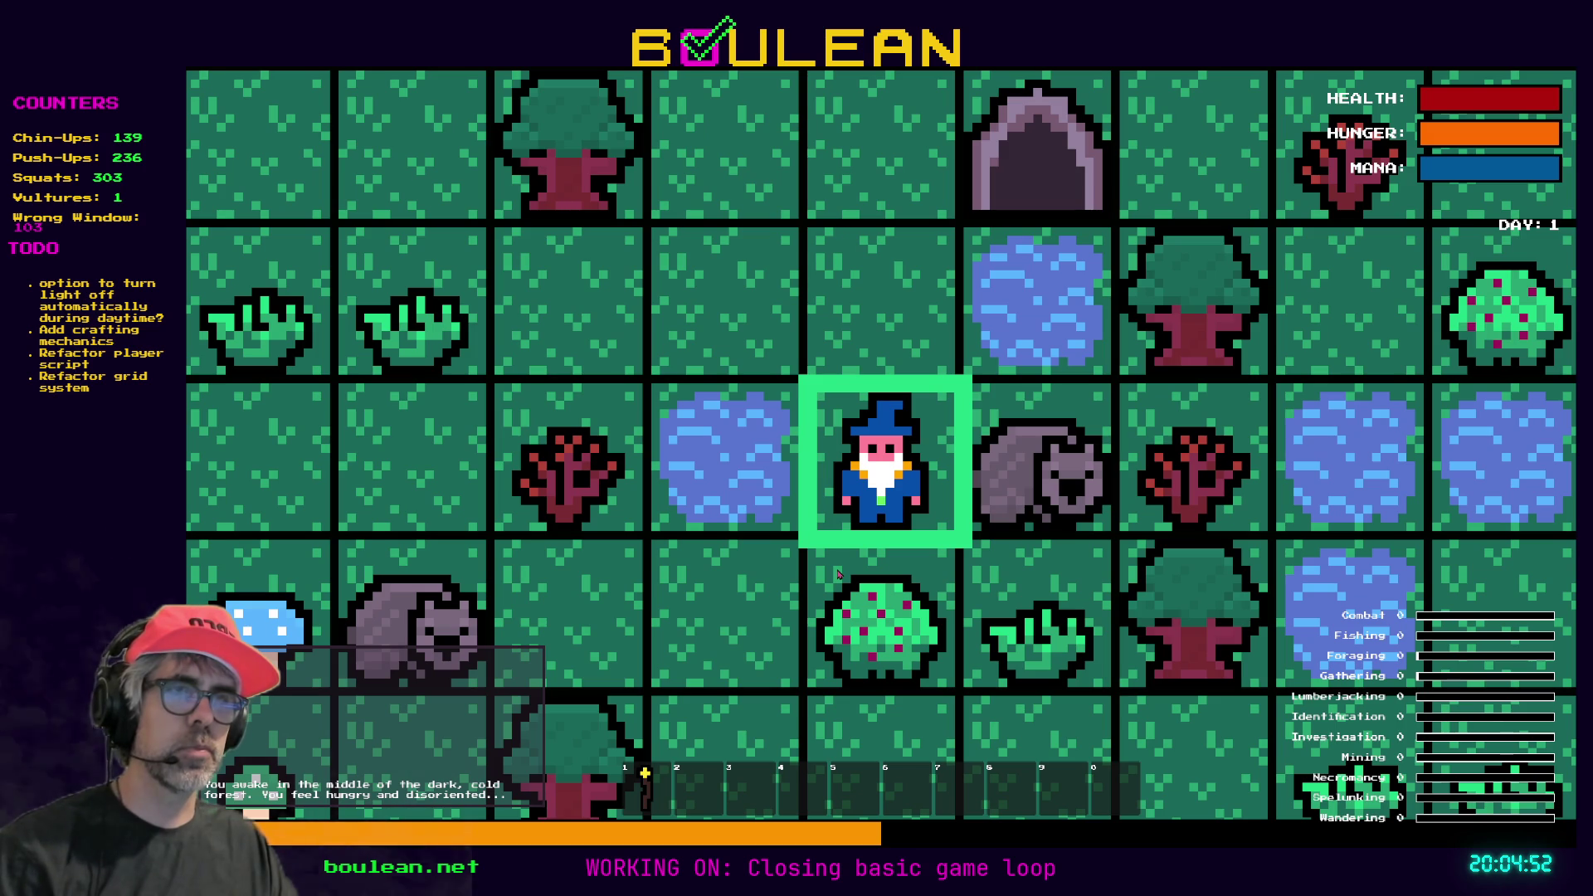
pyautogui.scroll(-3, 838, 573)
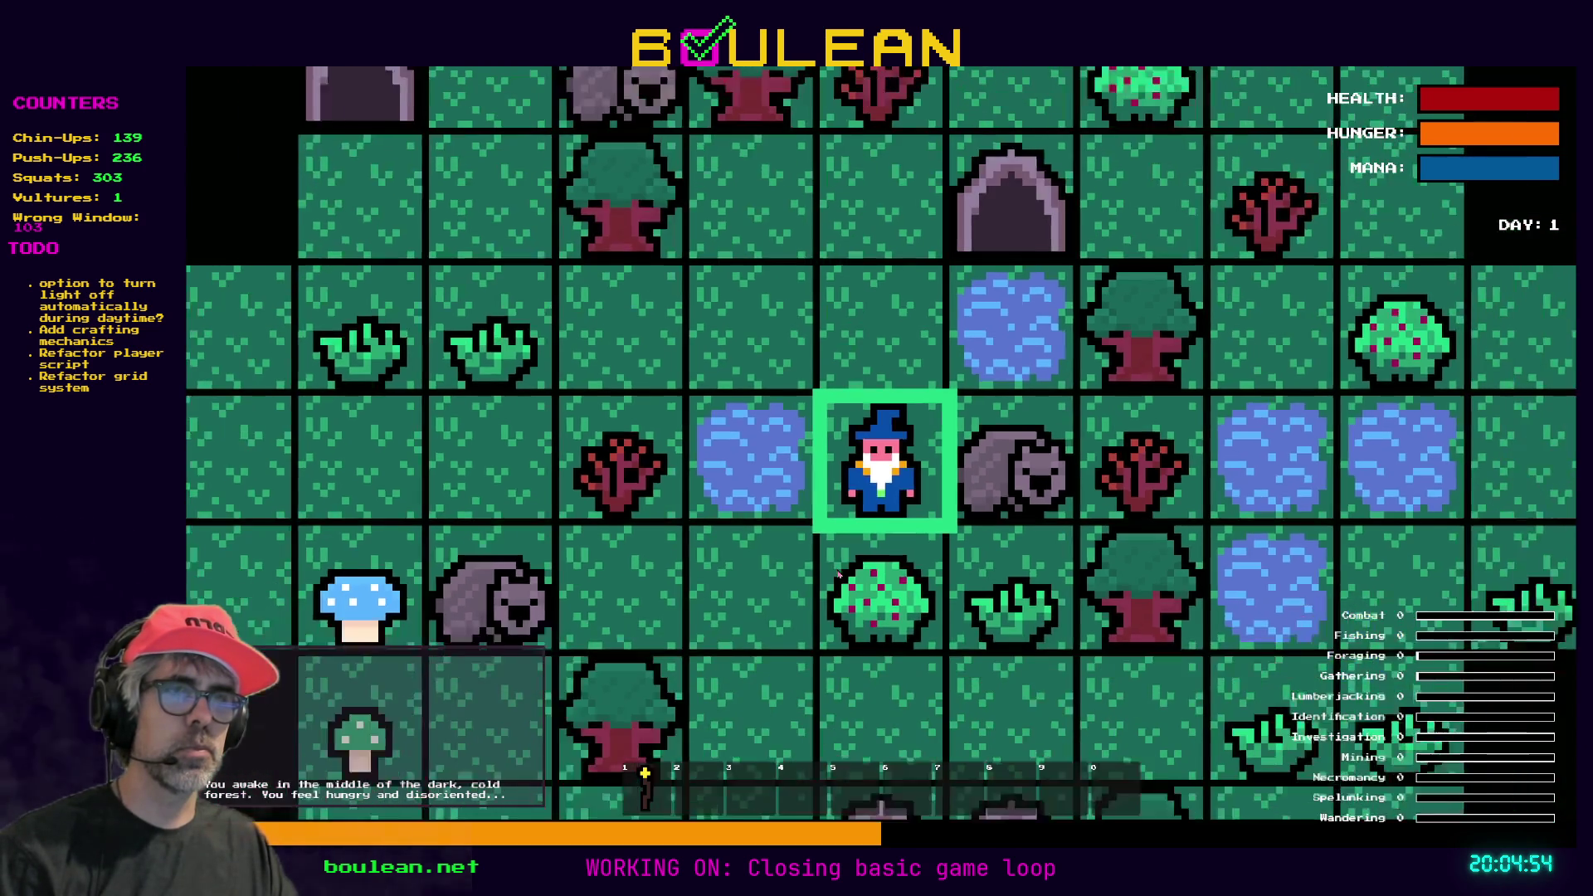
pyautogui.scroll(-1, 838, 573)
pyautogui.press('F8')
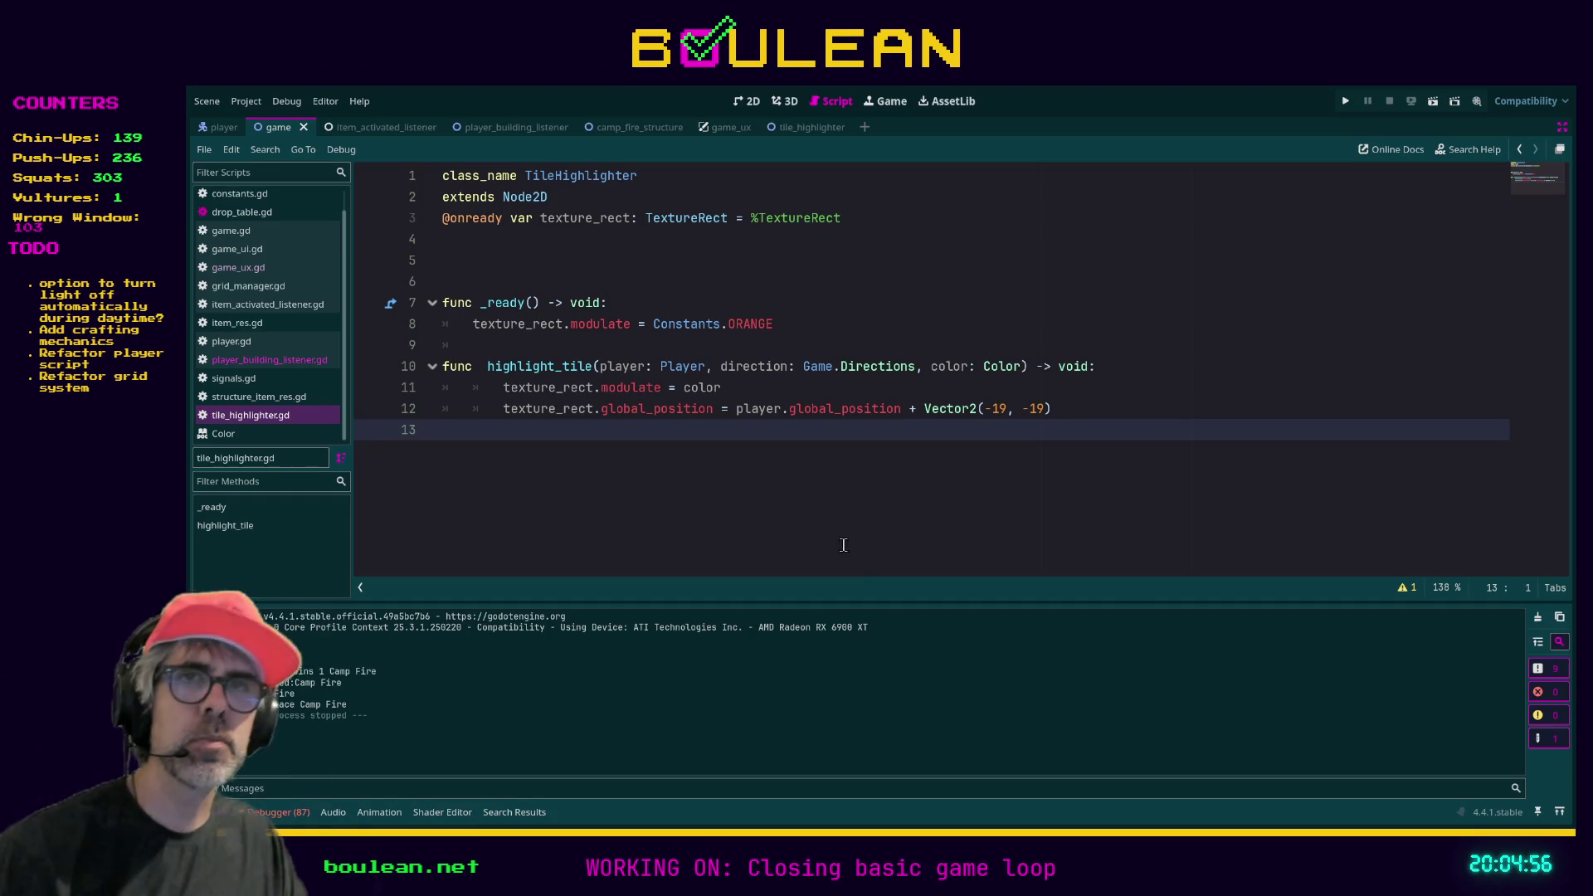
# Step: Return to the tile_highlighter.gd script and leave distraction-free mode
pyautogui.click(747, 101)
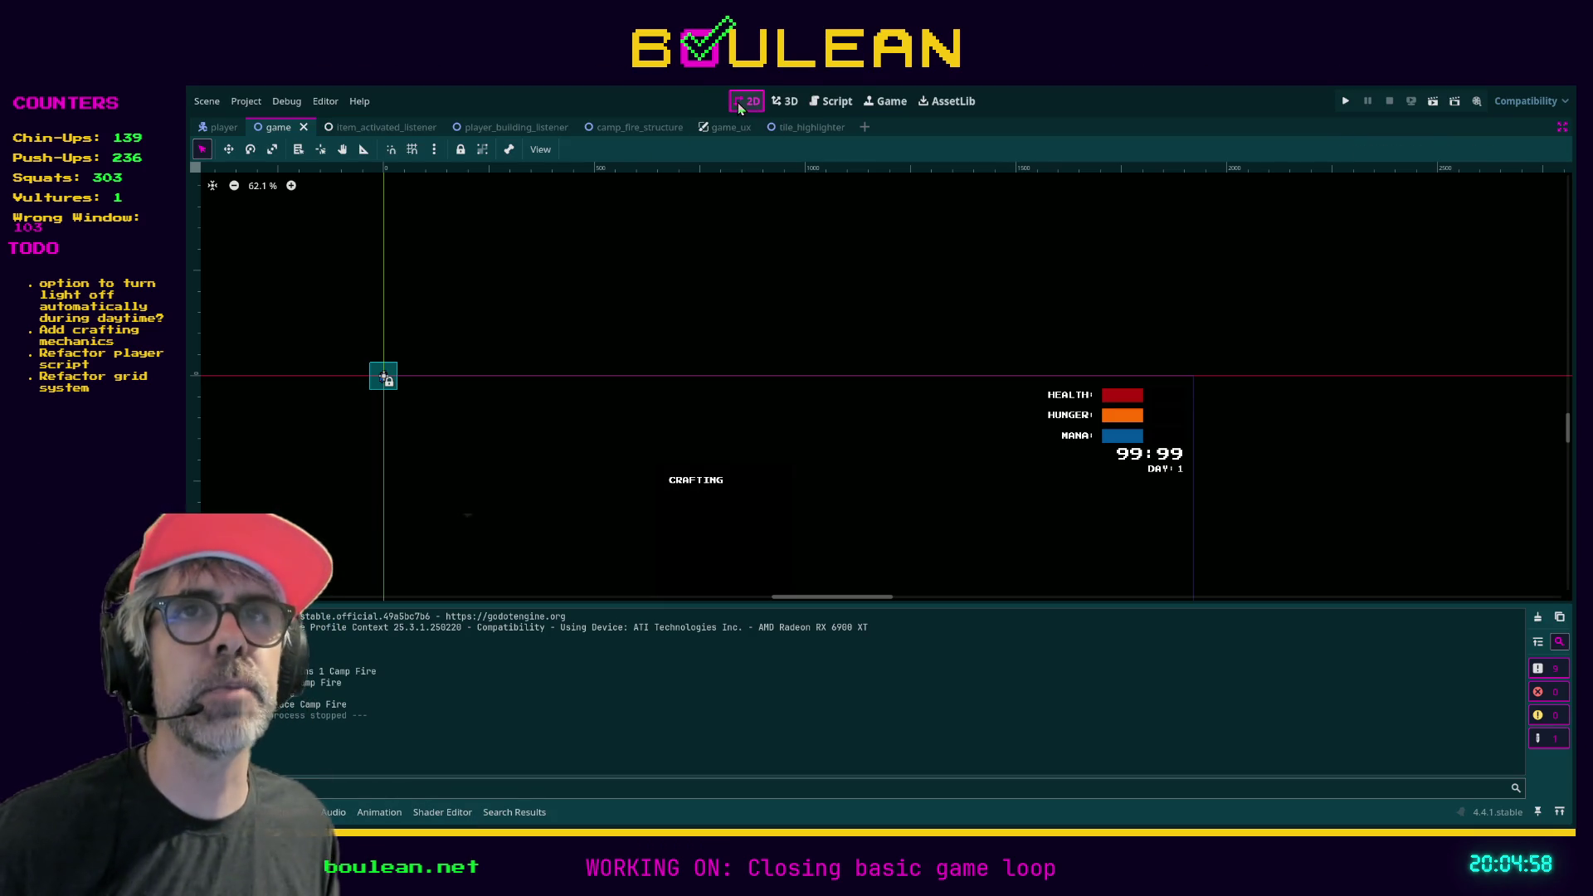
pyautogui.click(851, 98)
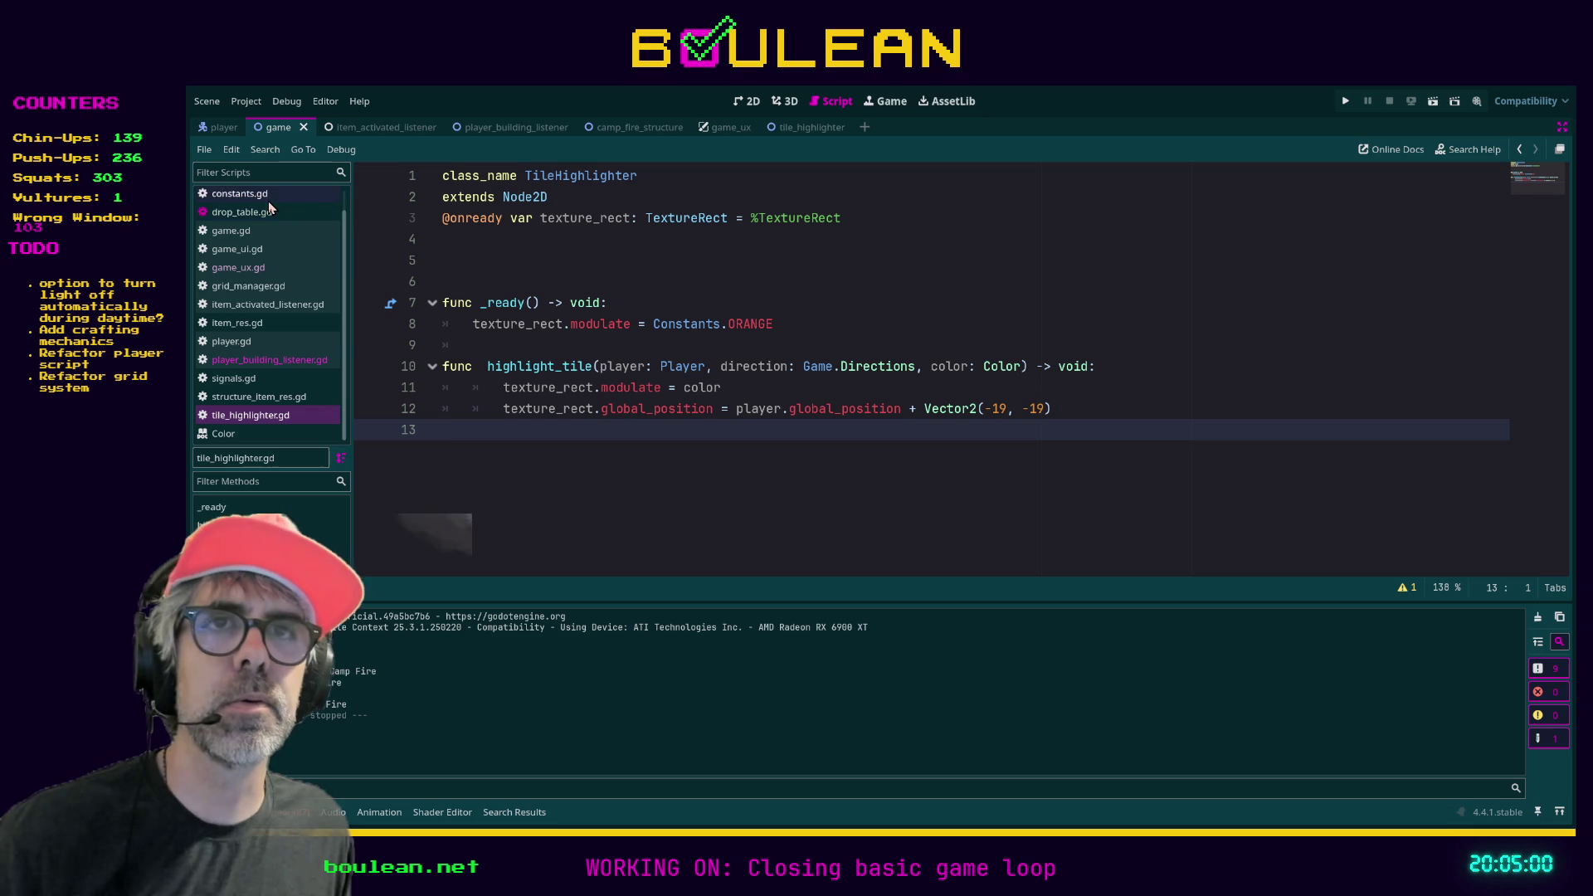
pyautogui.hotkey('ctrl', 'shift', 'F11')
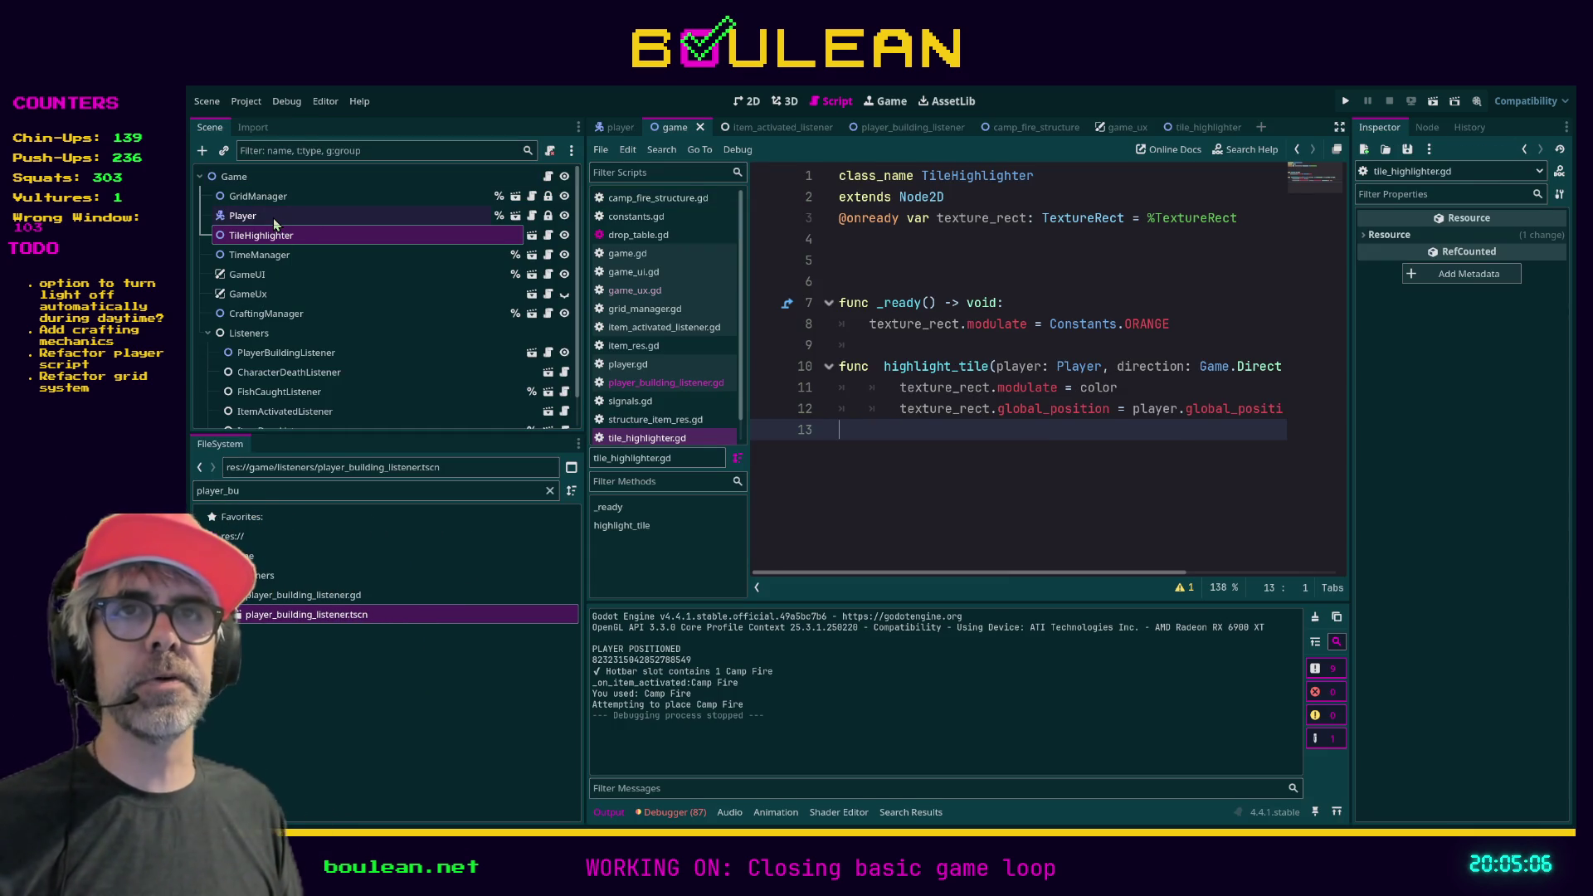
# Step: Open the TileHighlighter scene in its own tab and view its 40×40 TextureRect in 2D
pyautogui.click(266, 204)
pyautogui.click(278, 257)
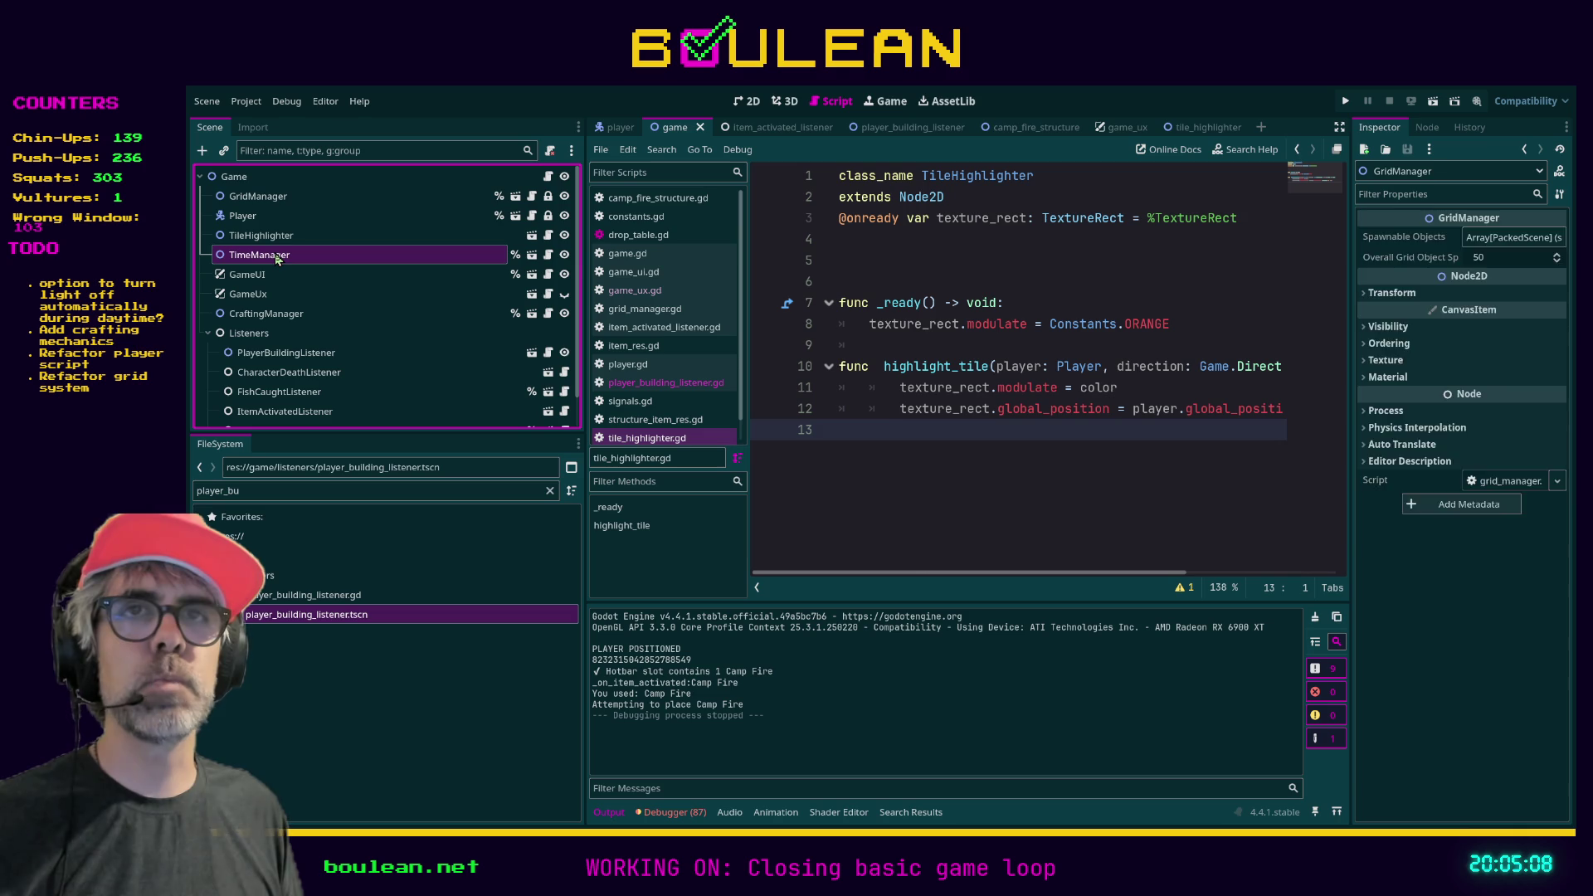
pyautogui.click(285, 238)
pyautogui.click(533, 238)
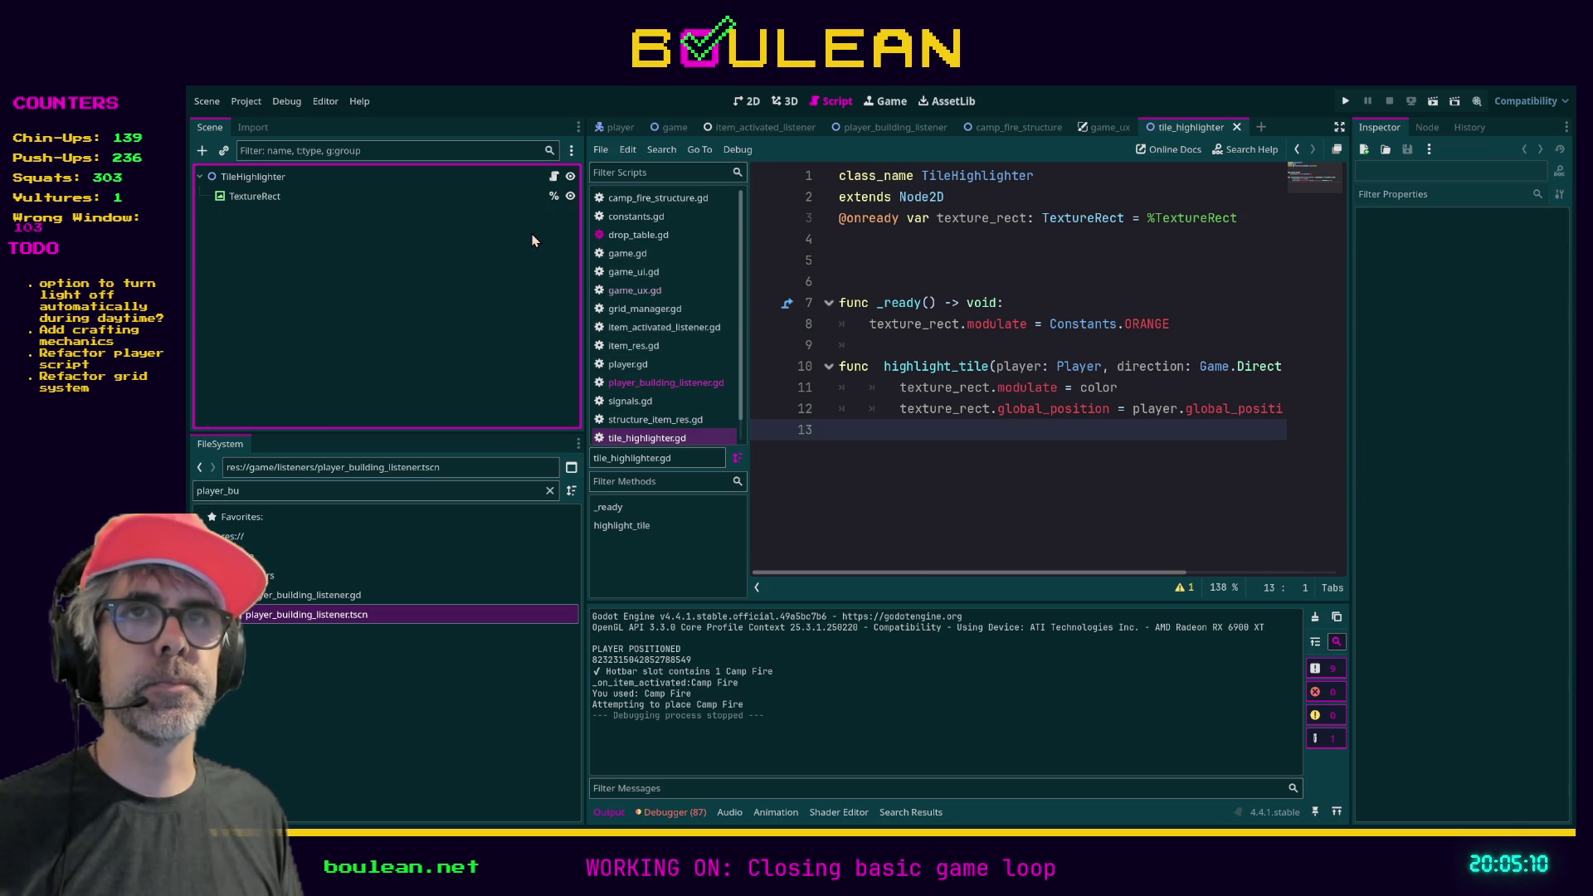
pyautogui.click(273, 199)
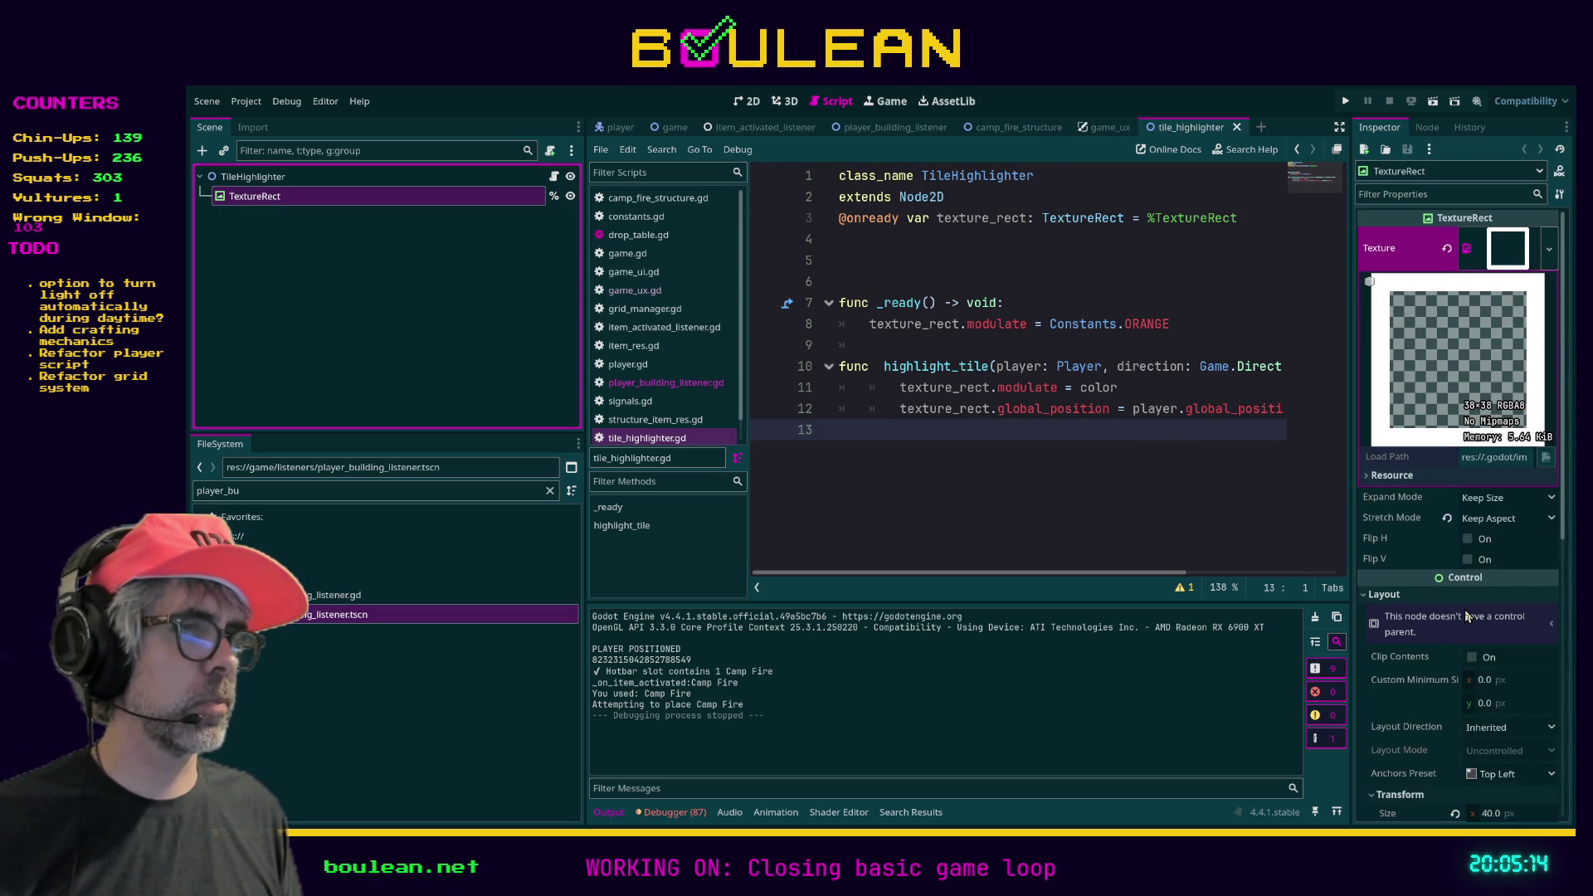
pyautogui.scroll(-2, 1467, 614)
pyautogui.scroll(-2, 1467, 615)
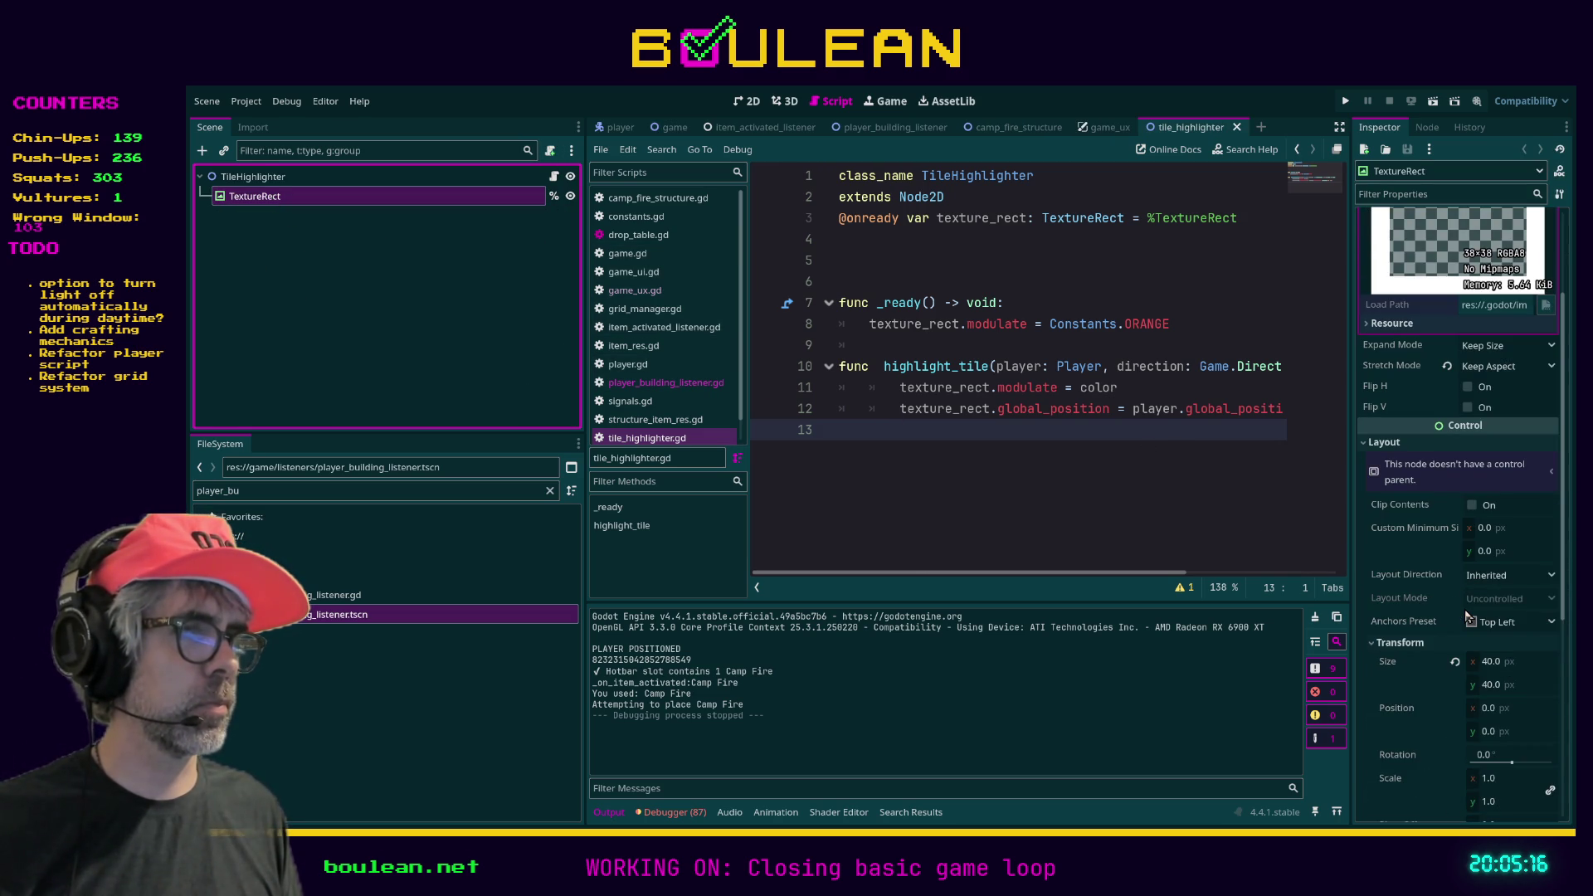
pyautogui.click(747, 100)
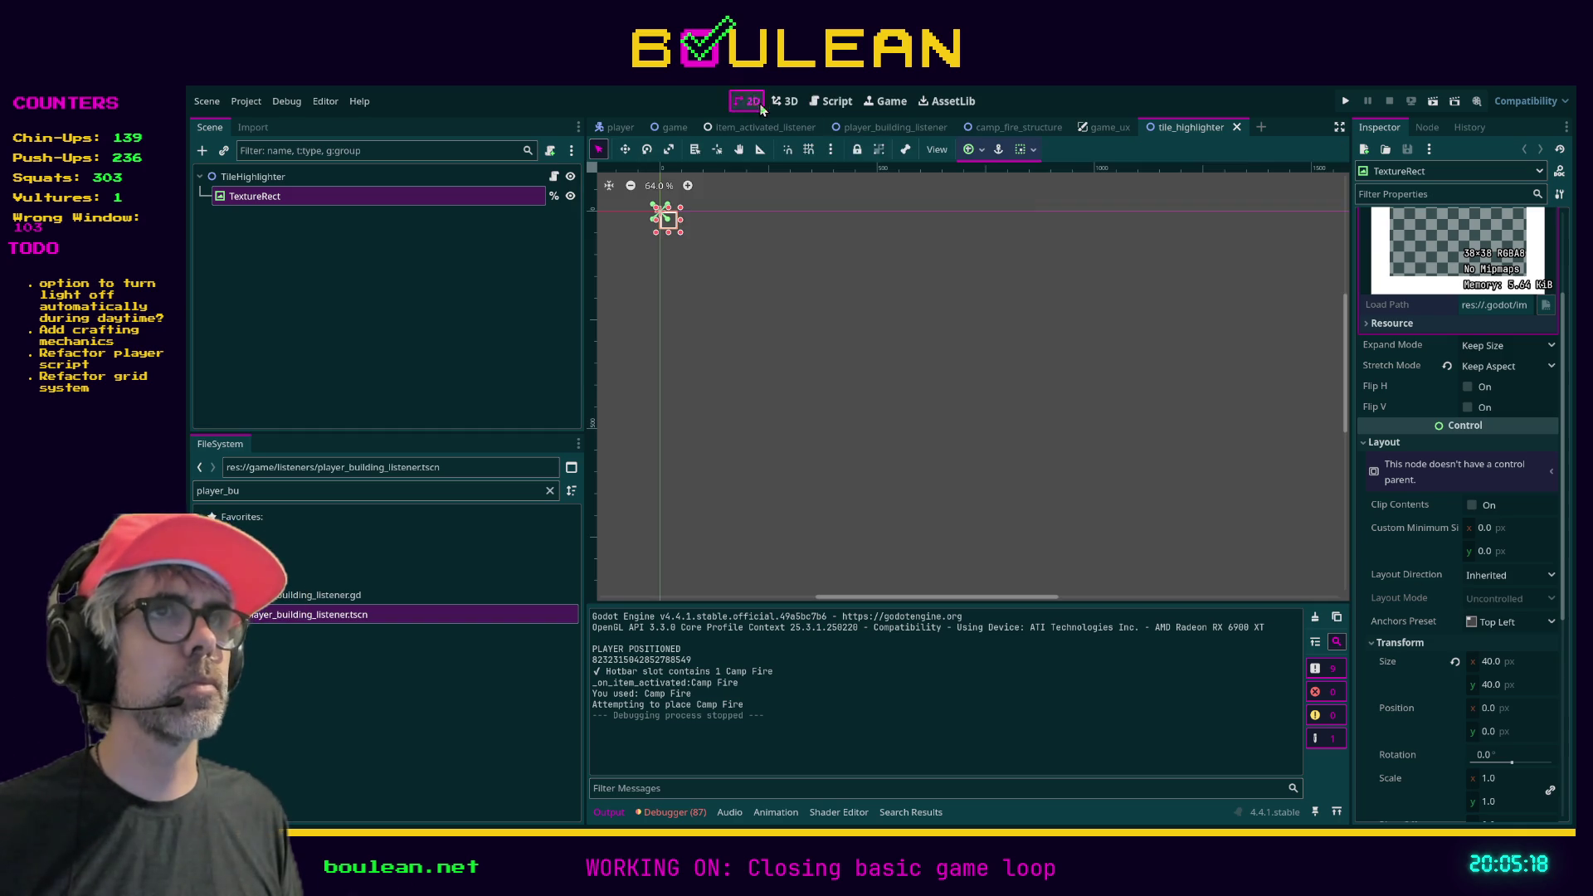
# Step: Revert the TextureRect size to its default 38×38 and save the scene
pyautogui.click(1455, 662)
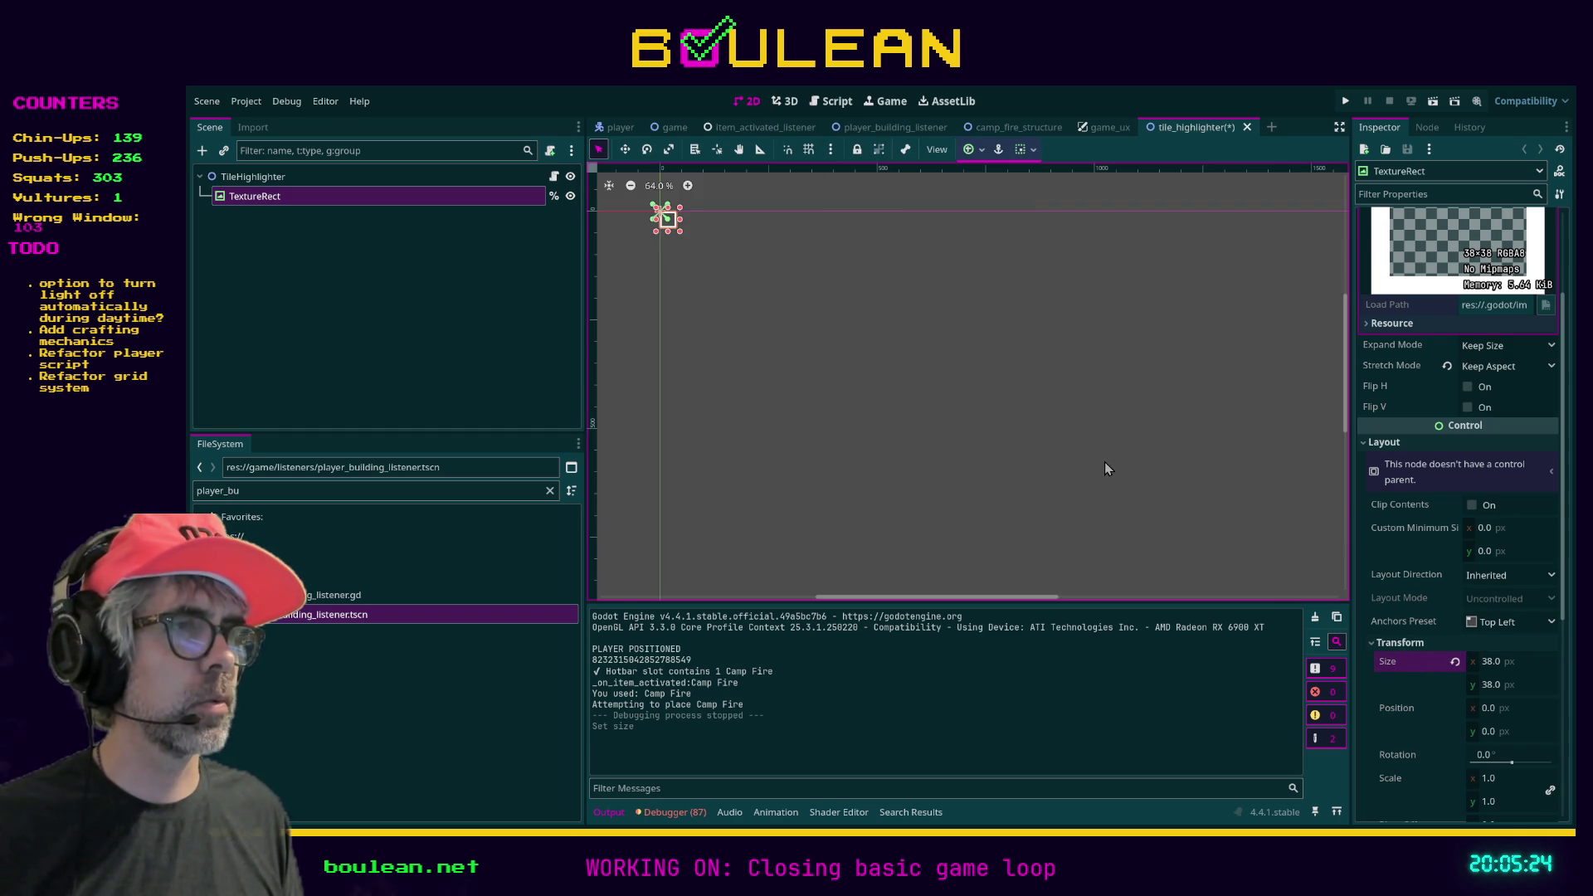
pyautogui.click(1456, 661)
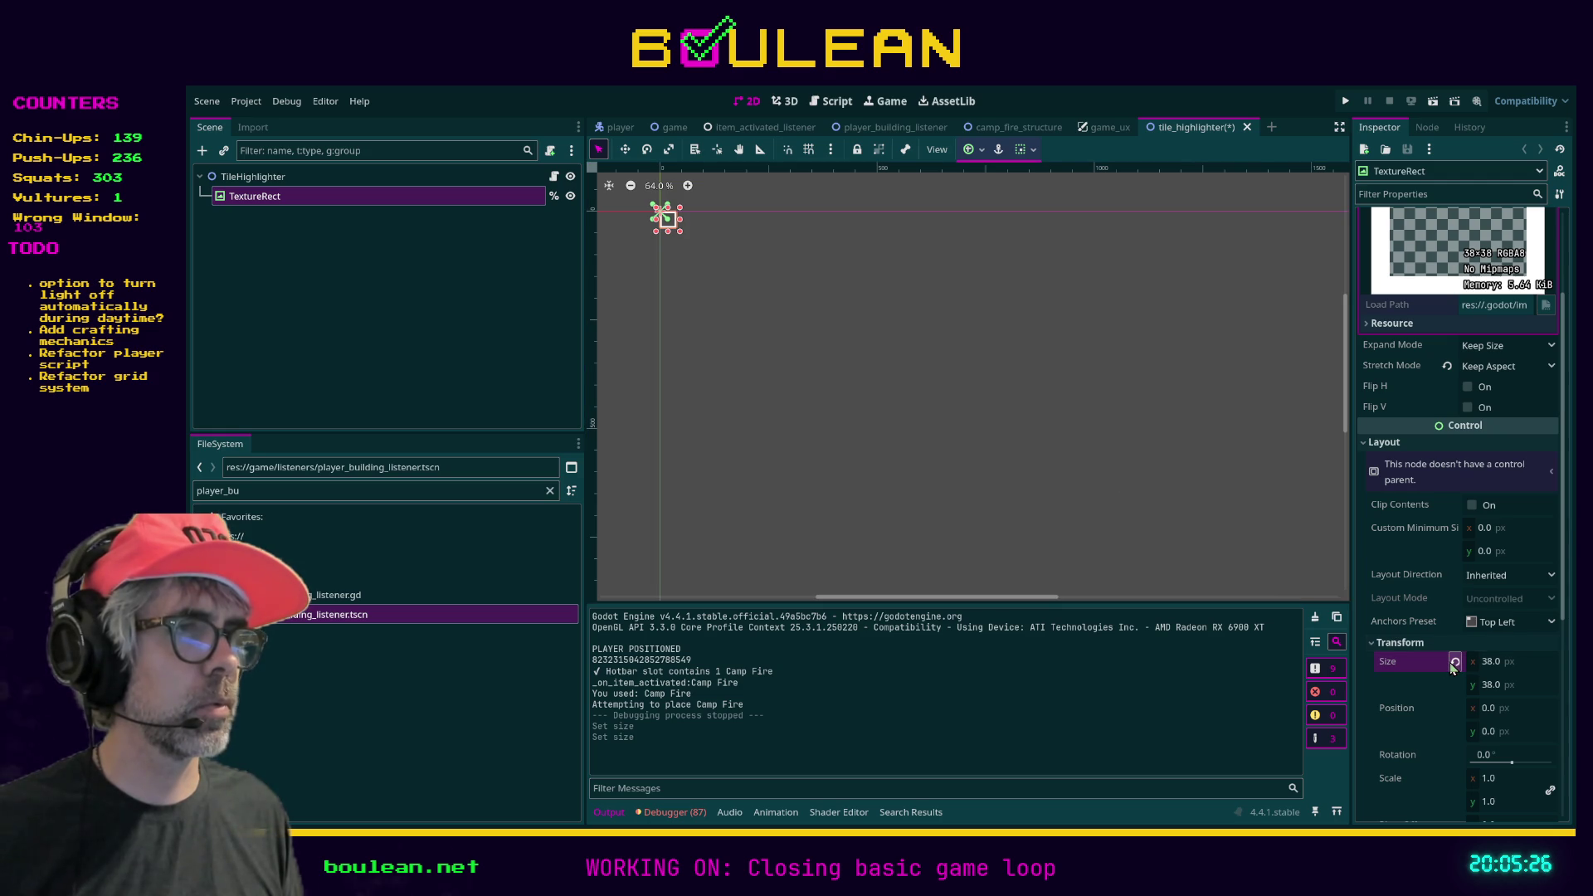
pyautogui.scroll(1, 803, 287)
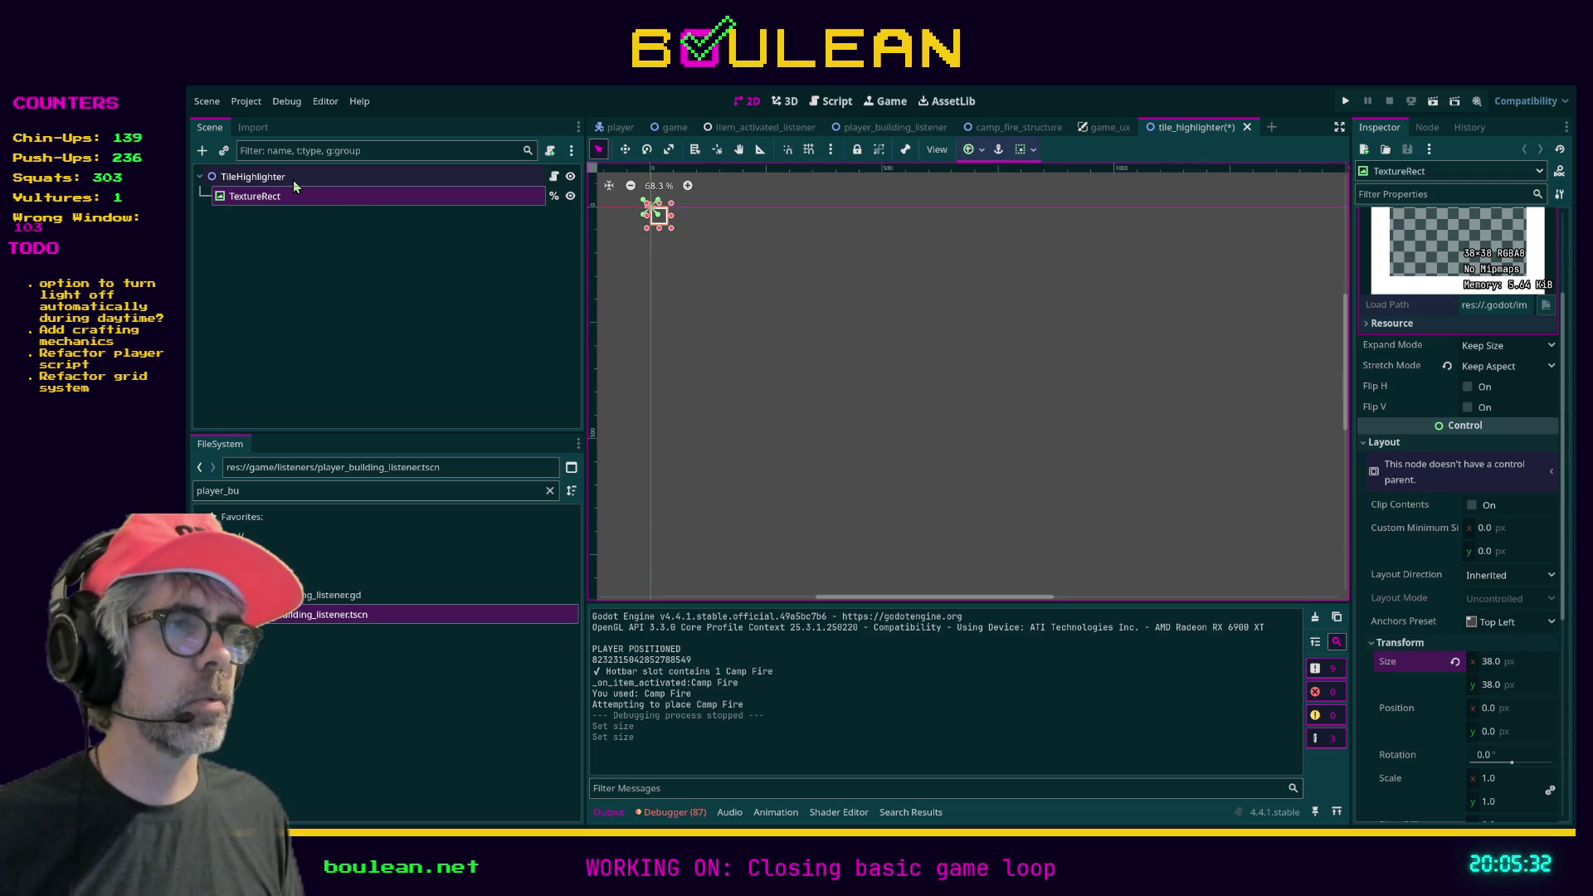
pyautogui.click(295, 183)
pyautogui.click(358, 211)
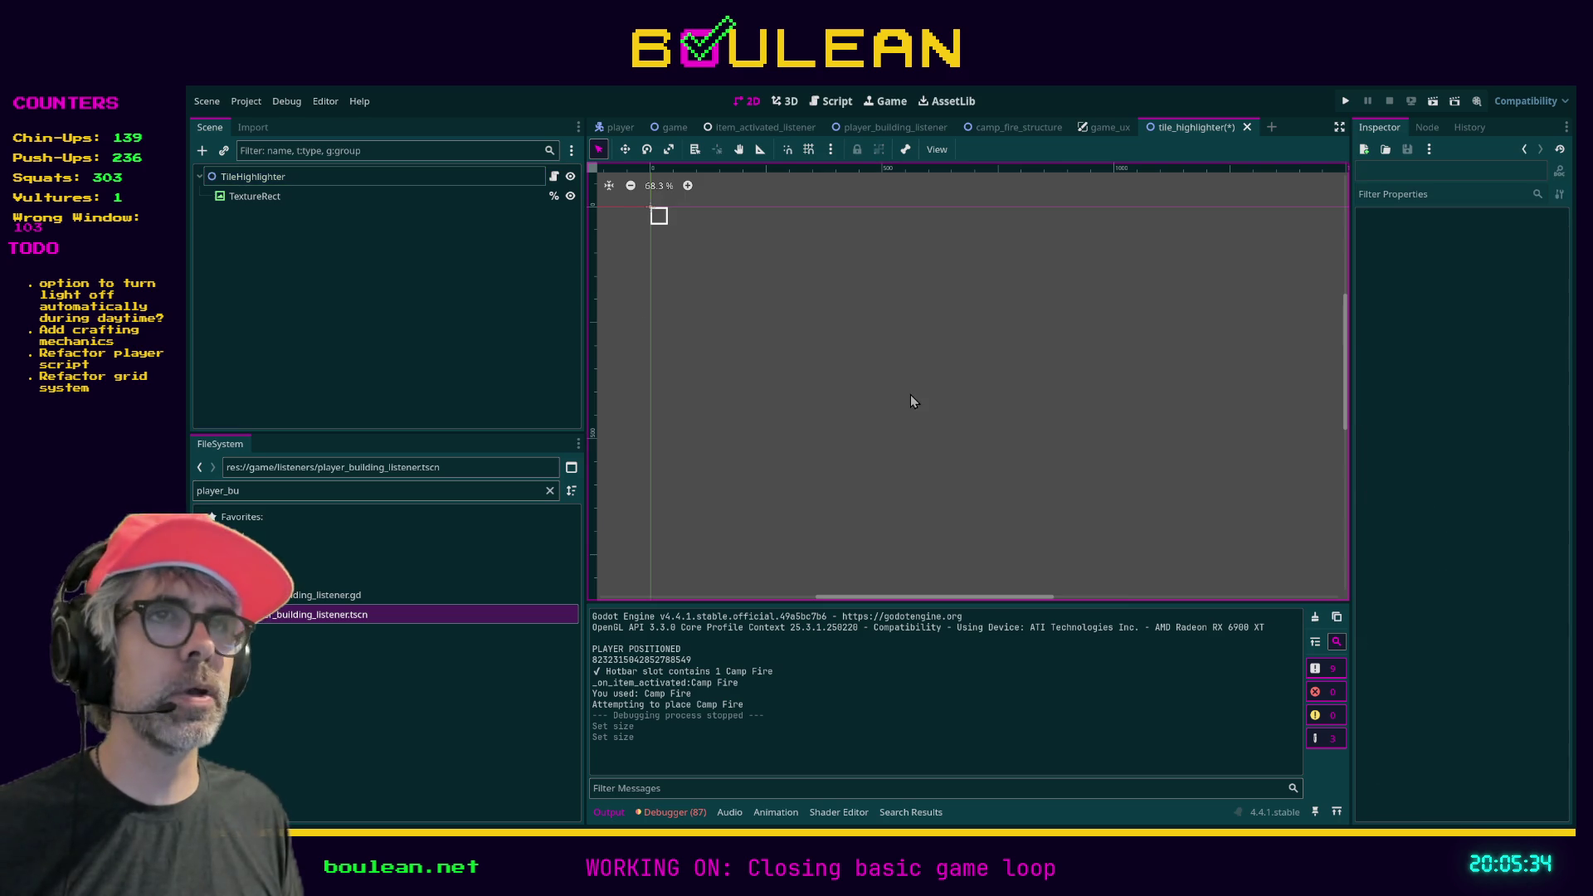
pyautogui.click(340, 201)
pyautogui.click(876, 344)
pyautogui.hotkey('ctrl', 's')
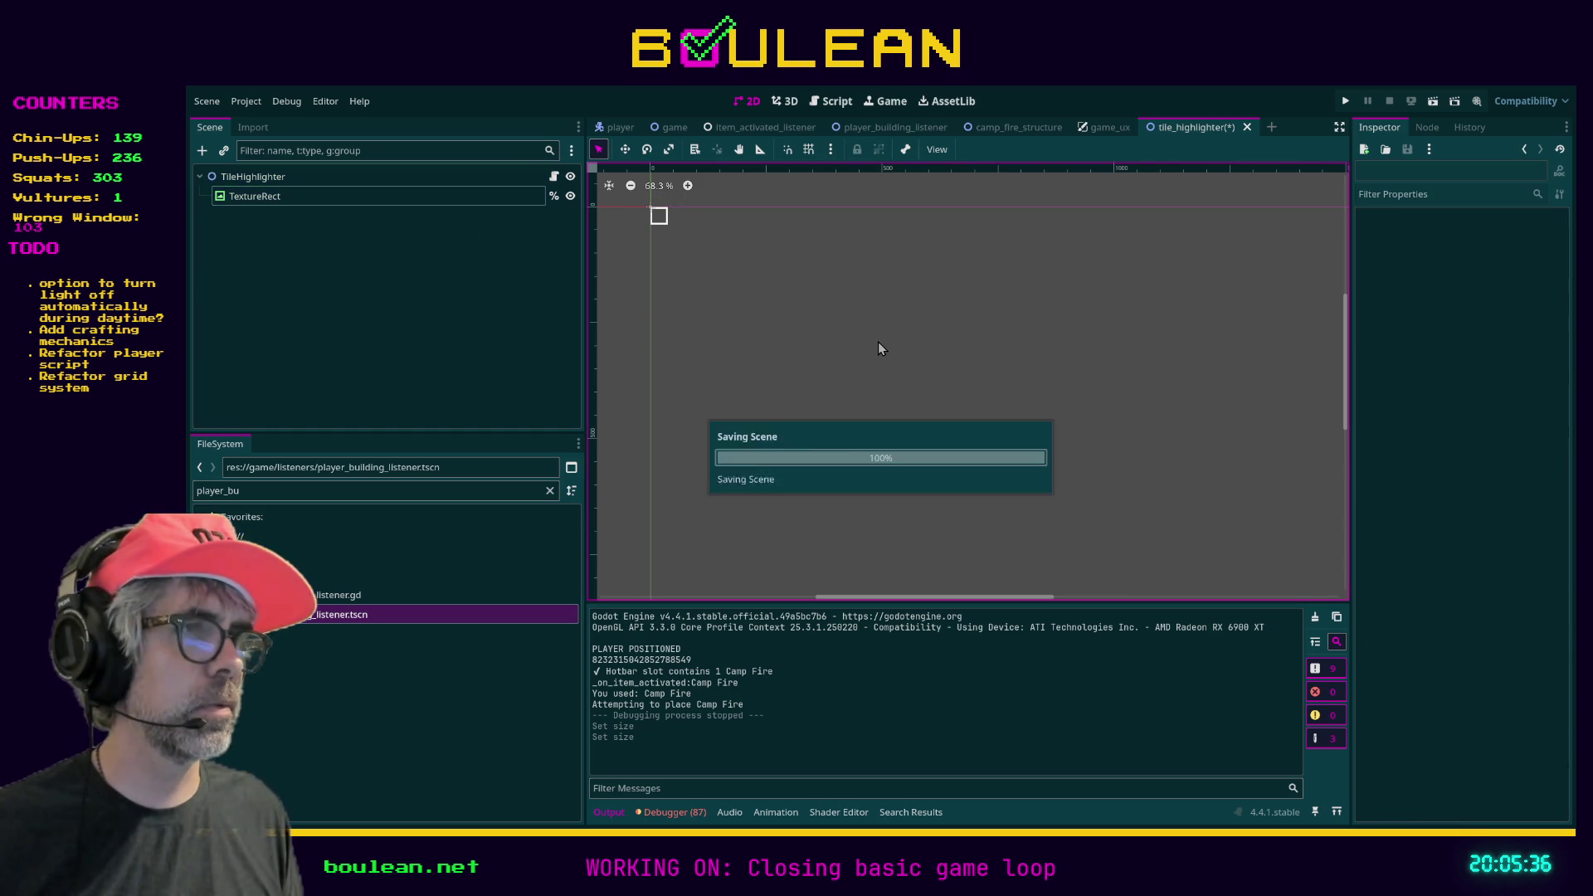
# Step: Reselect TextureRect, revert its size to 38×38 again, save, and run the game
pyautogui.click(343, 197)
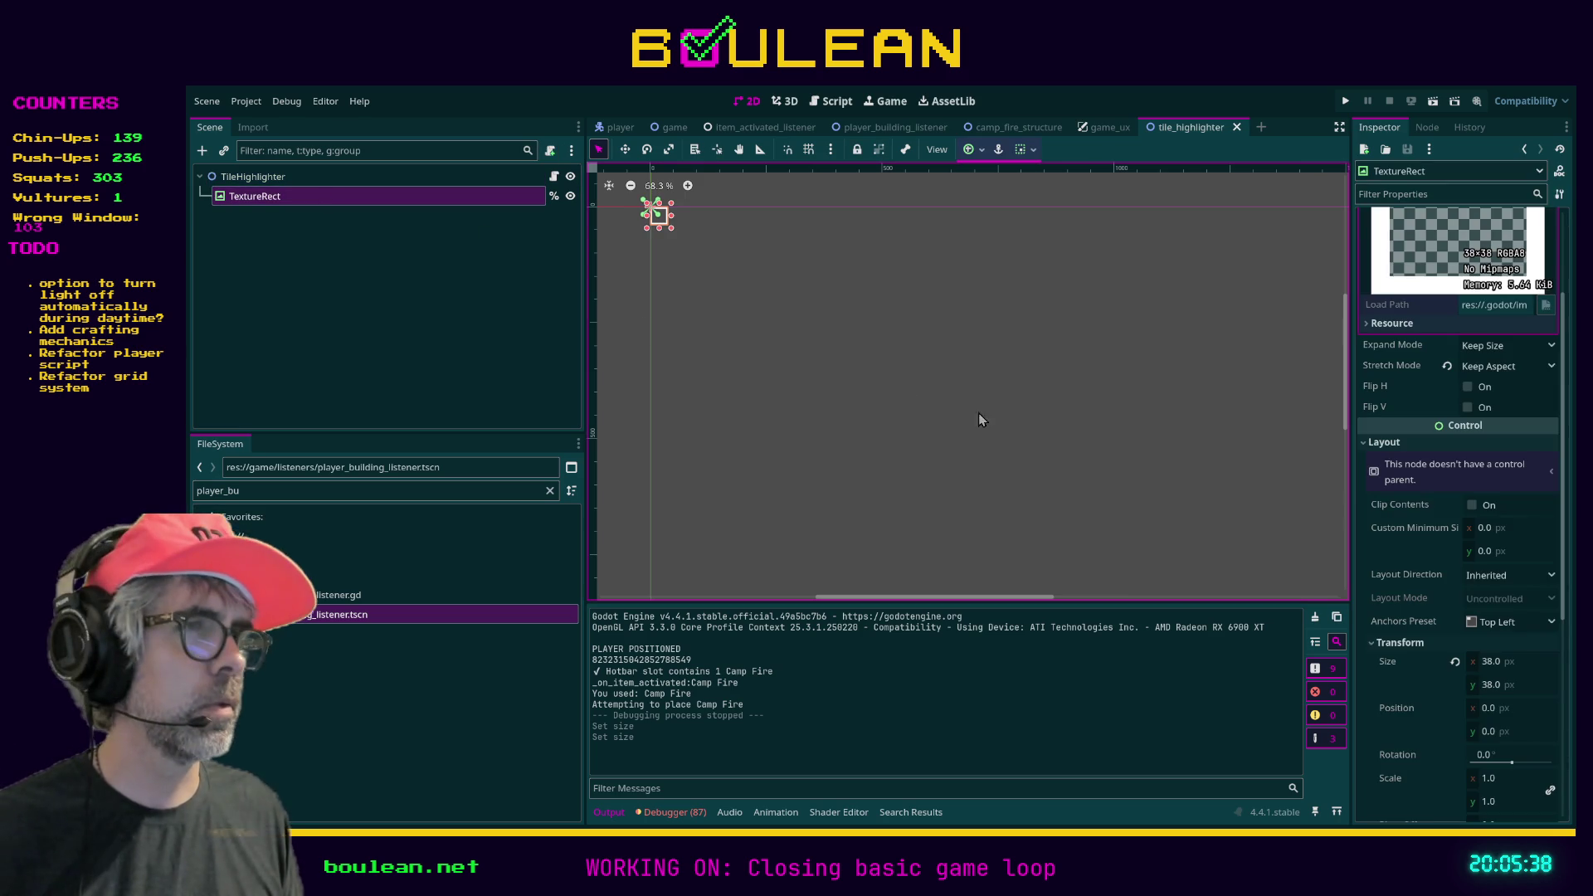
pyautogui.click(1455, 661)
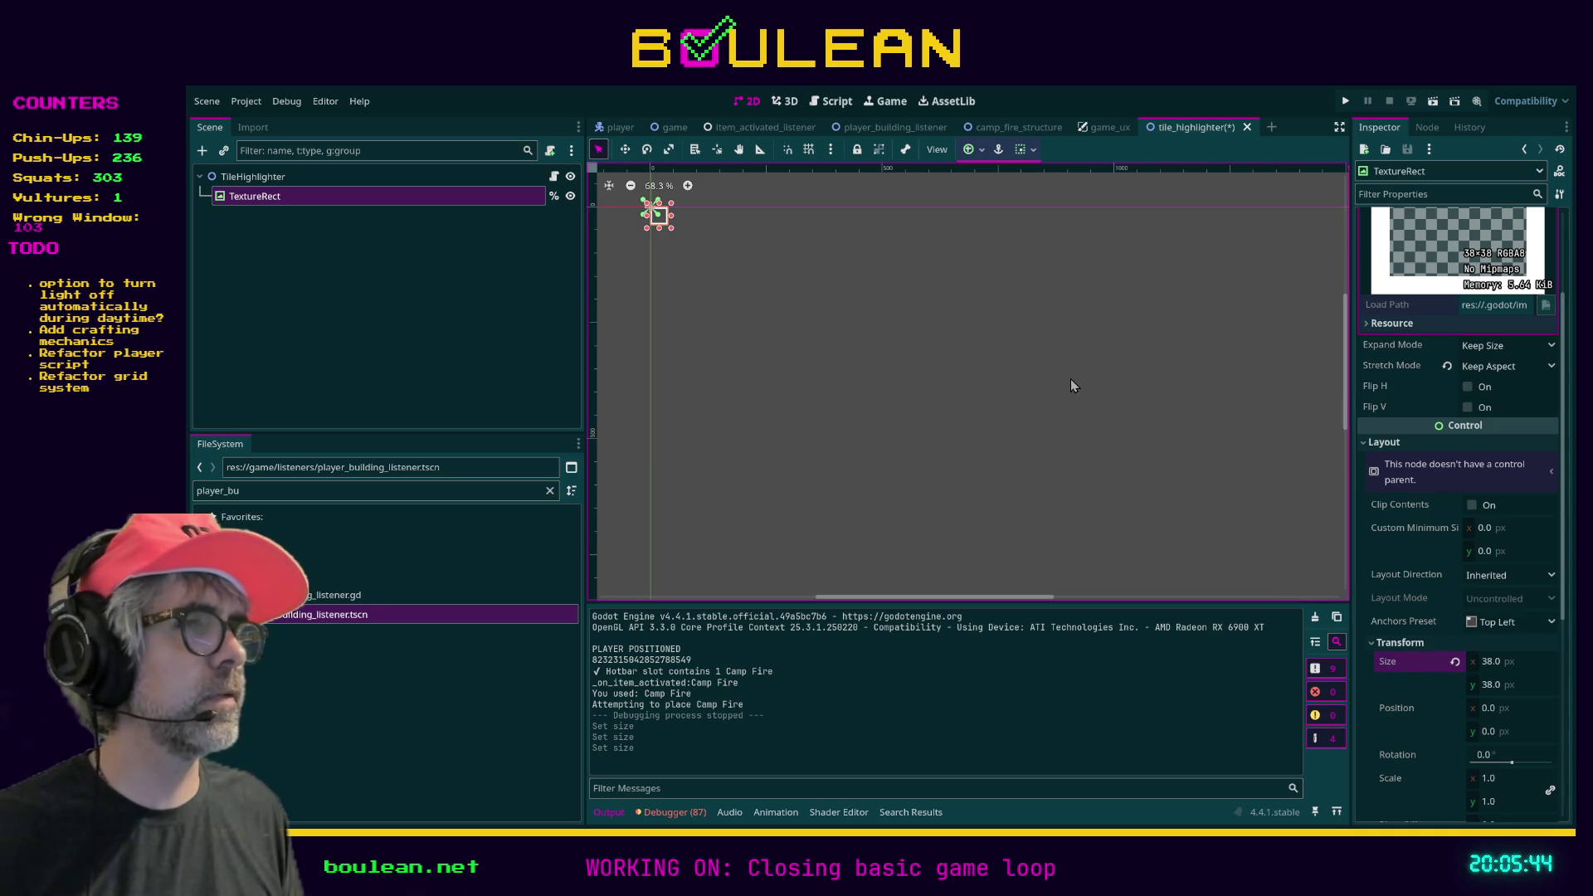
pyautogui.hotkey('ctrl', 's')
pyautogui.press('F5')
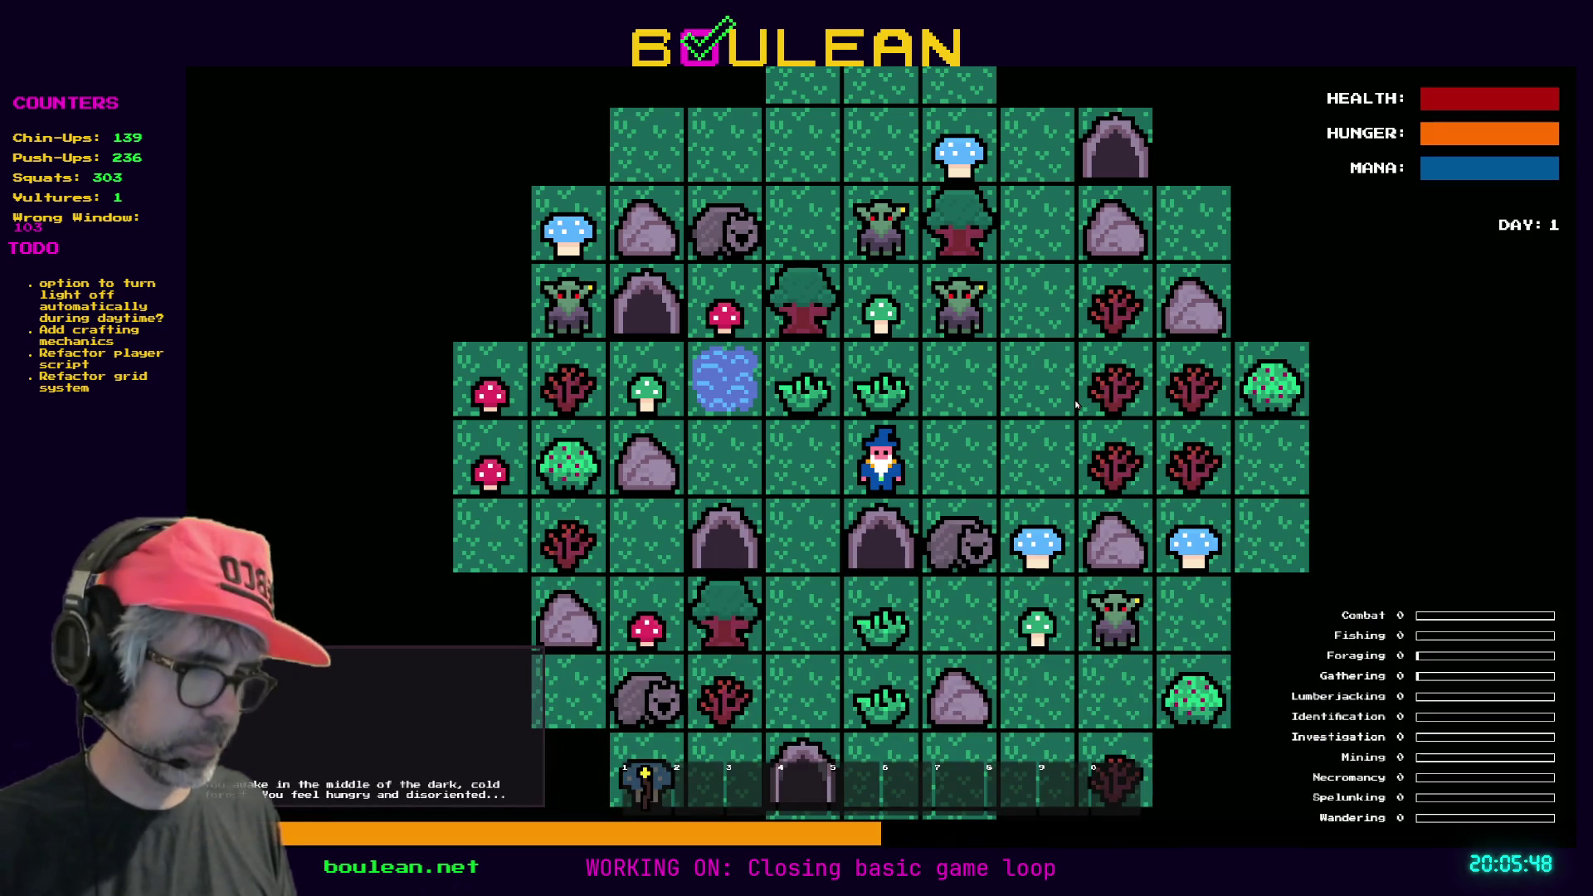
# Step: Enable Free Crafting from the debug options and craft a Camp Fire
pyautogui.press('F1')
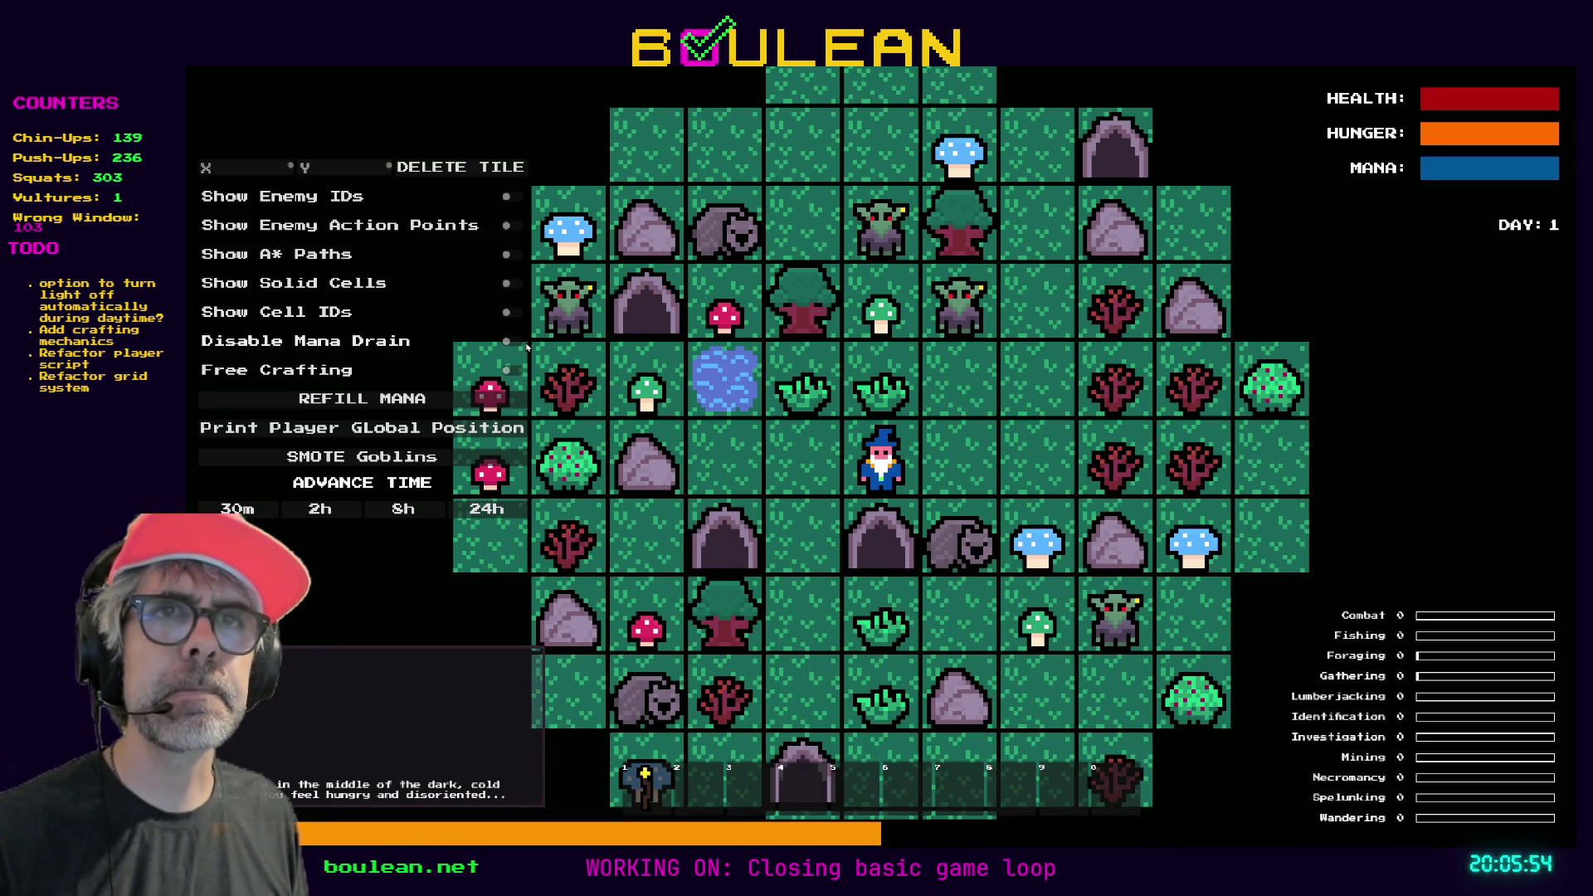
pyautogui.click(515, 370)
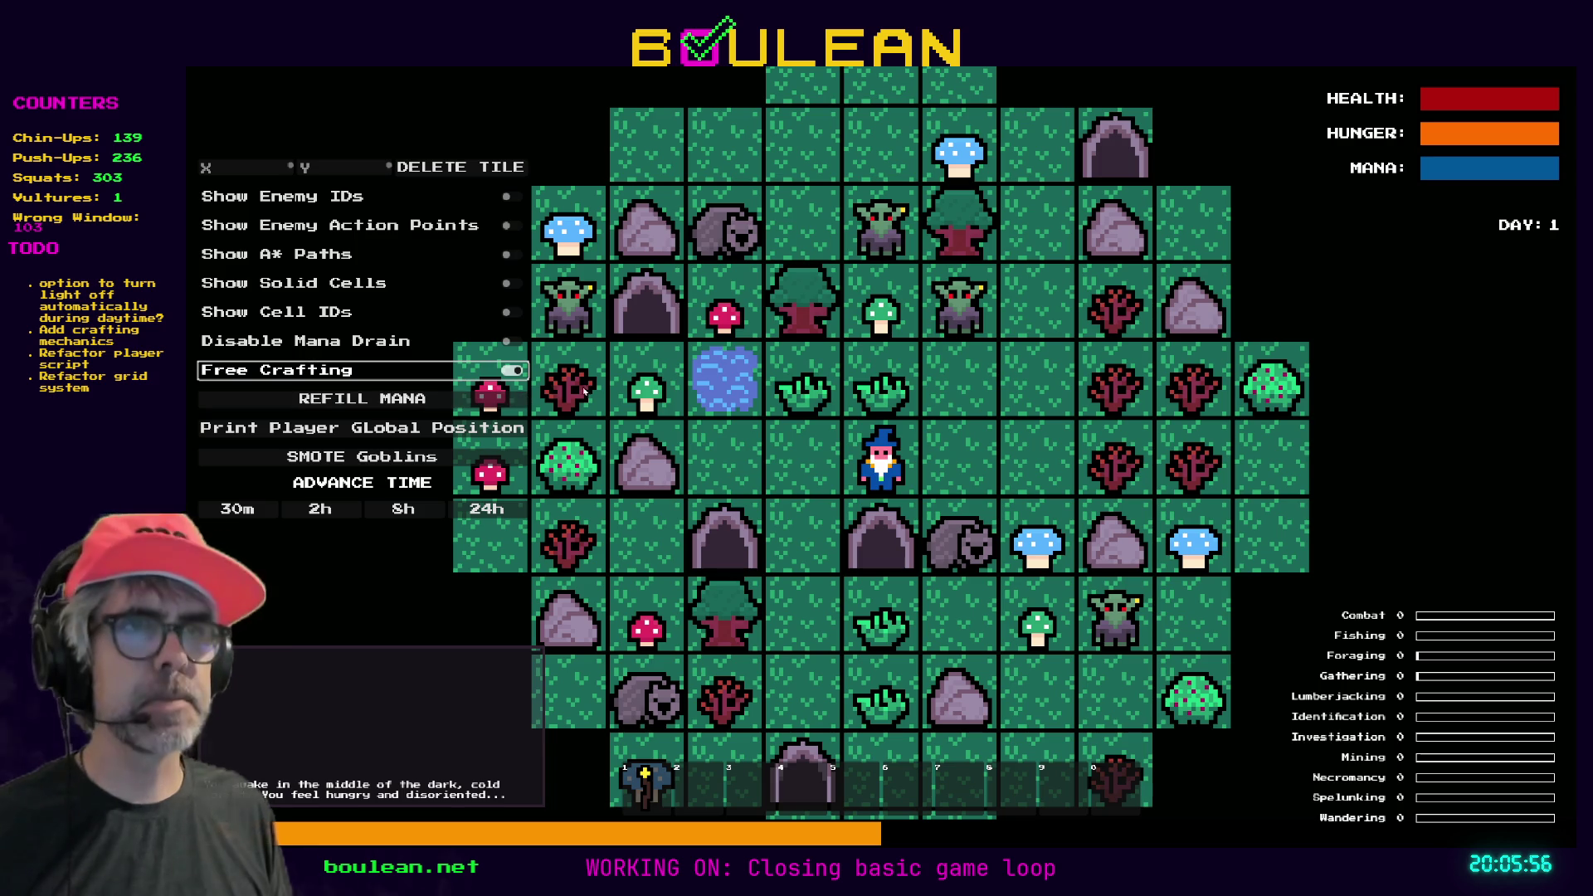
pyautogui.press('c')
pyautogui.click(903, 355)
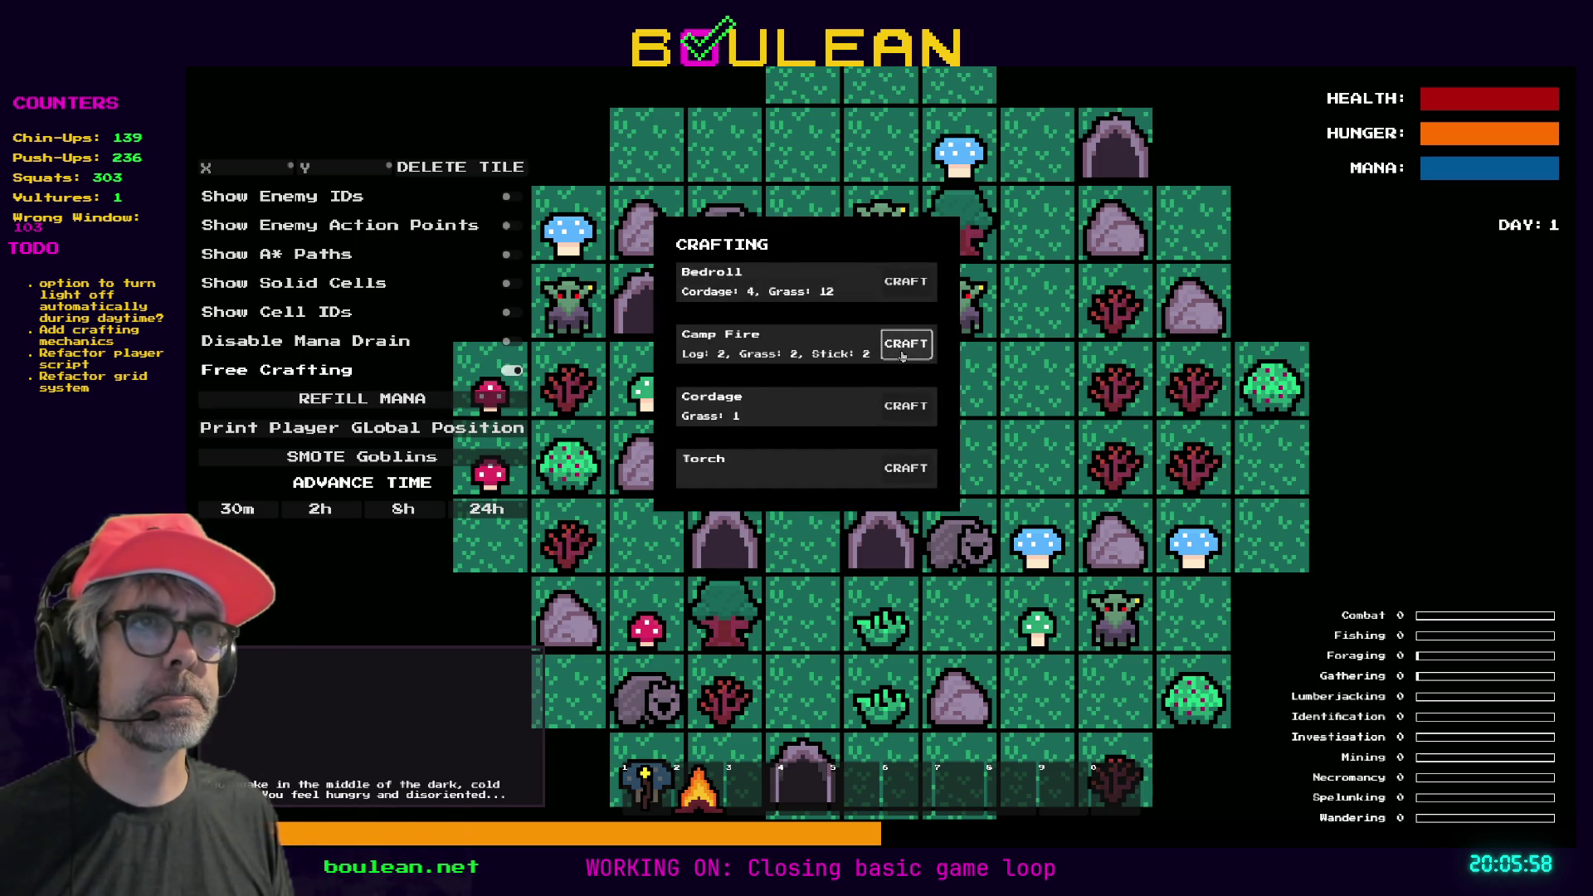
pyautogui.press('c')
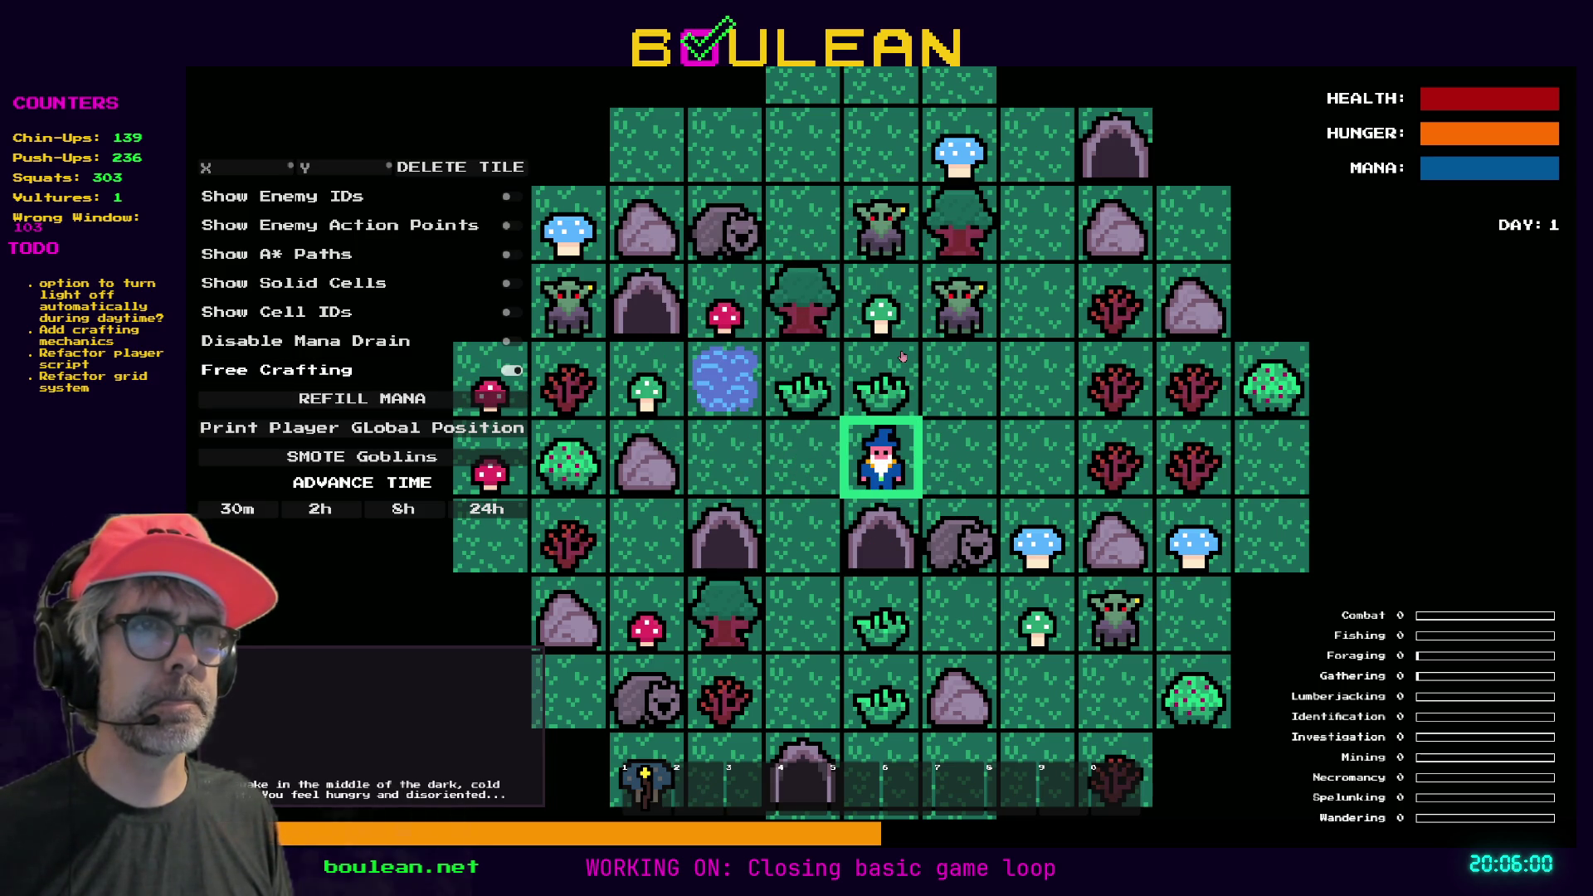
# Step: Zoom in to confirm the green square frames the wizard's cell, then stop the game
pyautogui.scroll(1, 957, 485)
pyautogui.scroll(4, 955, 479)
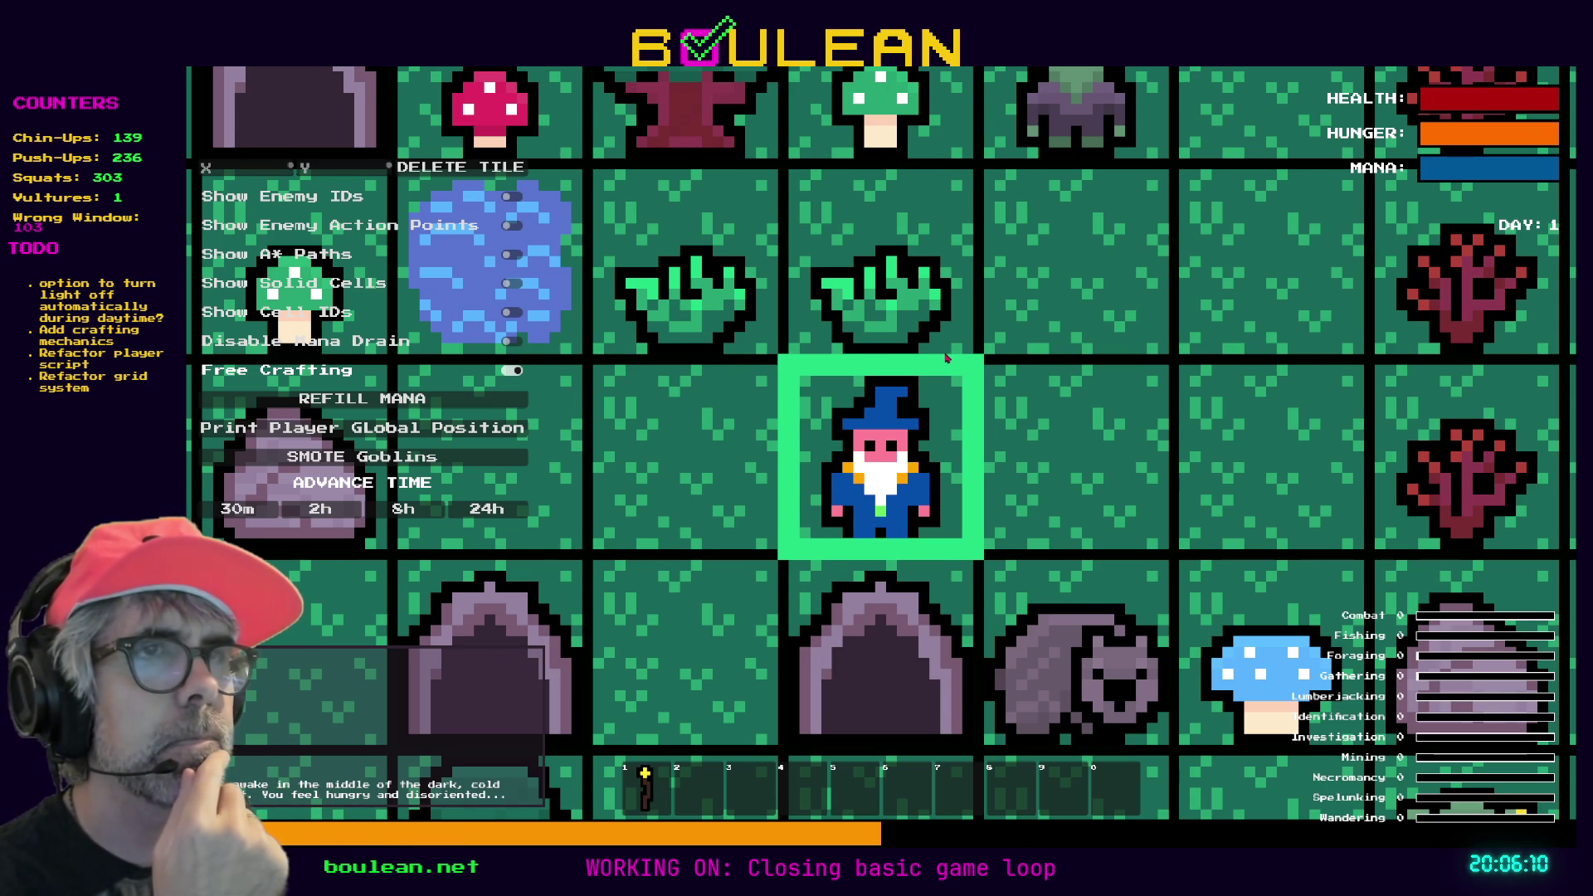
pyautogui.scroll(4, 1047, 401)
pyautogui.scroll(2, 973, 360)
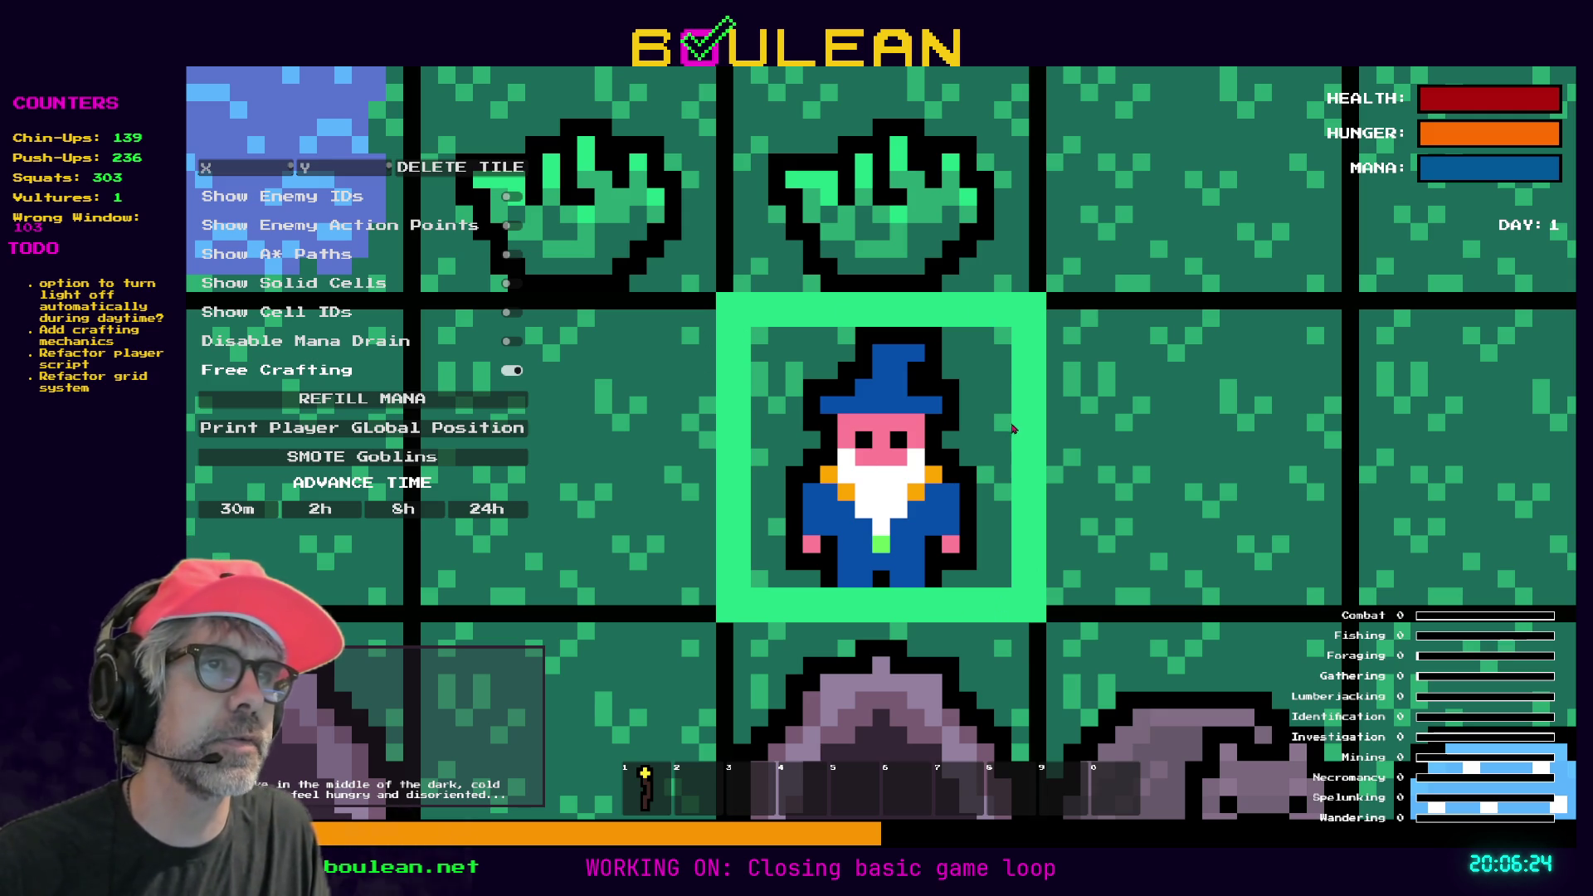
pyautogui.press('F8')
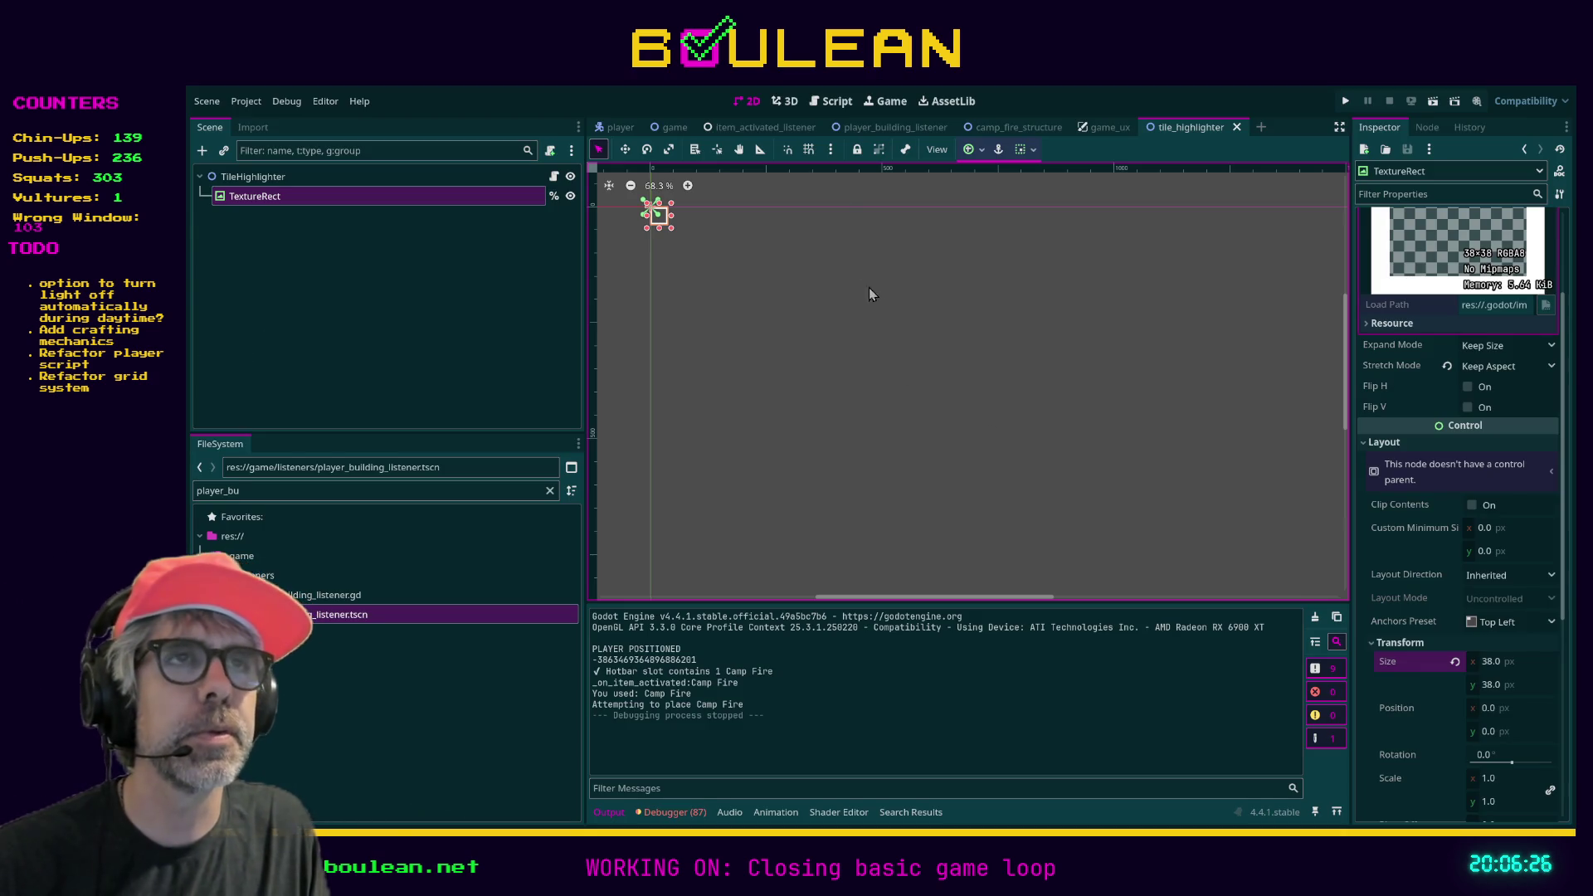
# Step: In Aseprite, pencil a grey row across the square and a grey column down its right side
pyautogui.hotkey('alt', 'Tab')
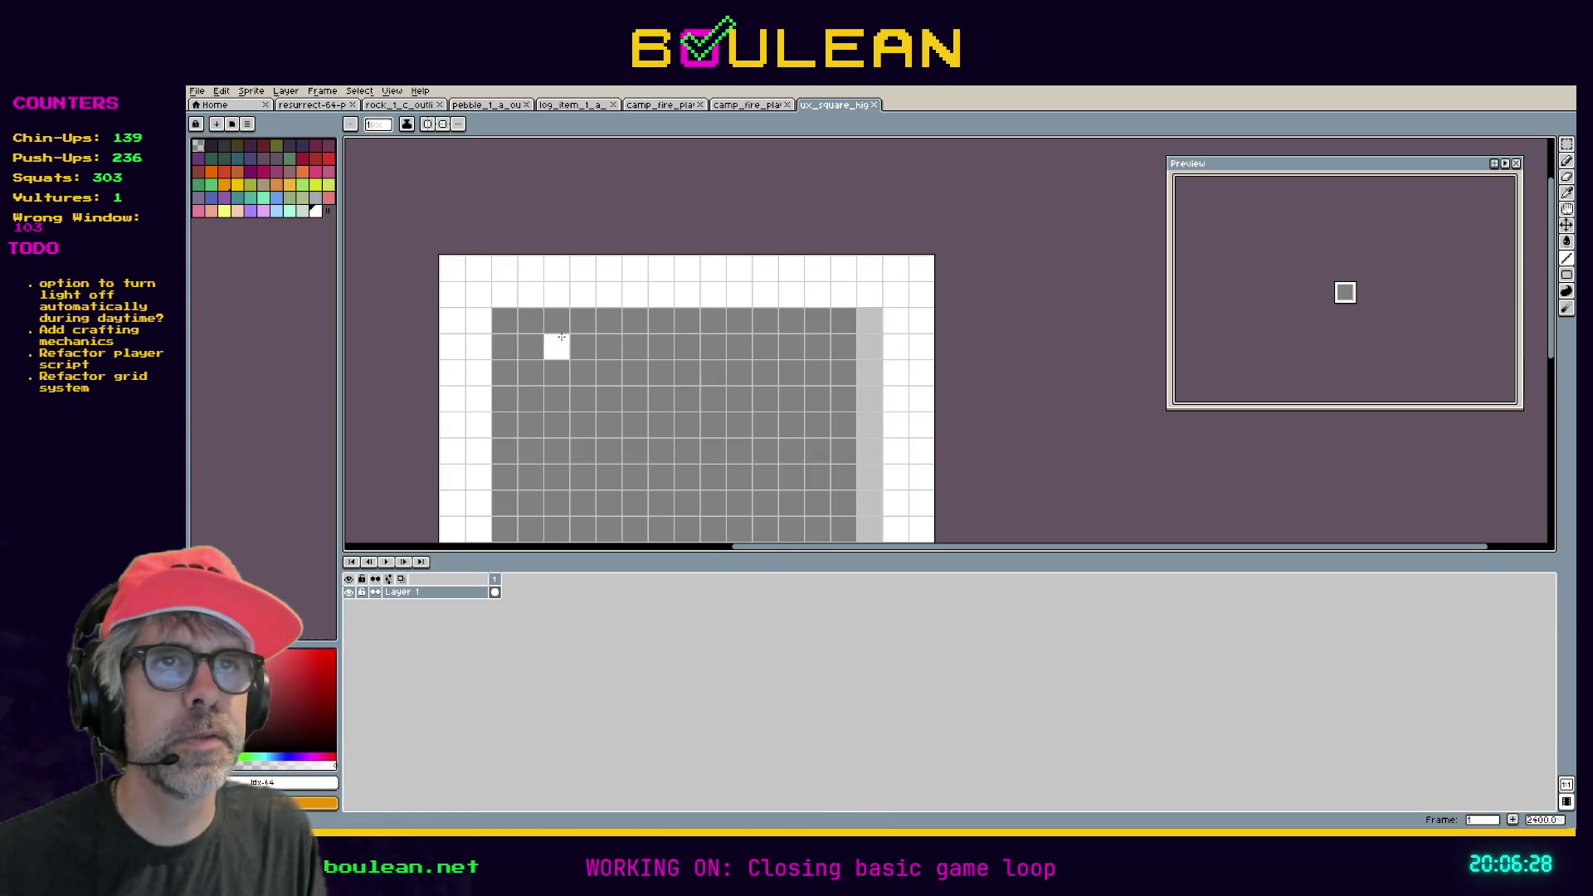
pyautogui.press('b')
pyautogui.moveTo(479, 294); pyautogui.dragTo(869, 294)
pyautogui.moveTo(792, 398); pyautogui.dragTo(743, 259)
pyautogui.moveTo(866, 149)
pyautogui.mouseDown()
pyautogui.moveTo(866, 327)
pyautogui.moveTo(892, 433)
pyautogui.moveTo(866, 433)
pyautogui.mouseUp()
# Step: Paint stray pixels white, add a light-grey edge band, and darken the left column
pyautogui.press('i')
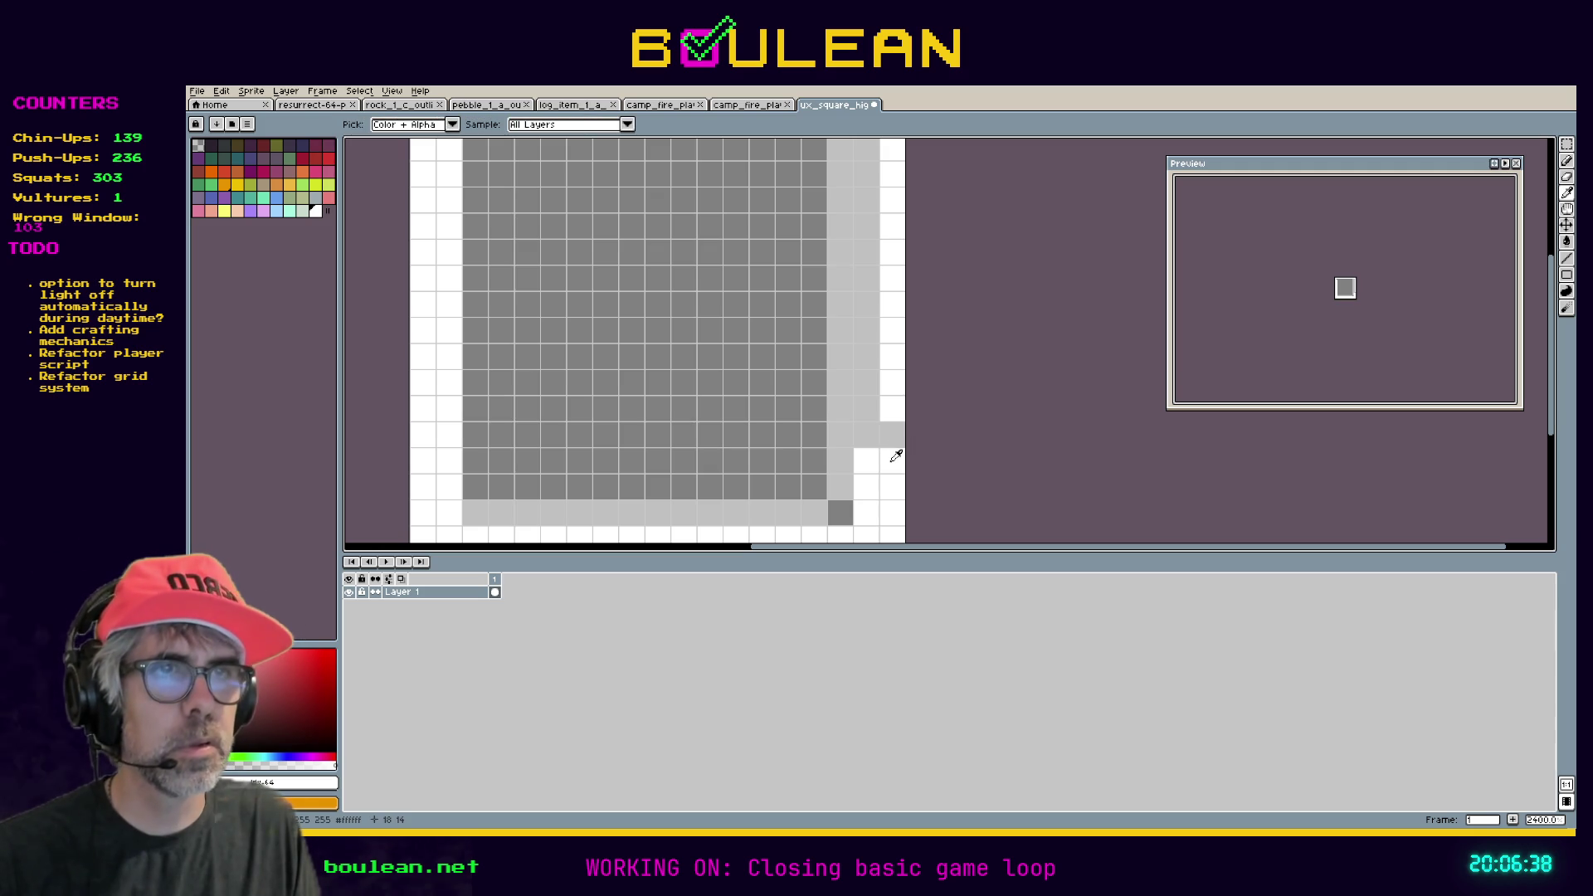
pyautogui.press('b')
pyautogui.click(892, 433)
pyautogui.click(859, 436)
pyautogui.moveTo(861, 437)
pyautogui.mouseDown()
pyautogui.moveTo(864, 480)
pyautogui.moveTo(830, 394)
pyautogui.moveTo(831, 446)
pyautogui.moveTo(727, 419)
pyautogui.moveTo(727, 446)
pyautogui.moveTo(414, 445)
pyautogui.moveTo(388, 316)
pyautogui.moveTo(414, 342)
pyautogui.moveTo(416, 285)
pyautogui.moveTo(541, 238)
pyautogui.moveTo(611, 418)
pyautogui.mouseUp()
pyautogui.moveTo(494, 409); pyautogui.dragTo(495, 256)
pyautogui.moveTo(572, 414); pyautogui.dragTo(626, 203)
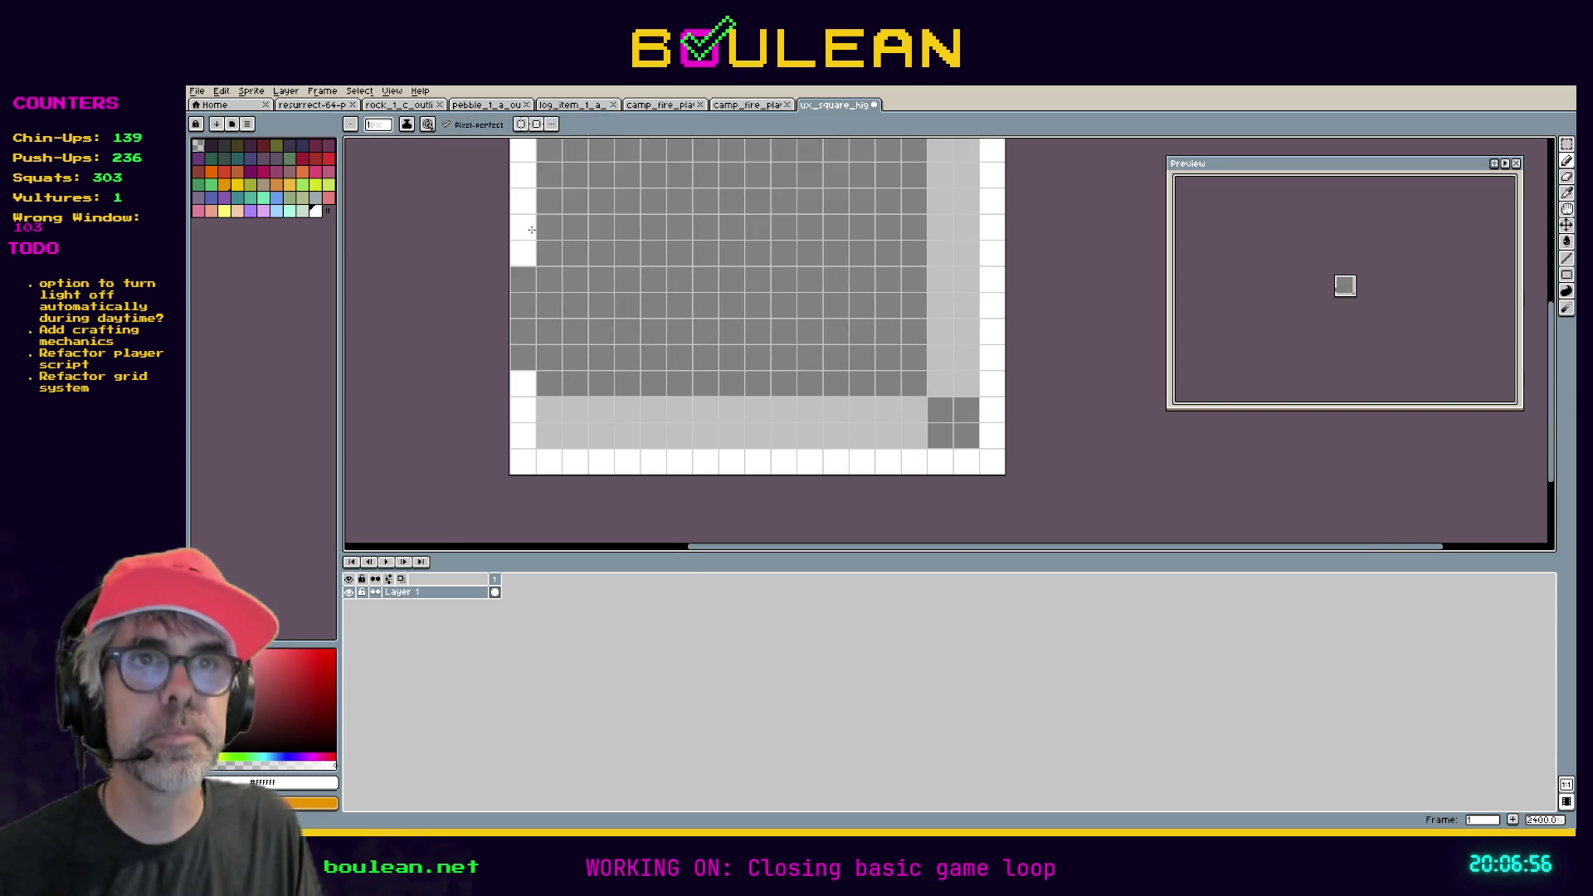
pyautogui.moveTo(764, 232); pyautogui.dragTo(750, 434)
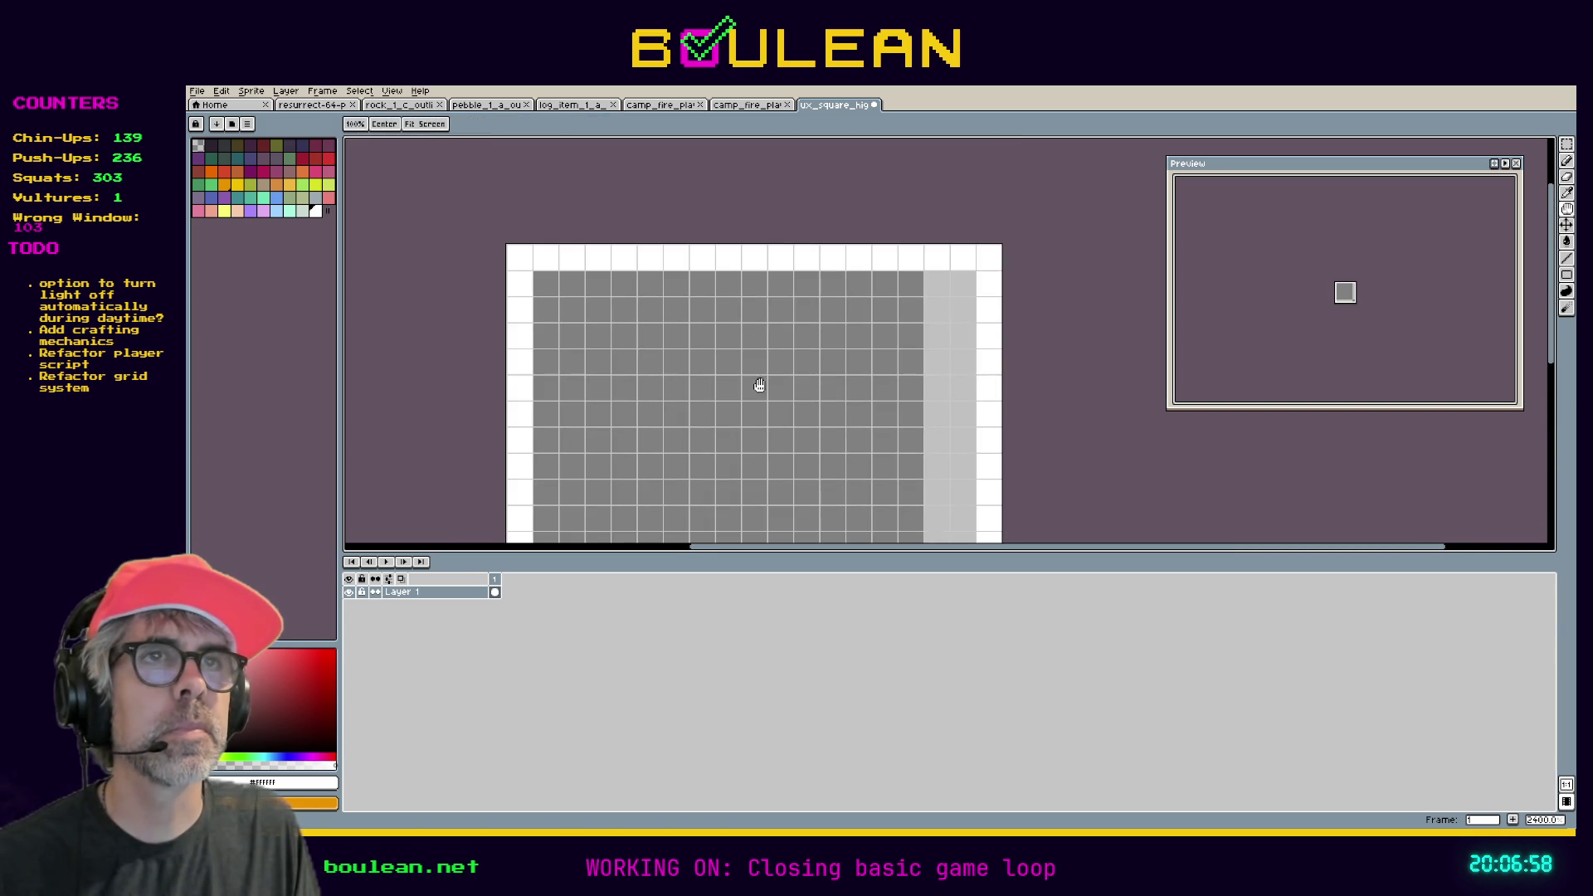
pyautogui.click(197, 91)
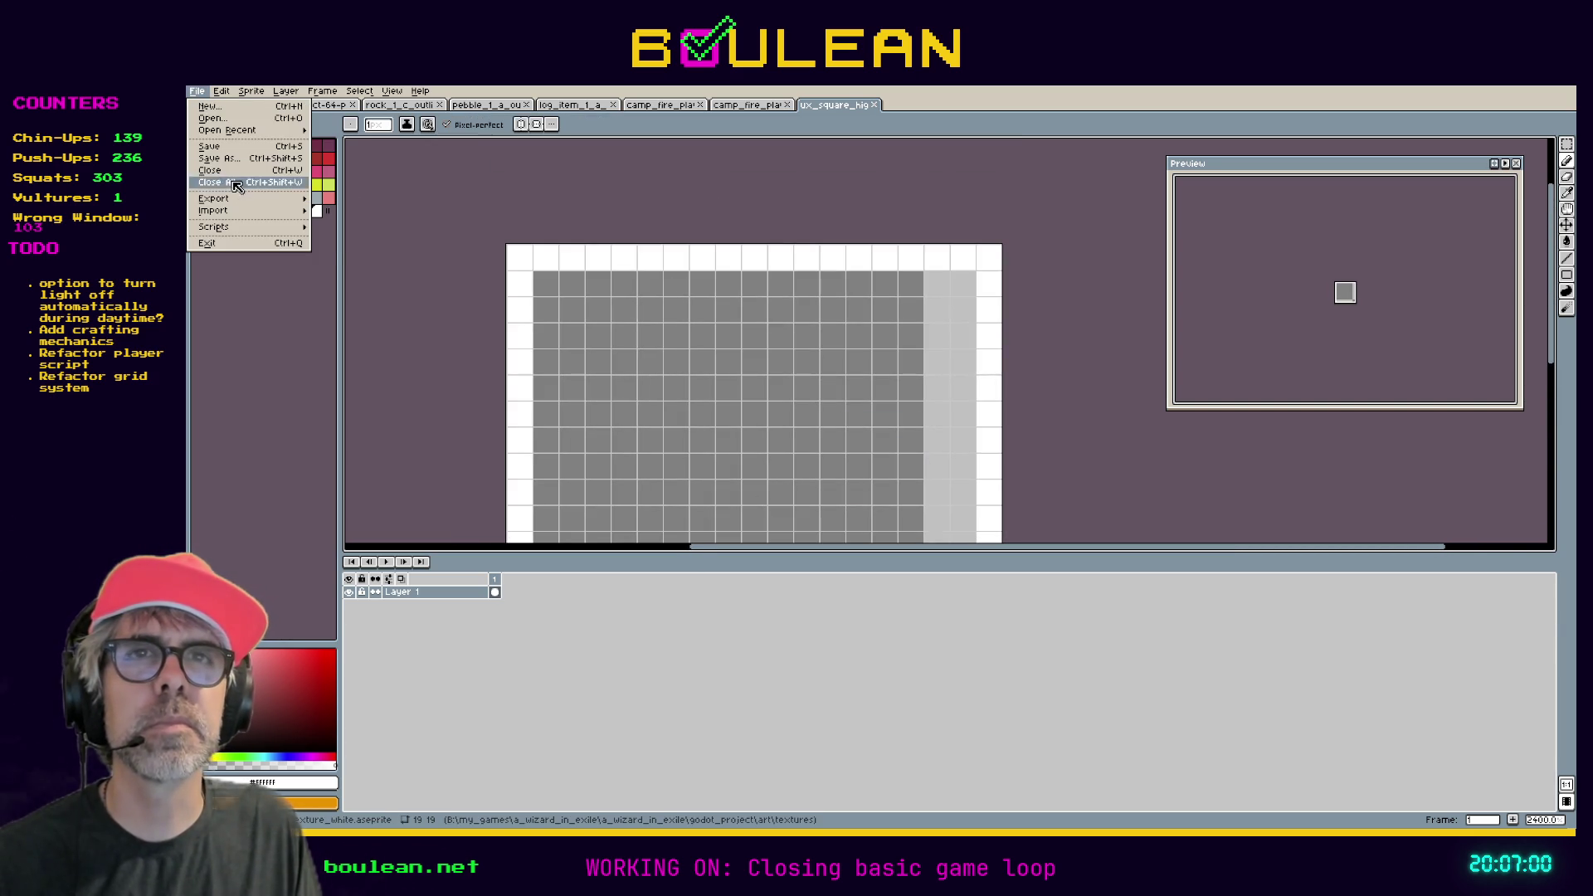
# Step: Export the sprite at 200% as ux_square_highlight_texture_white_x2.png and return to Godot
pyautogui.moveTo(249, 200)
pyautogui.click(332, 203)
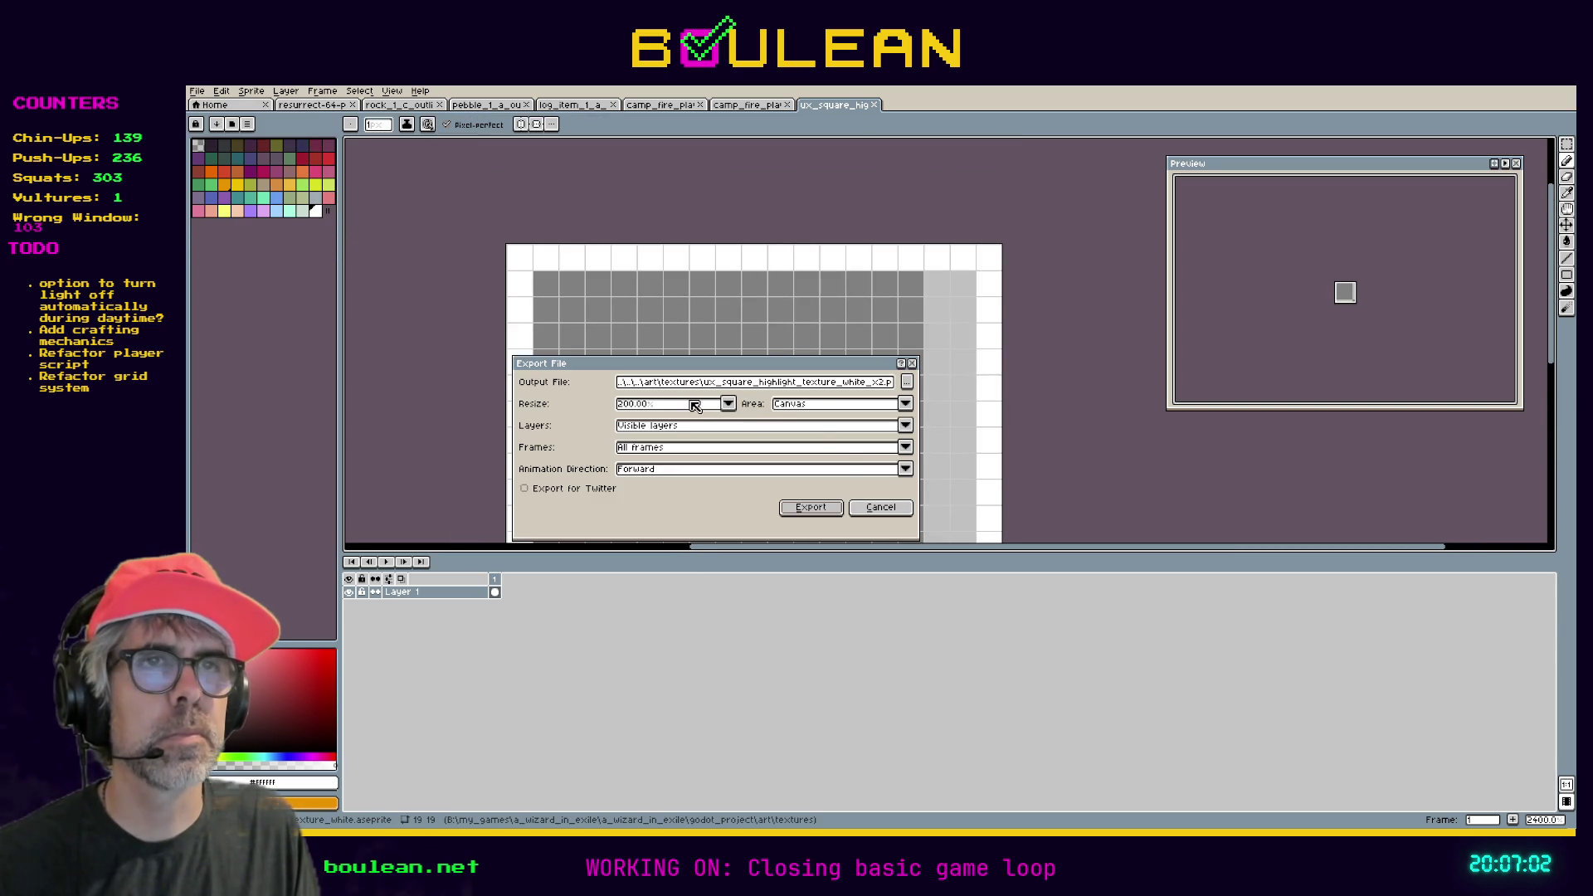
pyautogui.click(907, 387)
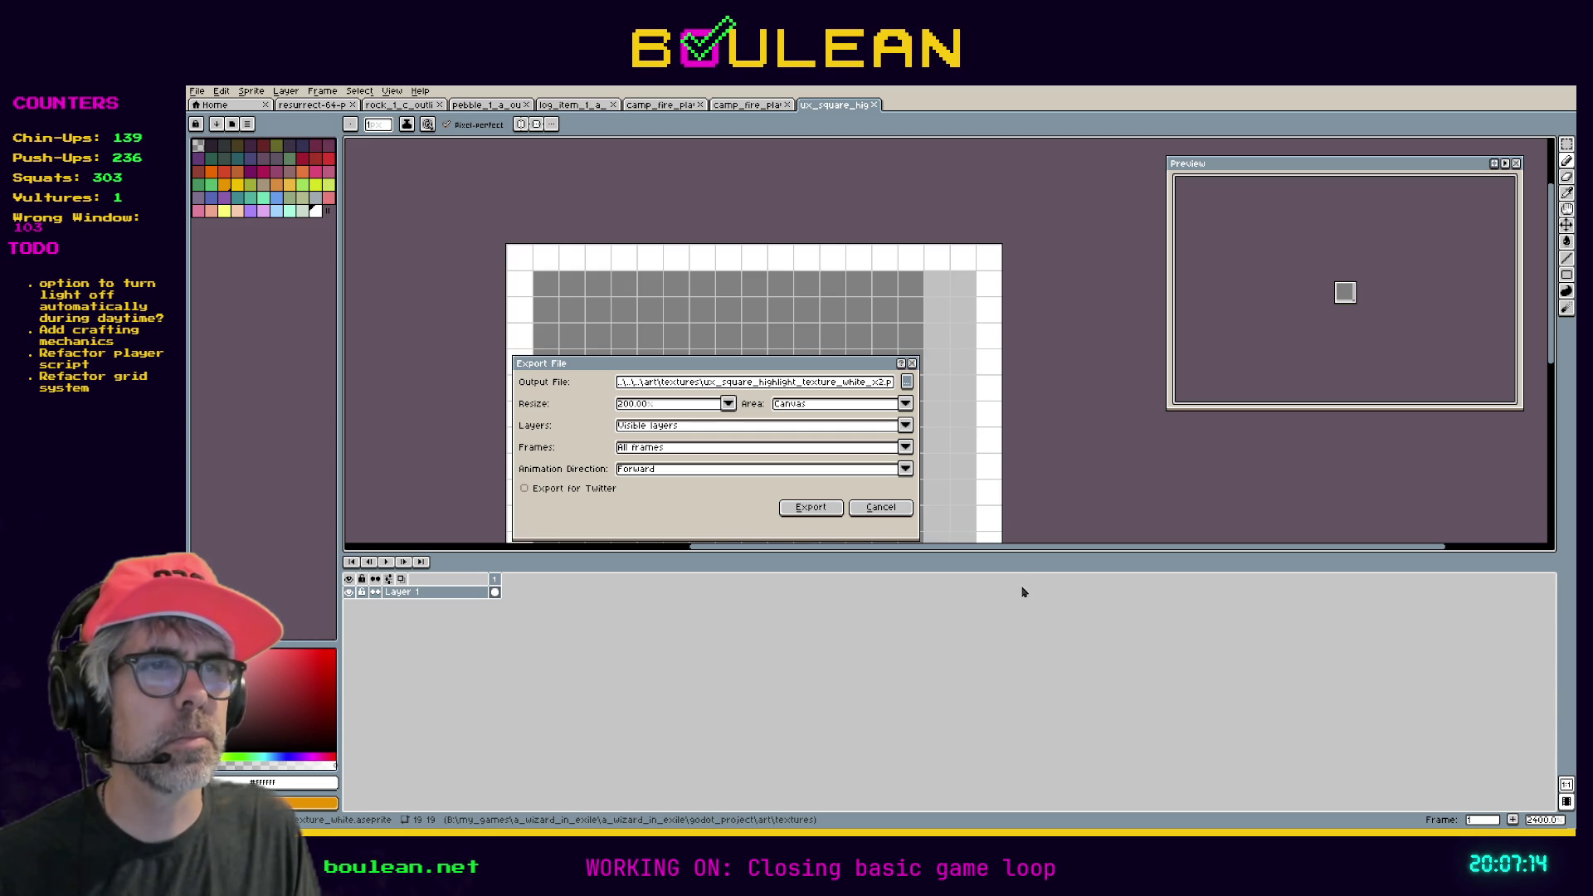
pyautogui.click(822, 511)
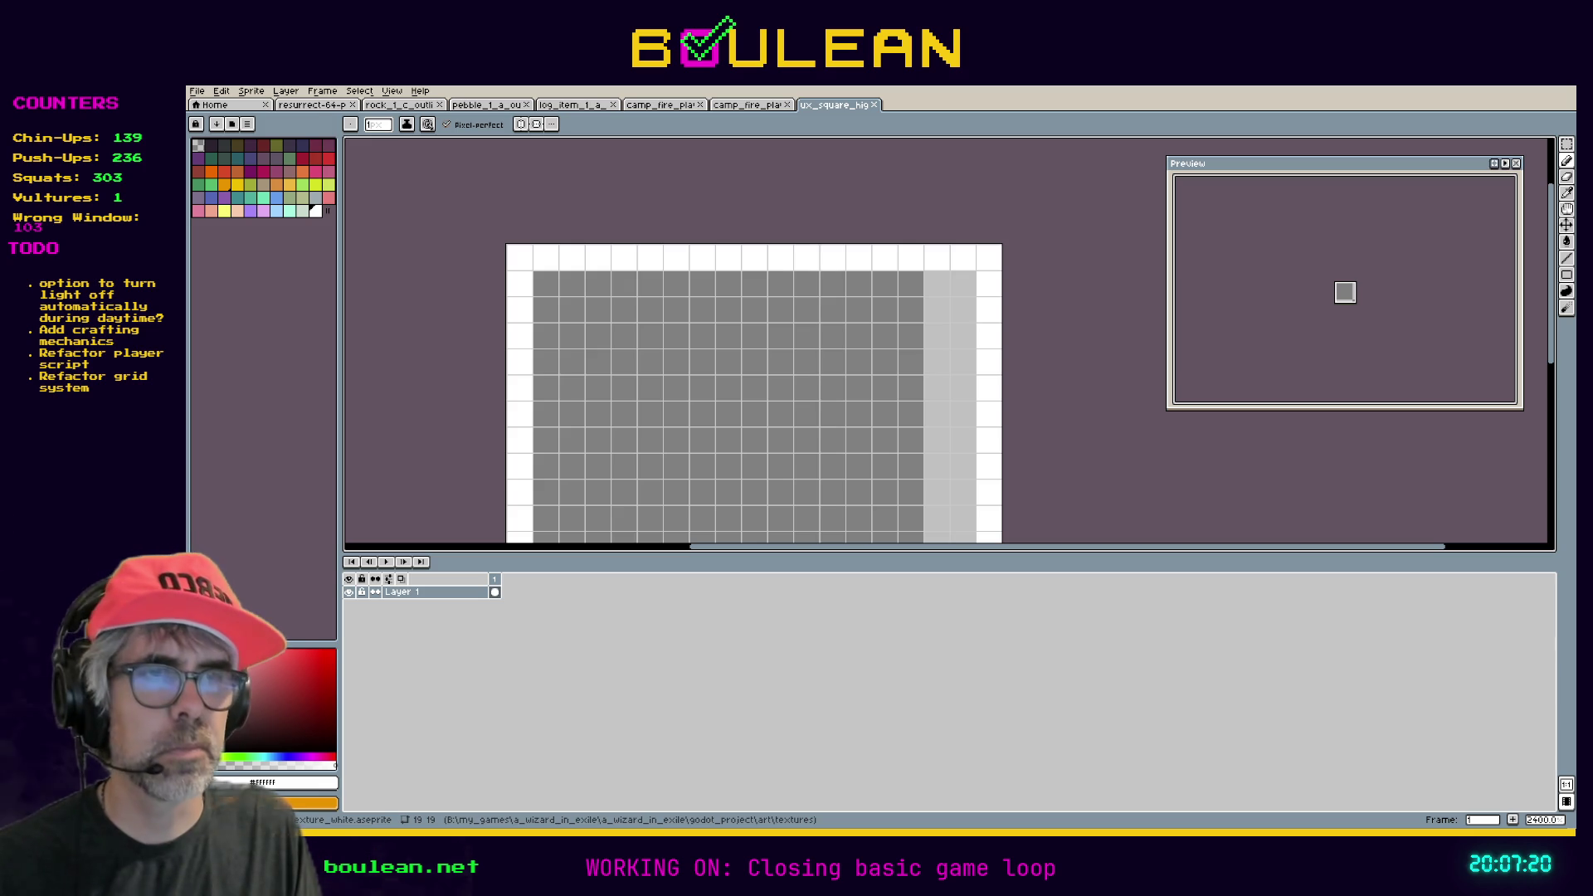
pyautogui.hotkey('alt', 'Tab')
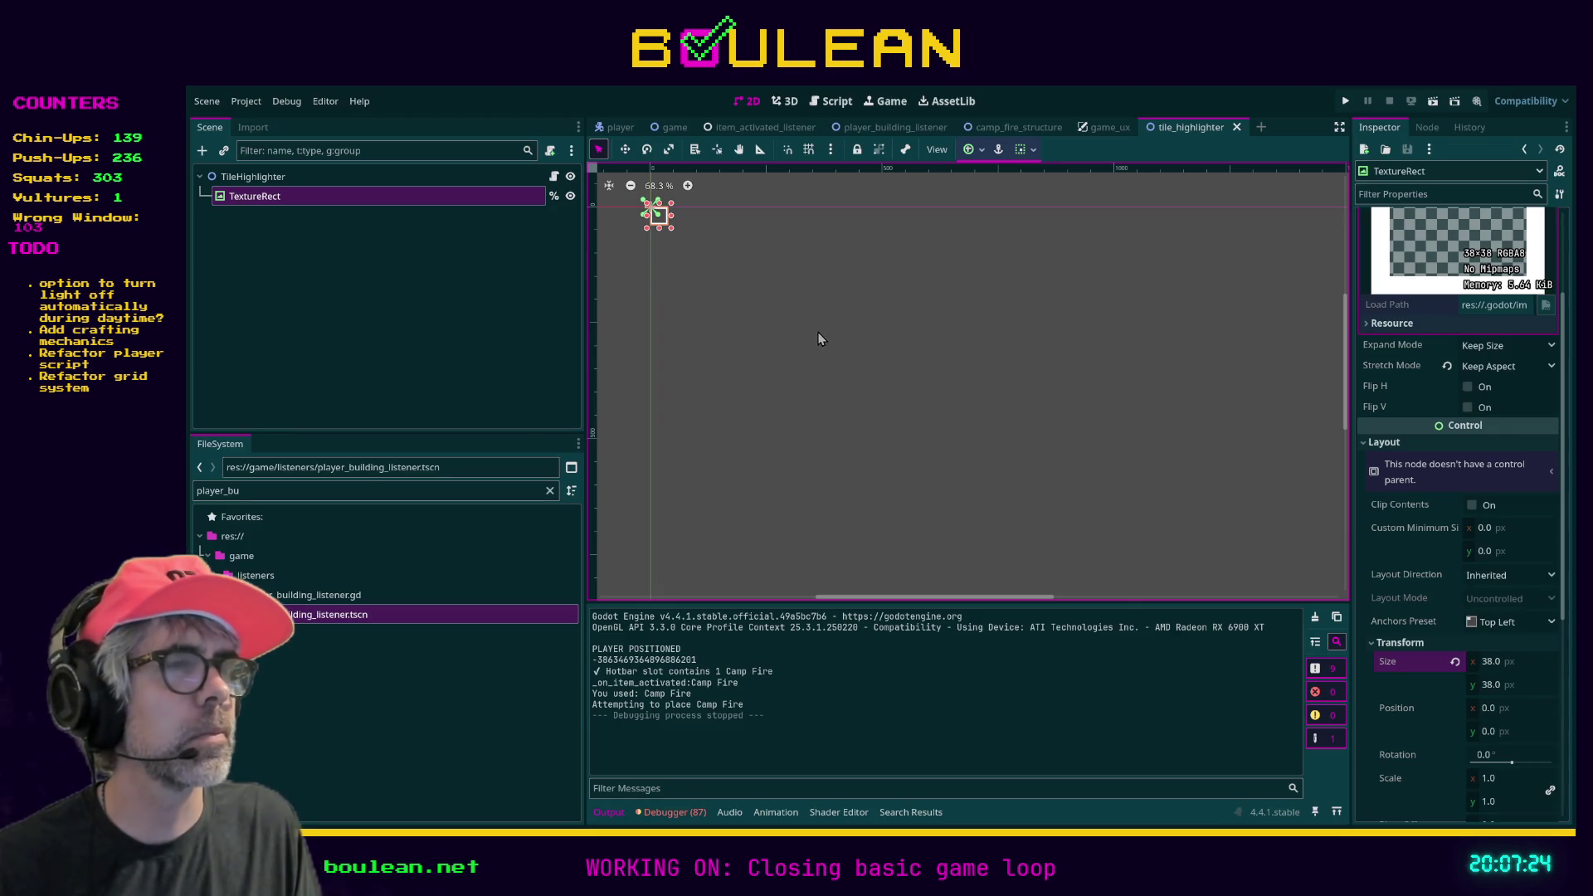
# Step: Filter the FileSystem by 'ux' and compare the 1x and x2 highlight textures
pyautogui.click(522, 490)
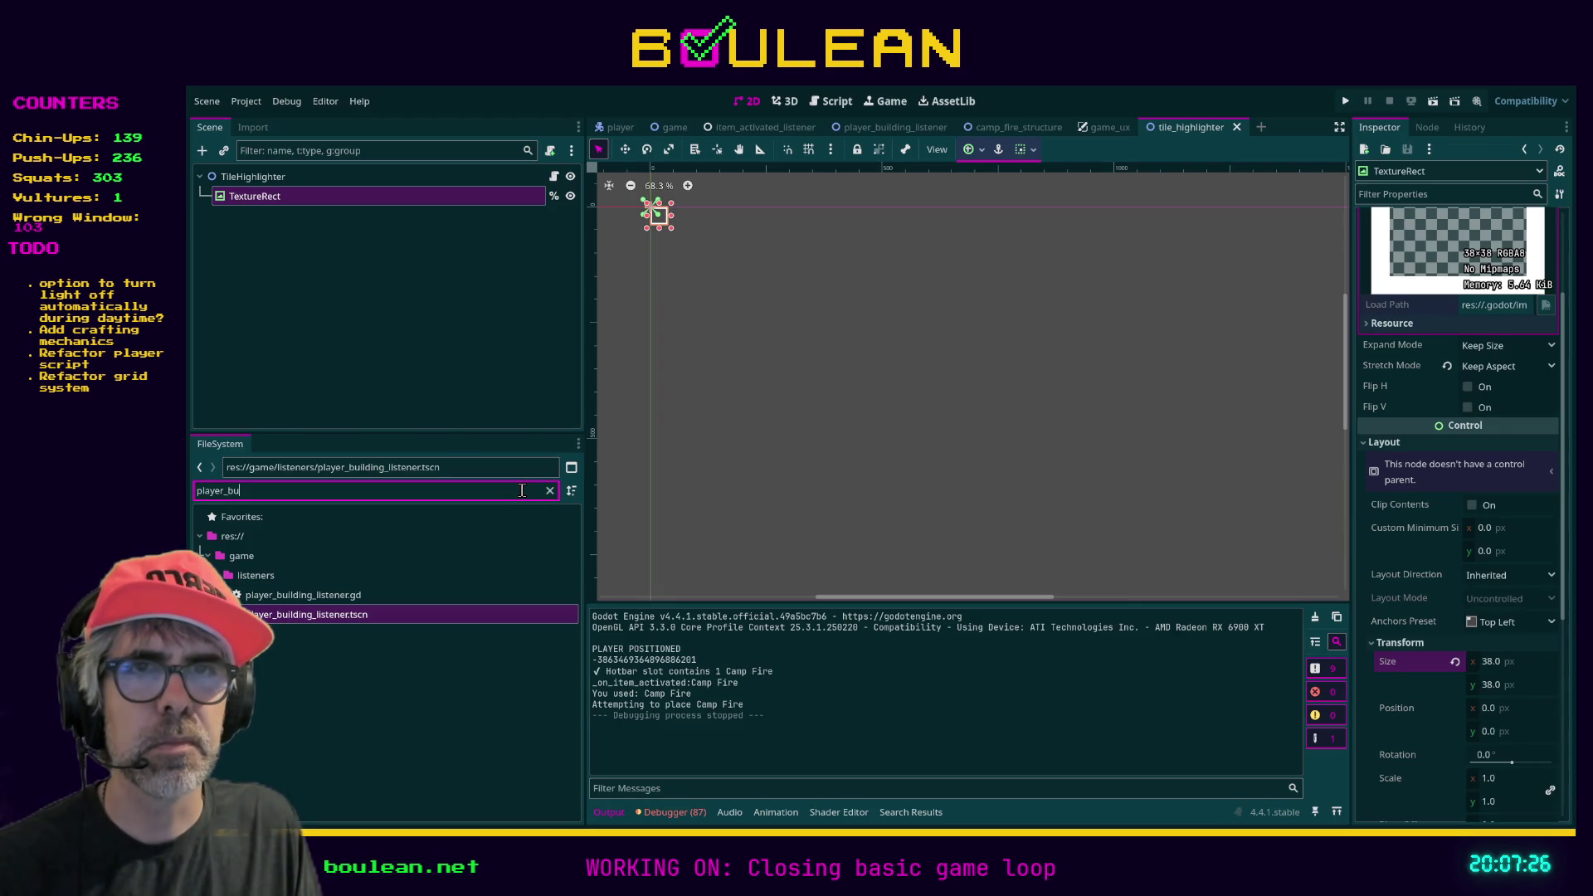
pyautogui.write('ux')
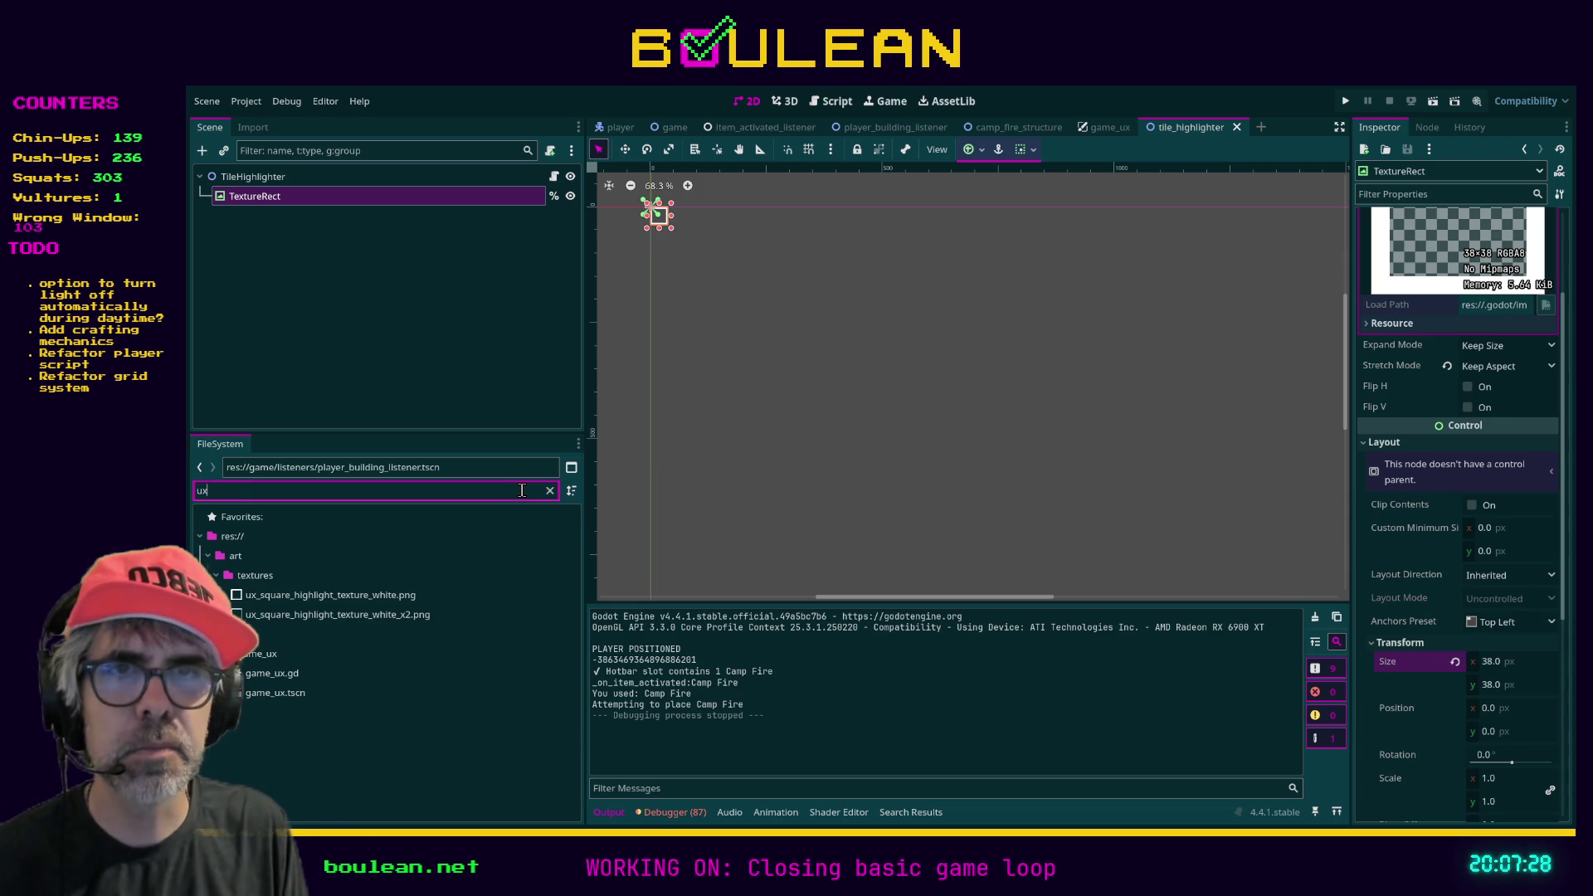
pyautogui.click(430, 617)
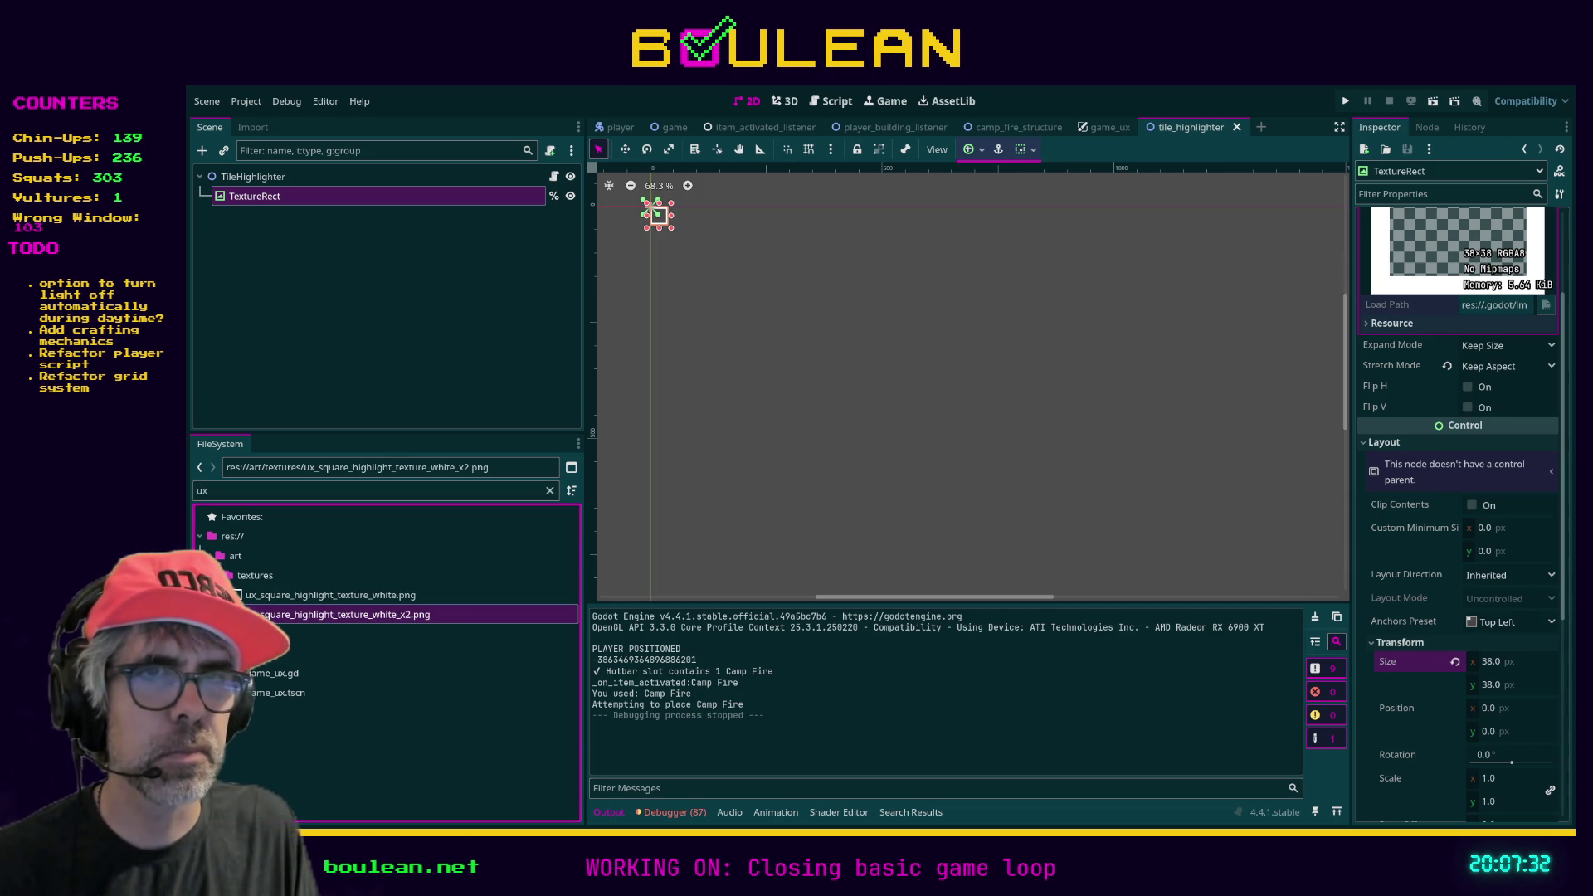
pyautogui.click(390, 597)
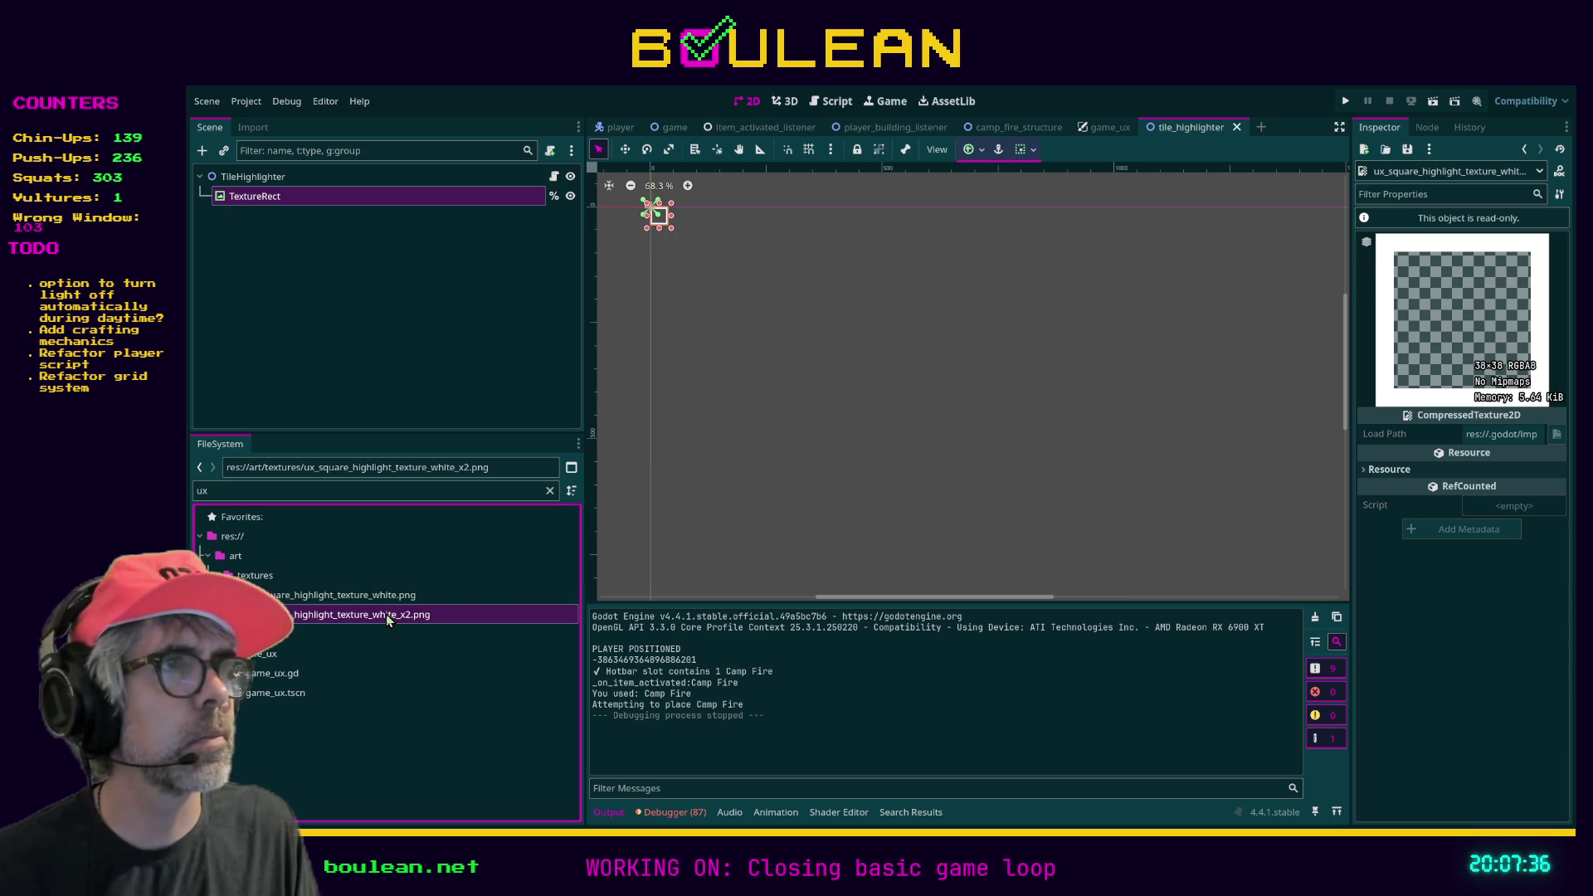
pyautogui.click(386, 618)
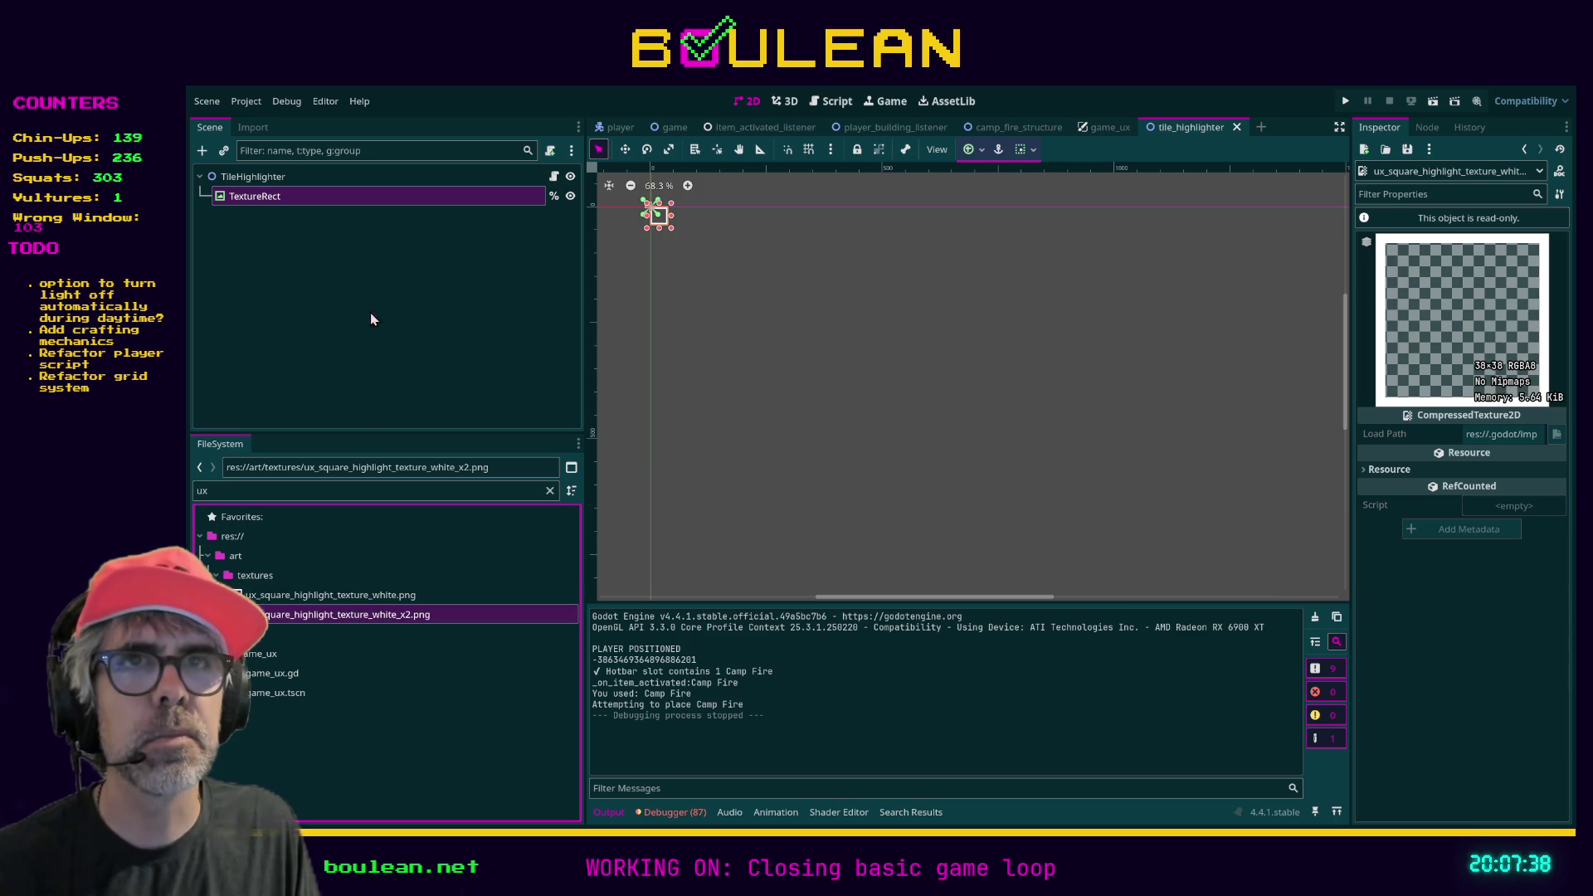
# Step: Assign the x2 texture to TextureRect's Texture property, save the scene, and run the game
pyautogui.click(247, 200)
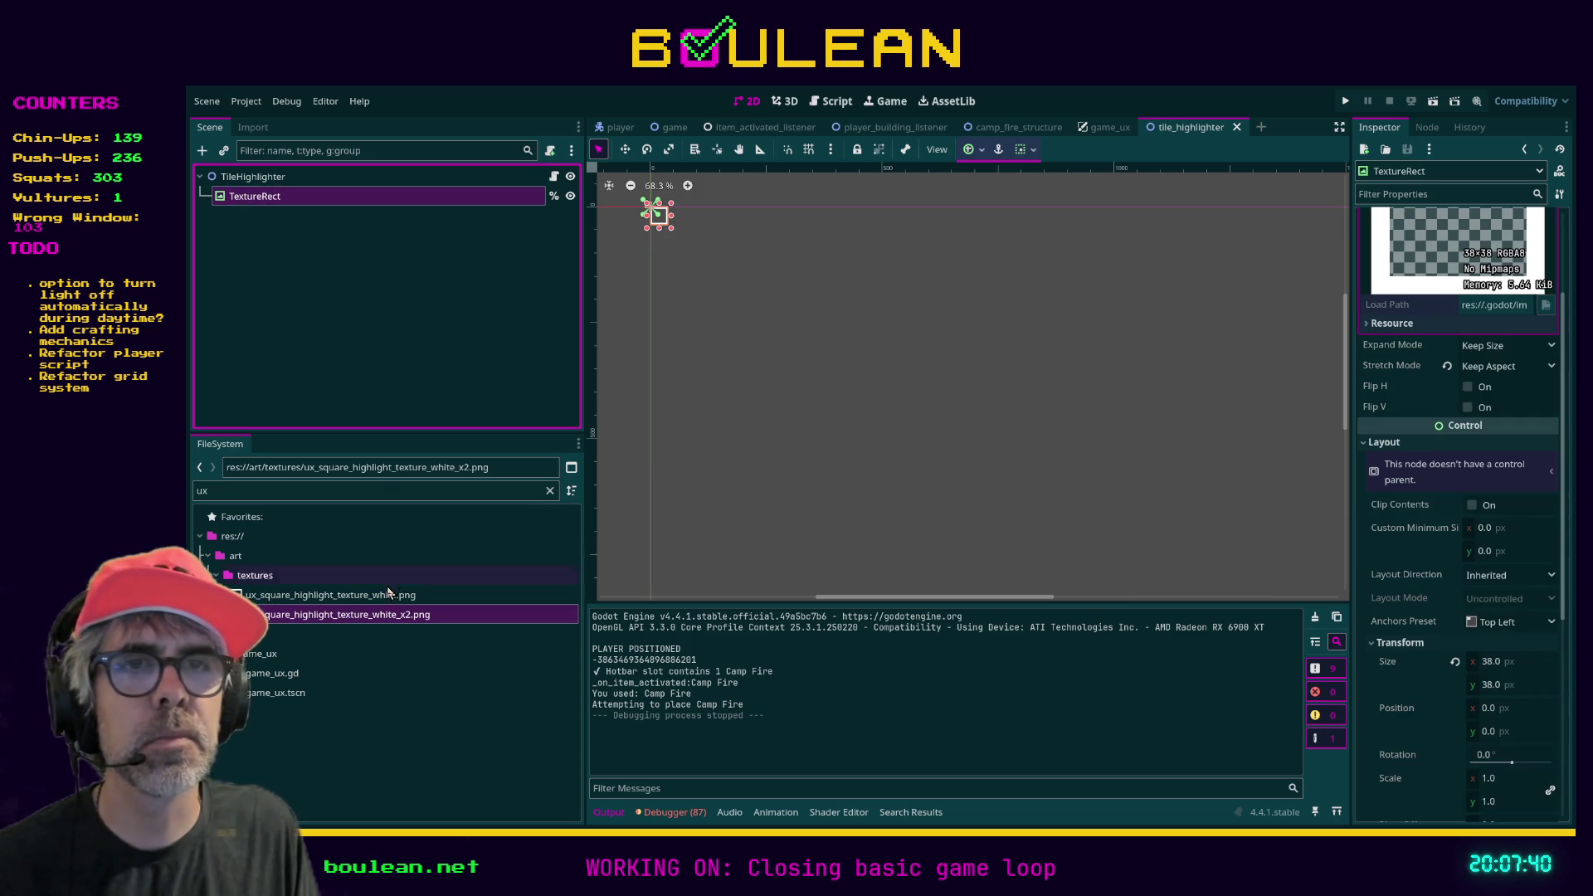
pyautogui.moveTo(365, 618); pyautogui.dragTo(1313, 355)
pyautogui.moveTo(1426, 299)
pyautogui.mouseDown()
pyautogui.moveTo(1421, 250)
pyautogui.moveTo(1197, 282)
pyautogui.moveTo(1467, 254)
pyautogui.mouseUp()
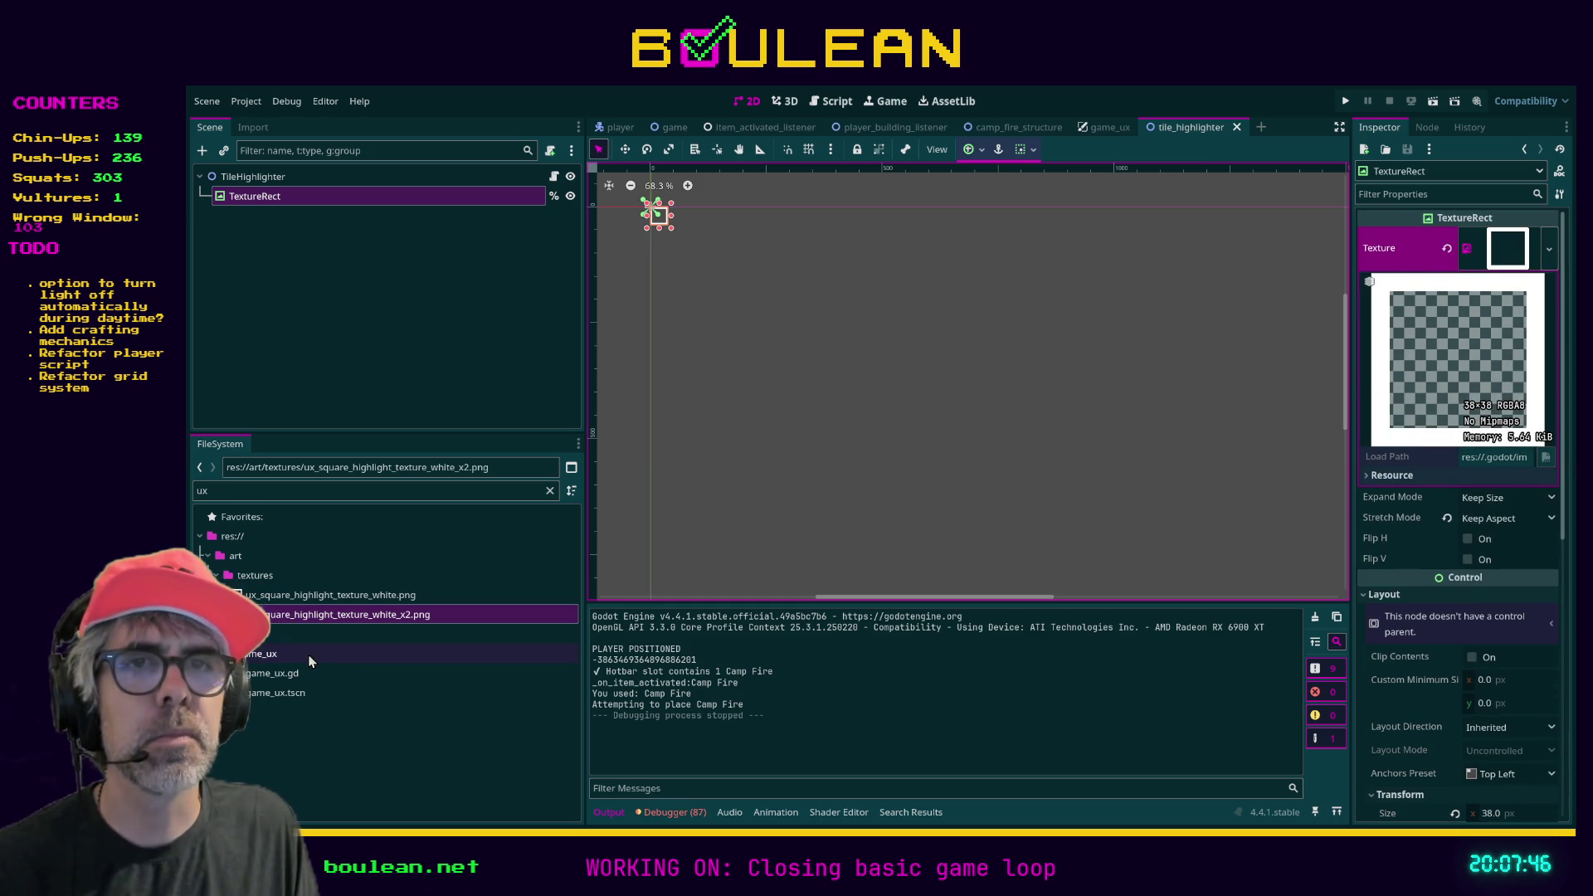
pyautogui.moveTo(297, 616); pyautogui.dragTo(1515, 250)
pyautogui.hotkey('ctrl', 's')
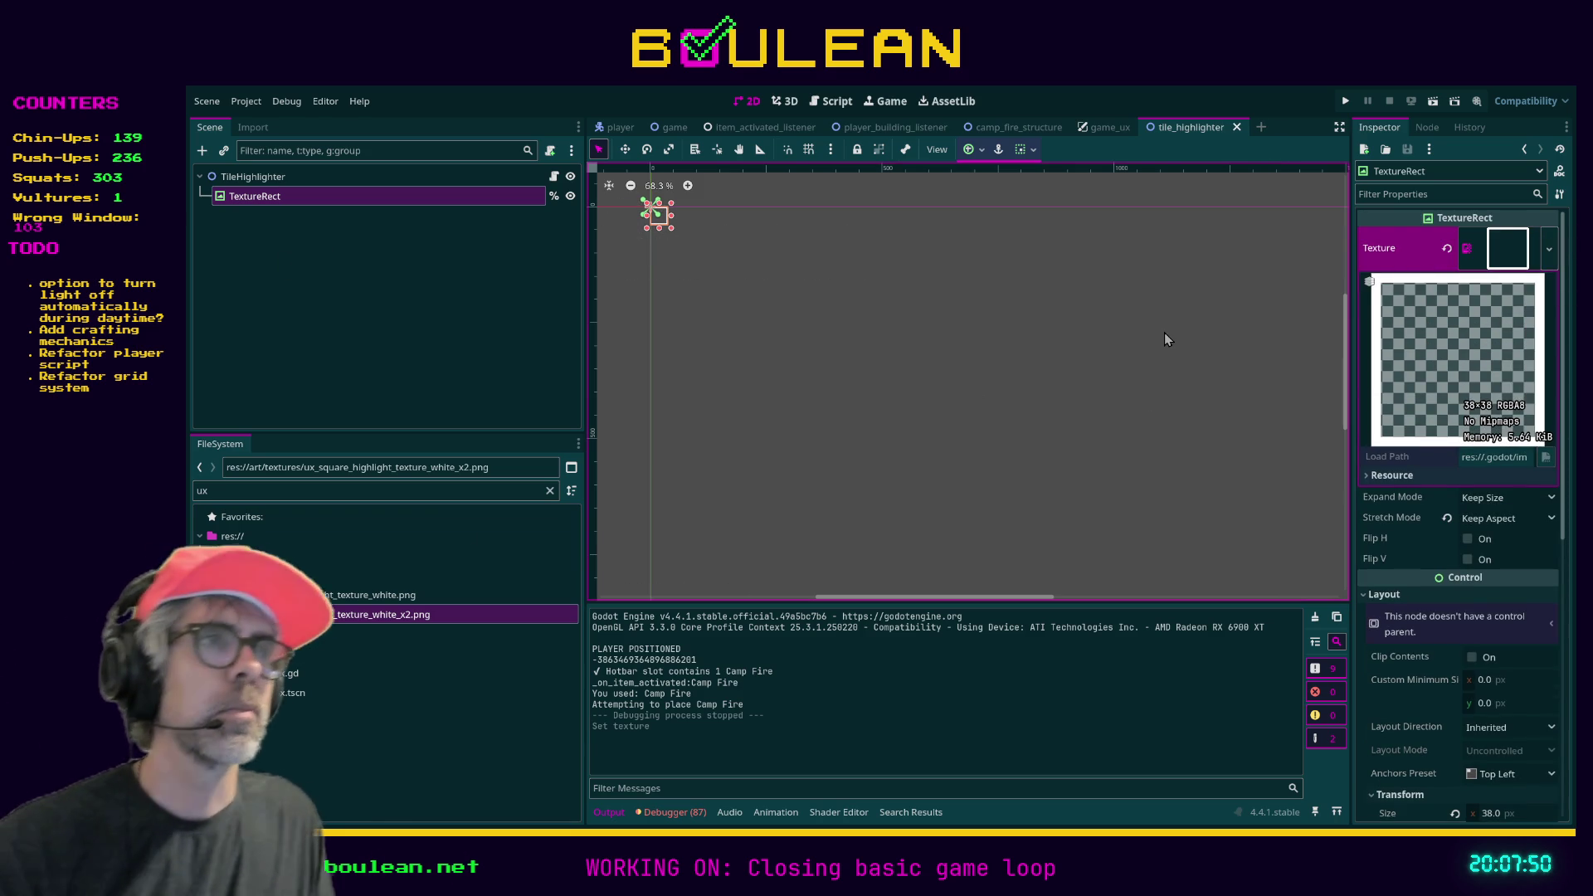
pyautogui.press('F5')
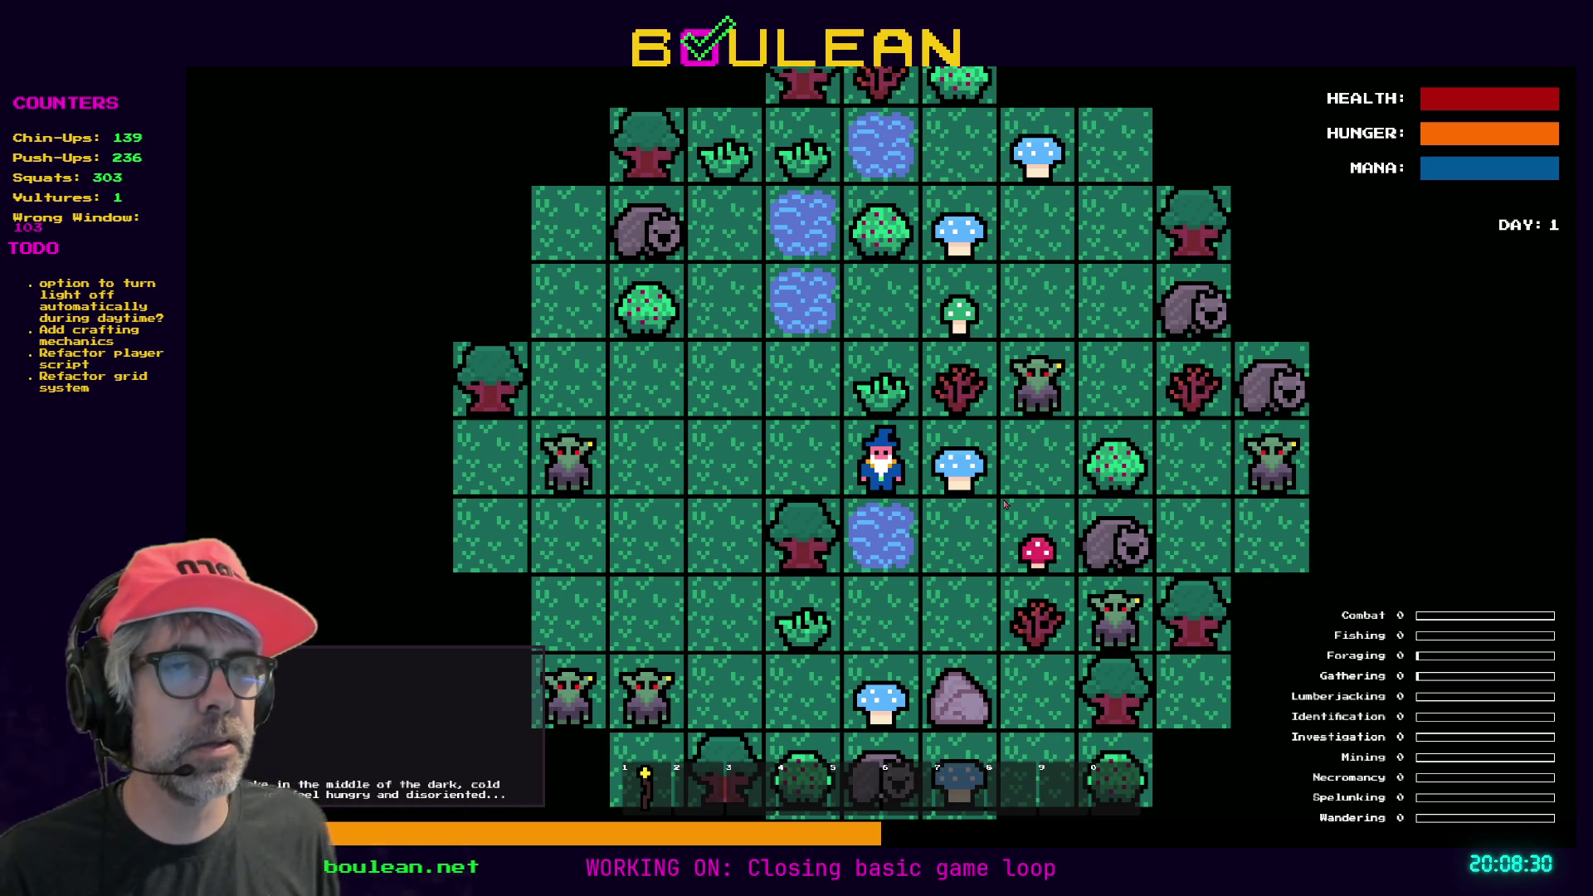
# Step: Move the wizard one tile to the left
pyautogui.press('Left')
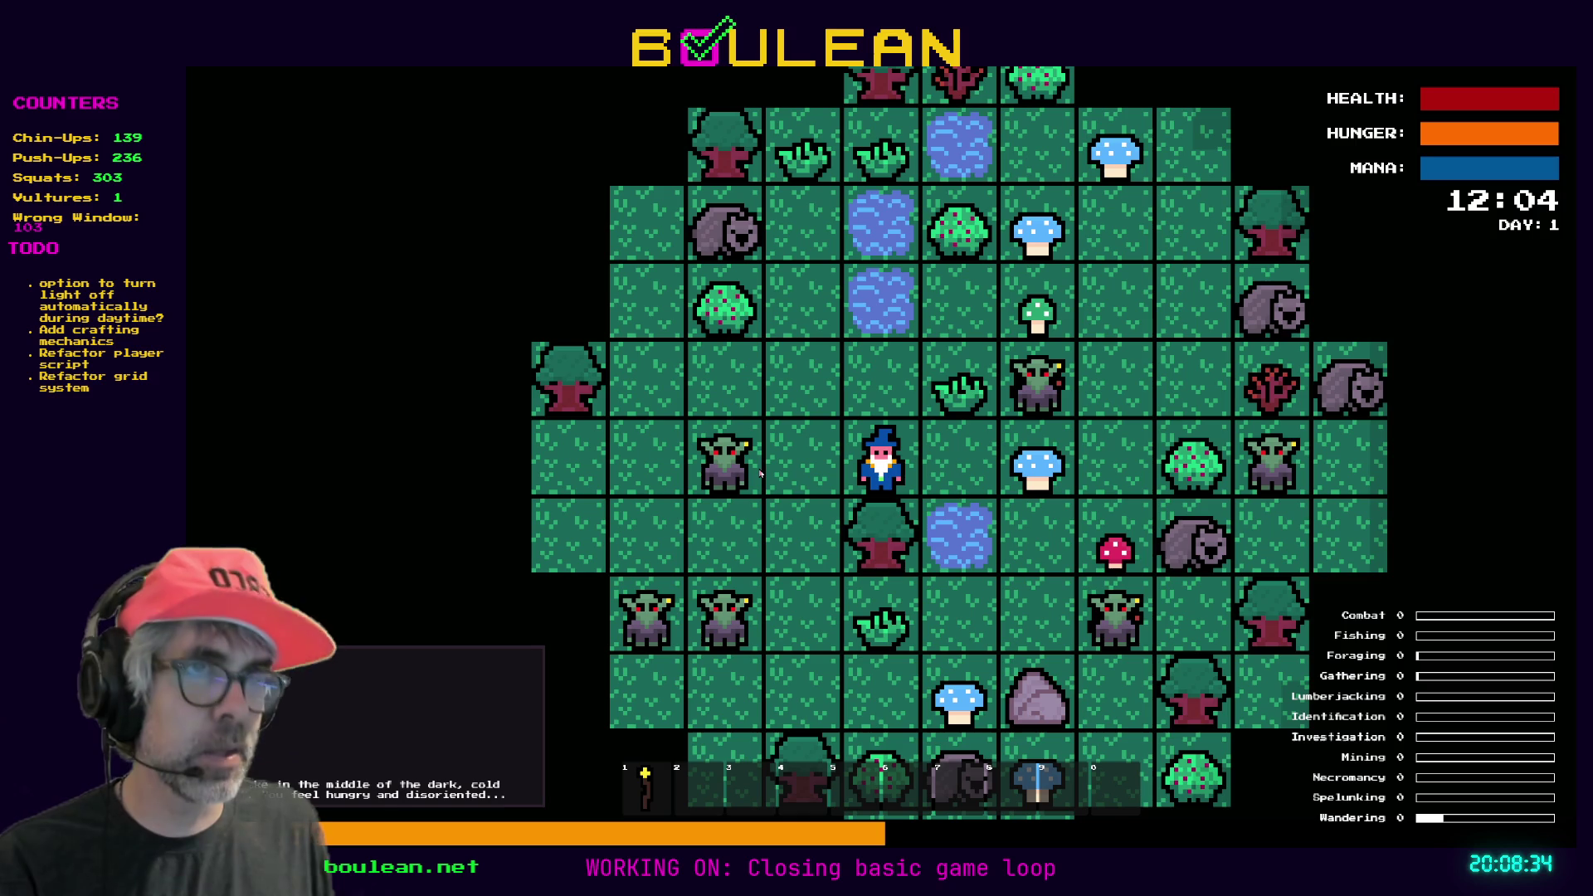
# Step: Open the in-game debug panel with the grave key
pyautogui.press('`')
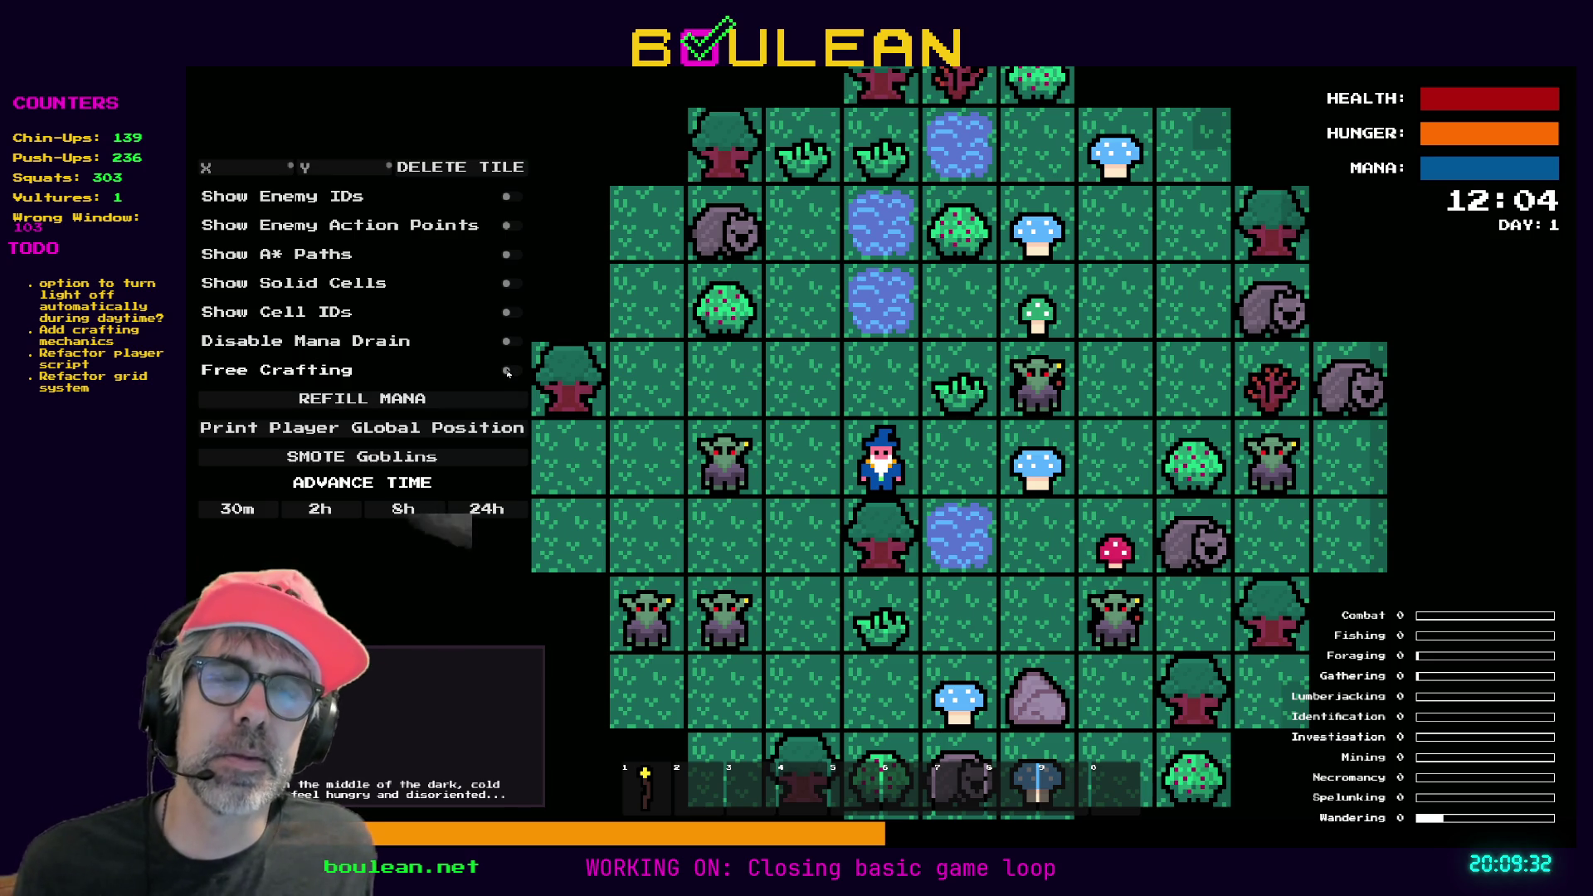
# Step: Toggle Free Crafting on and back off, disable mana drain, and open the crafting panel with C
pyautogui.click(508, 372)
pyautogui.click(508, 371)
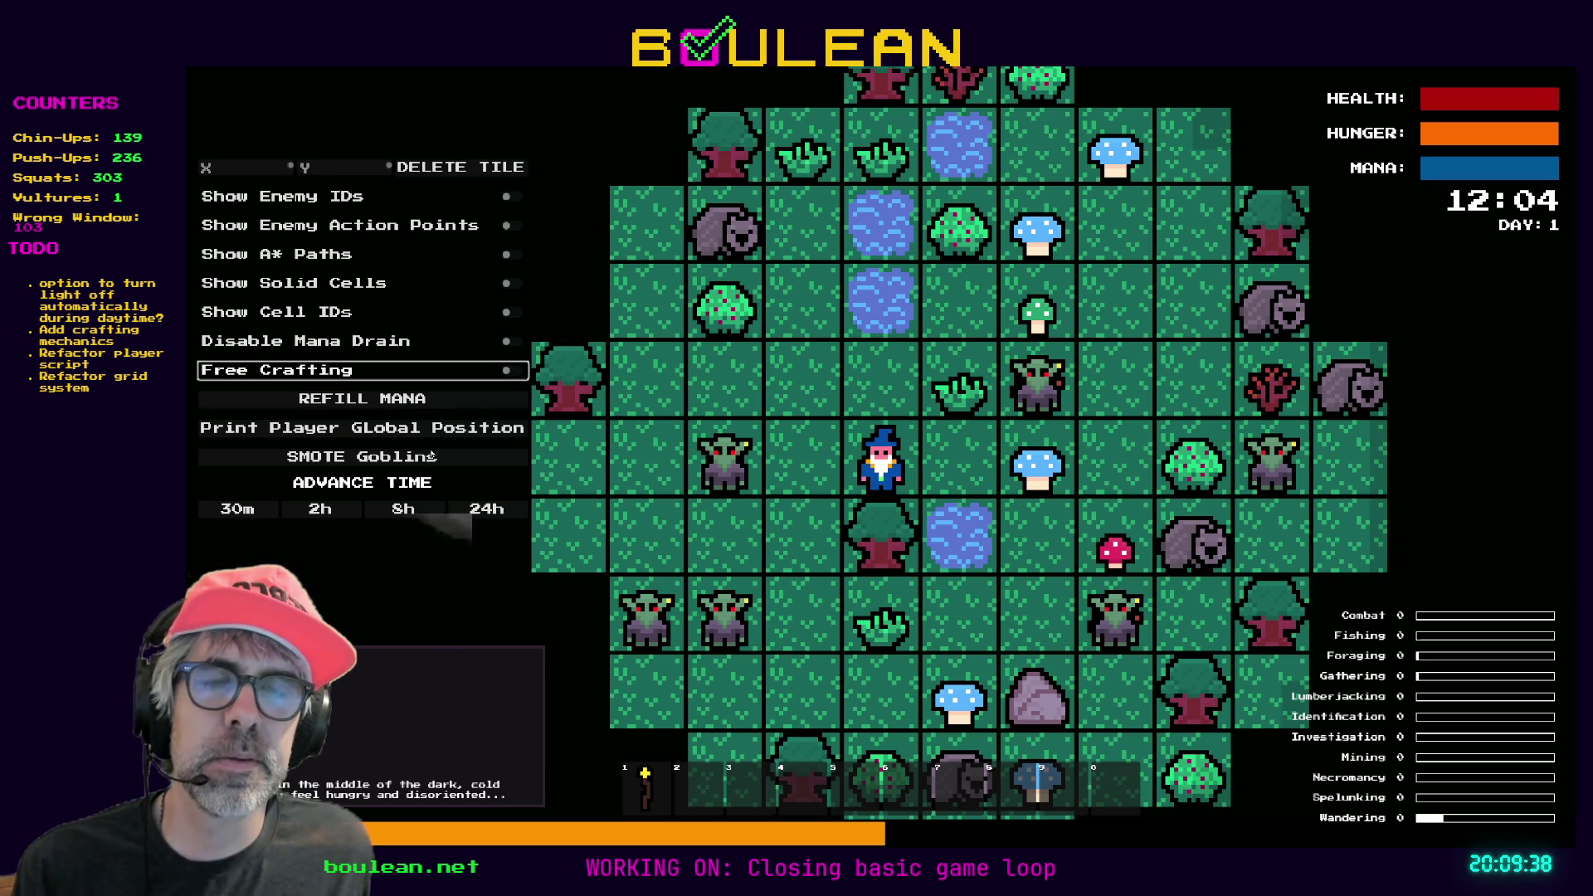
pyautogui.click(508, 345)
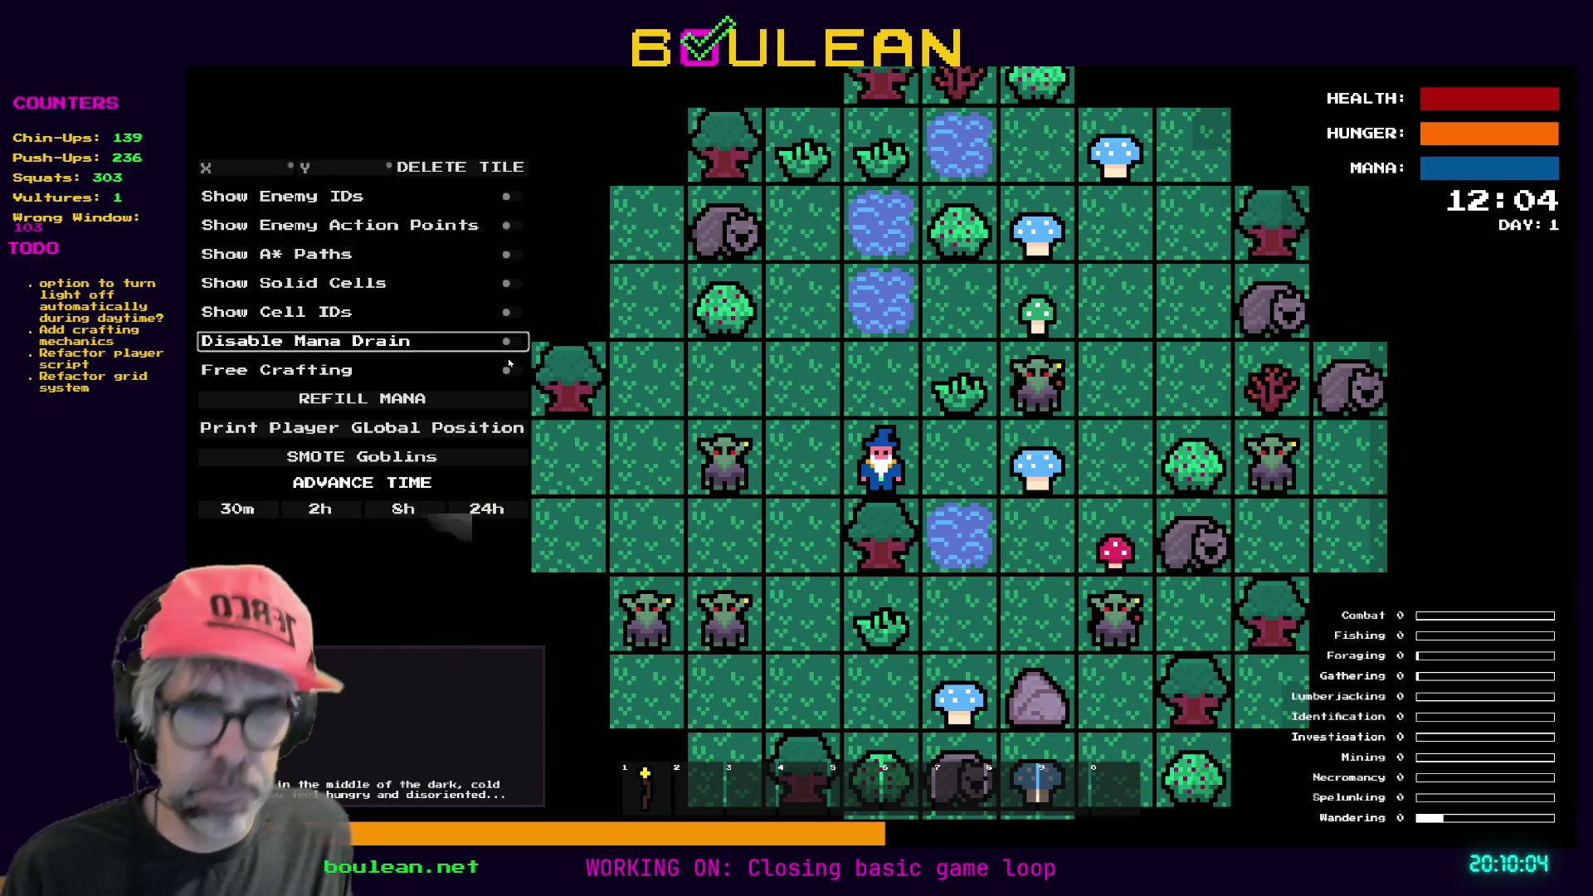
pyautogui.press('c')
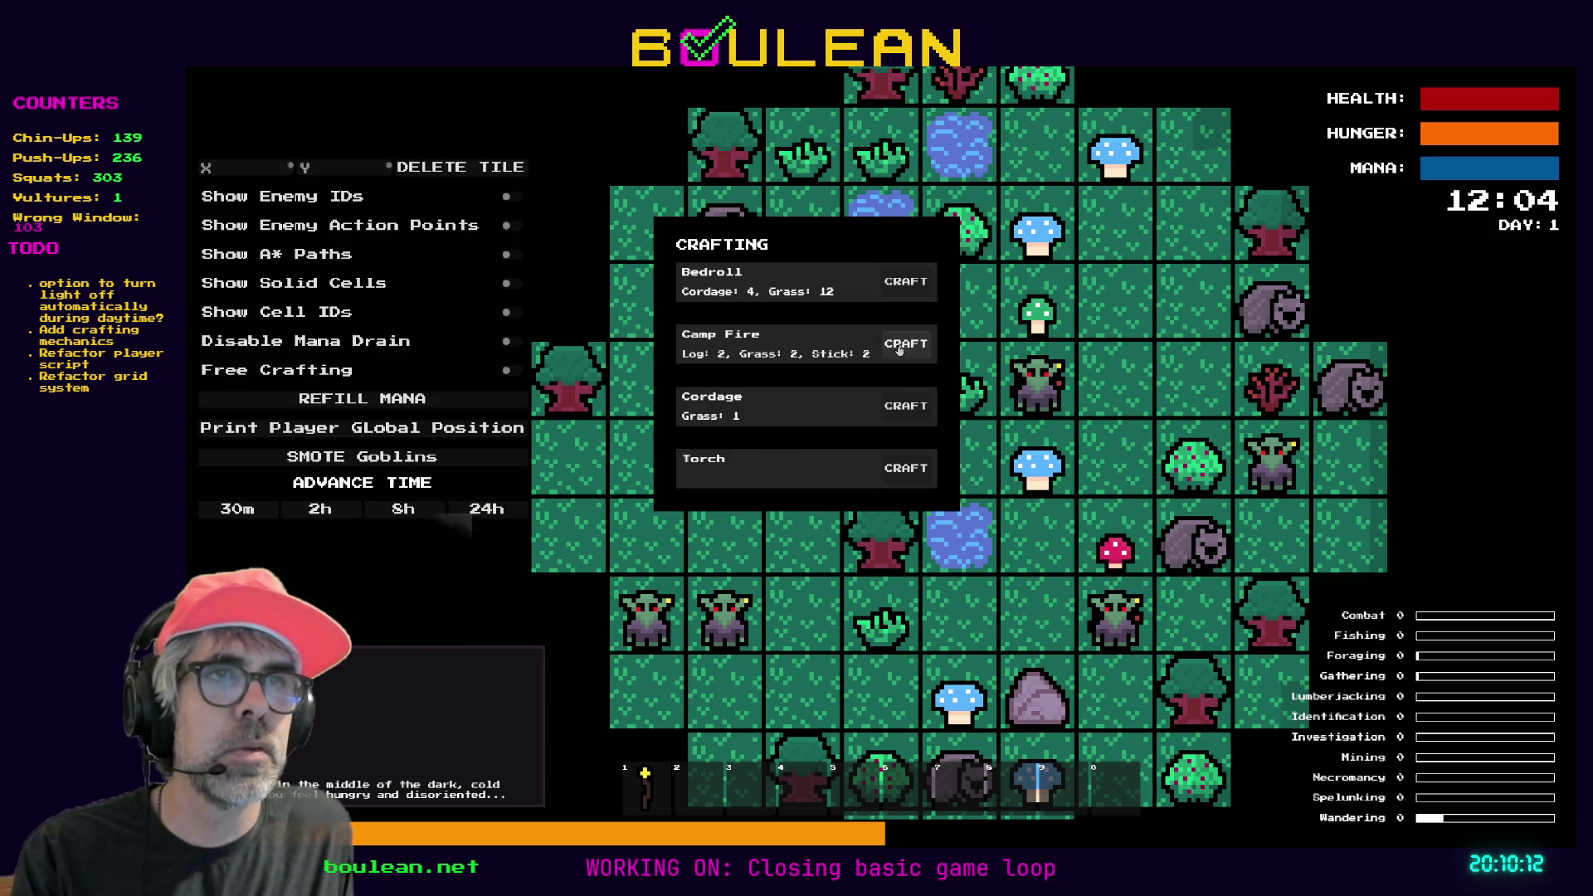
# Step: Turn Free Crafting on, craft a Camp Fire into hotbar slot 2, and close the crafting panel
pyautogui.click(509, 371)
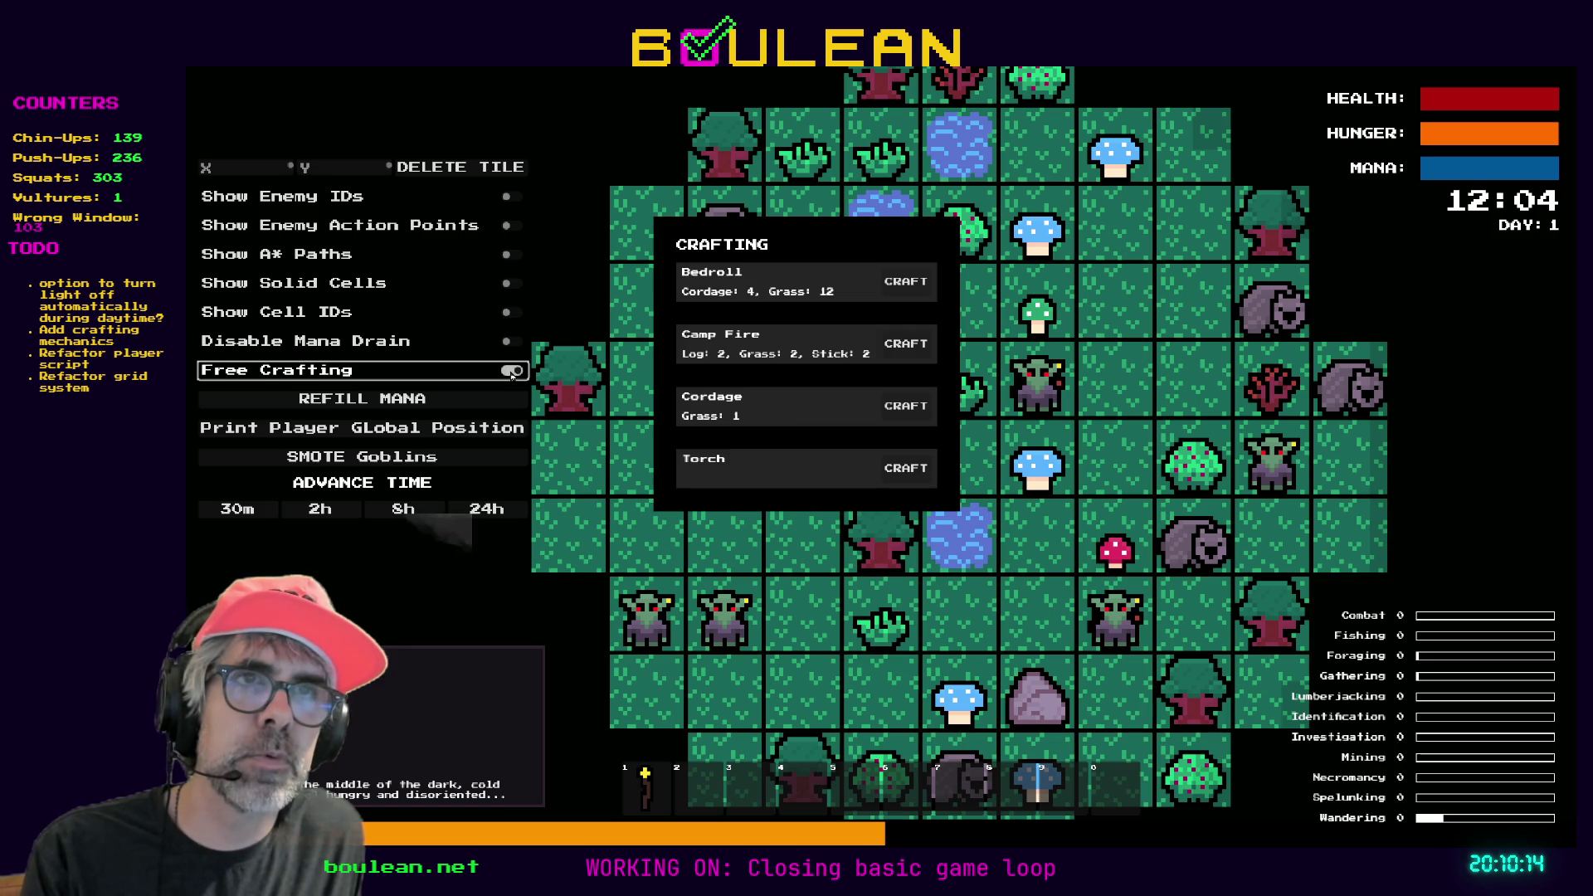
pyautogui.click(906, 344)
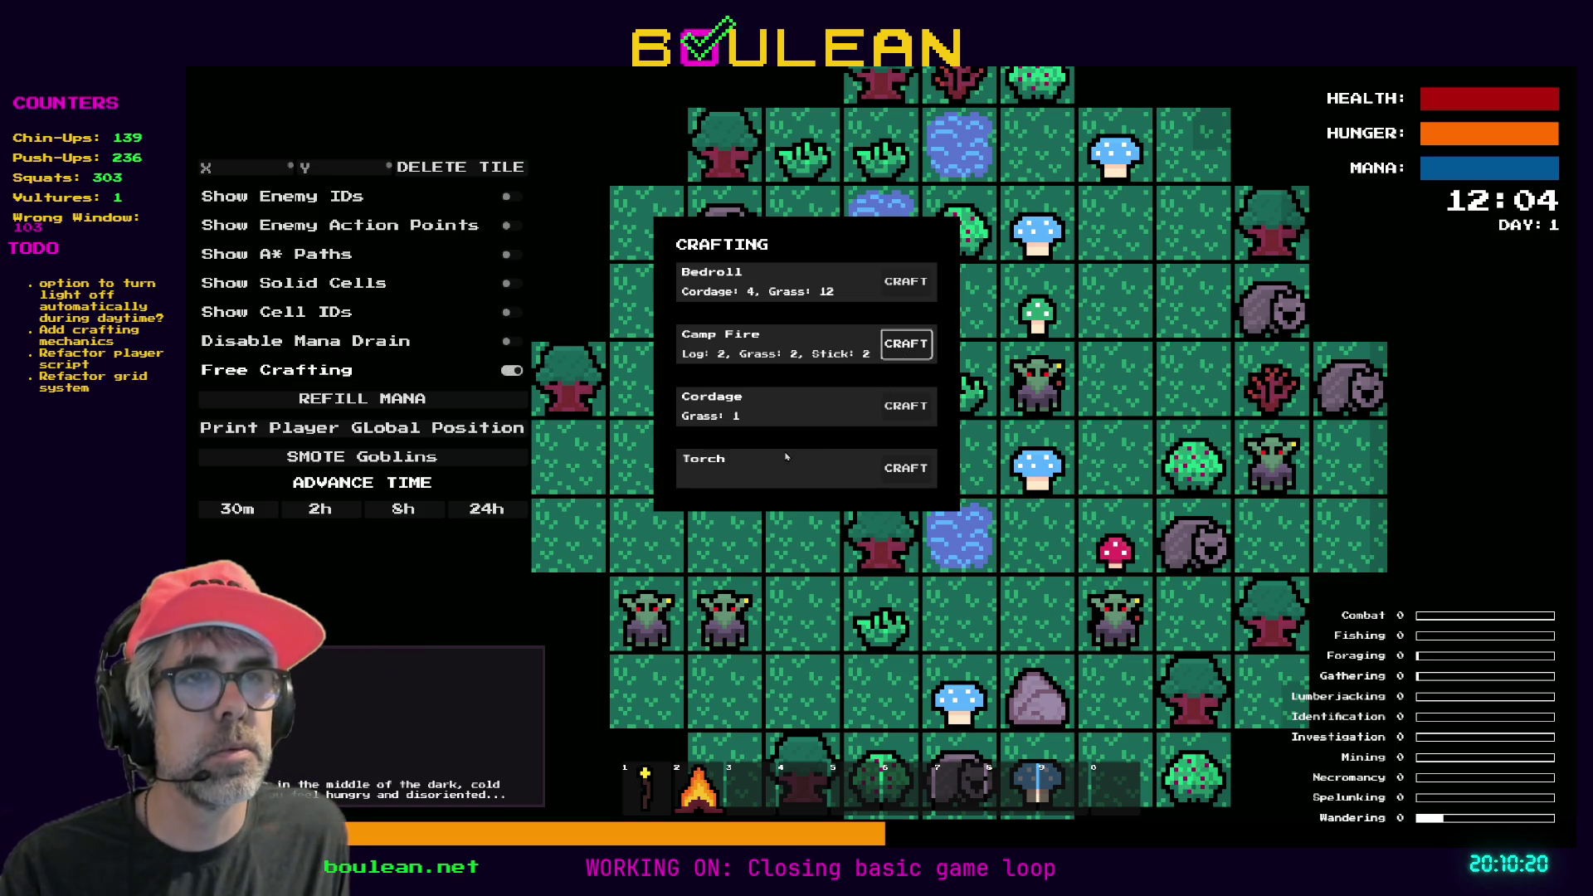
pyautogui.press('Escape')
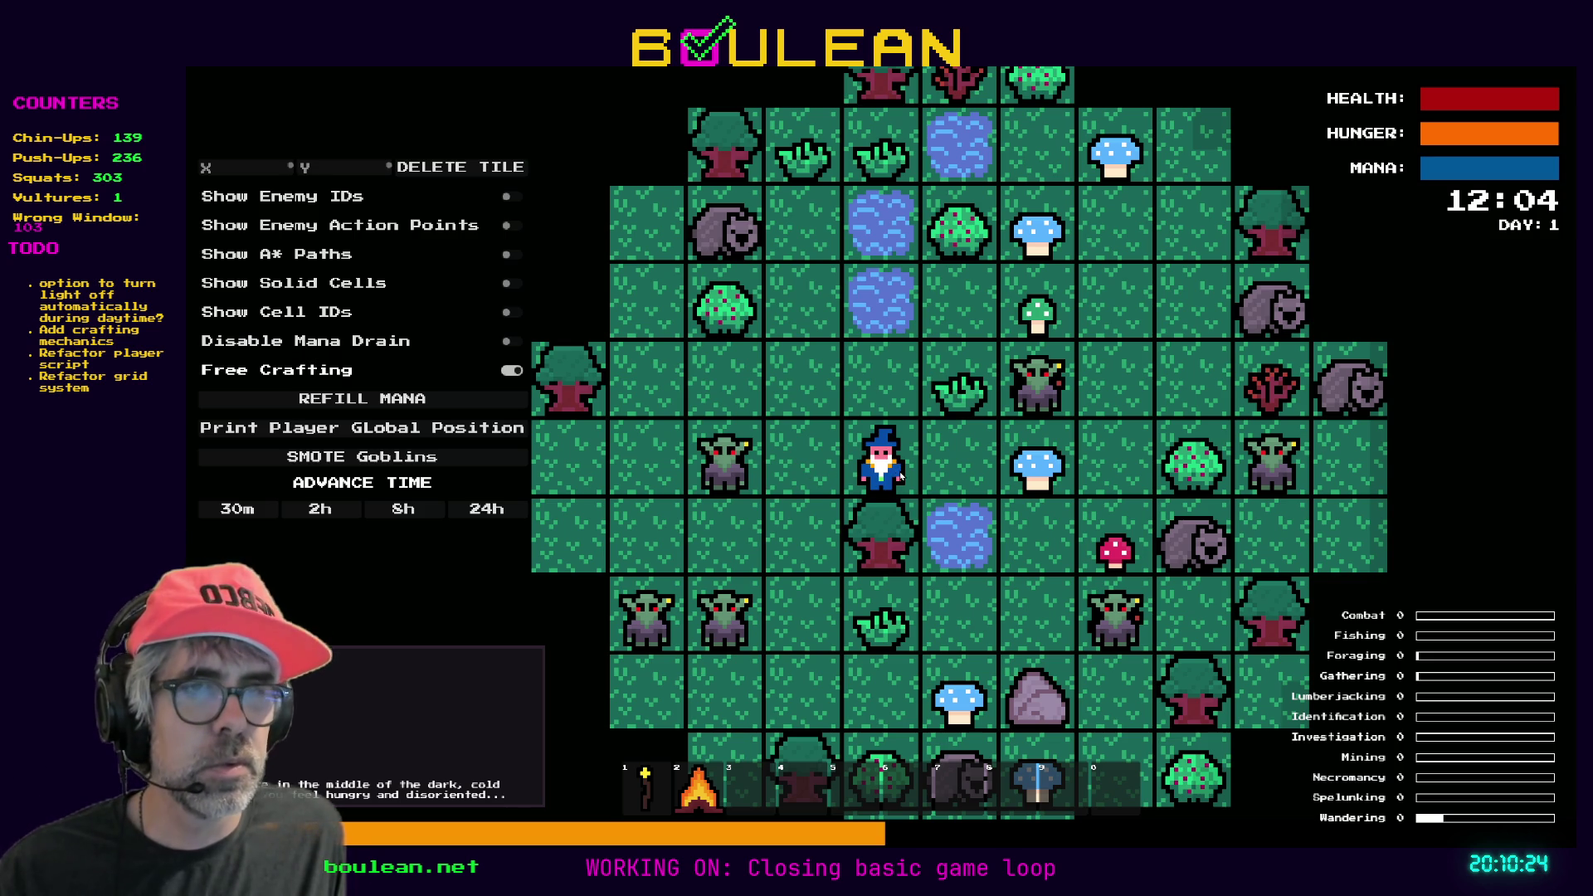
pyautogui.scroll(2, 913, 459)
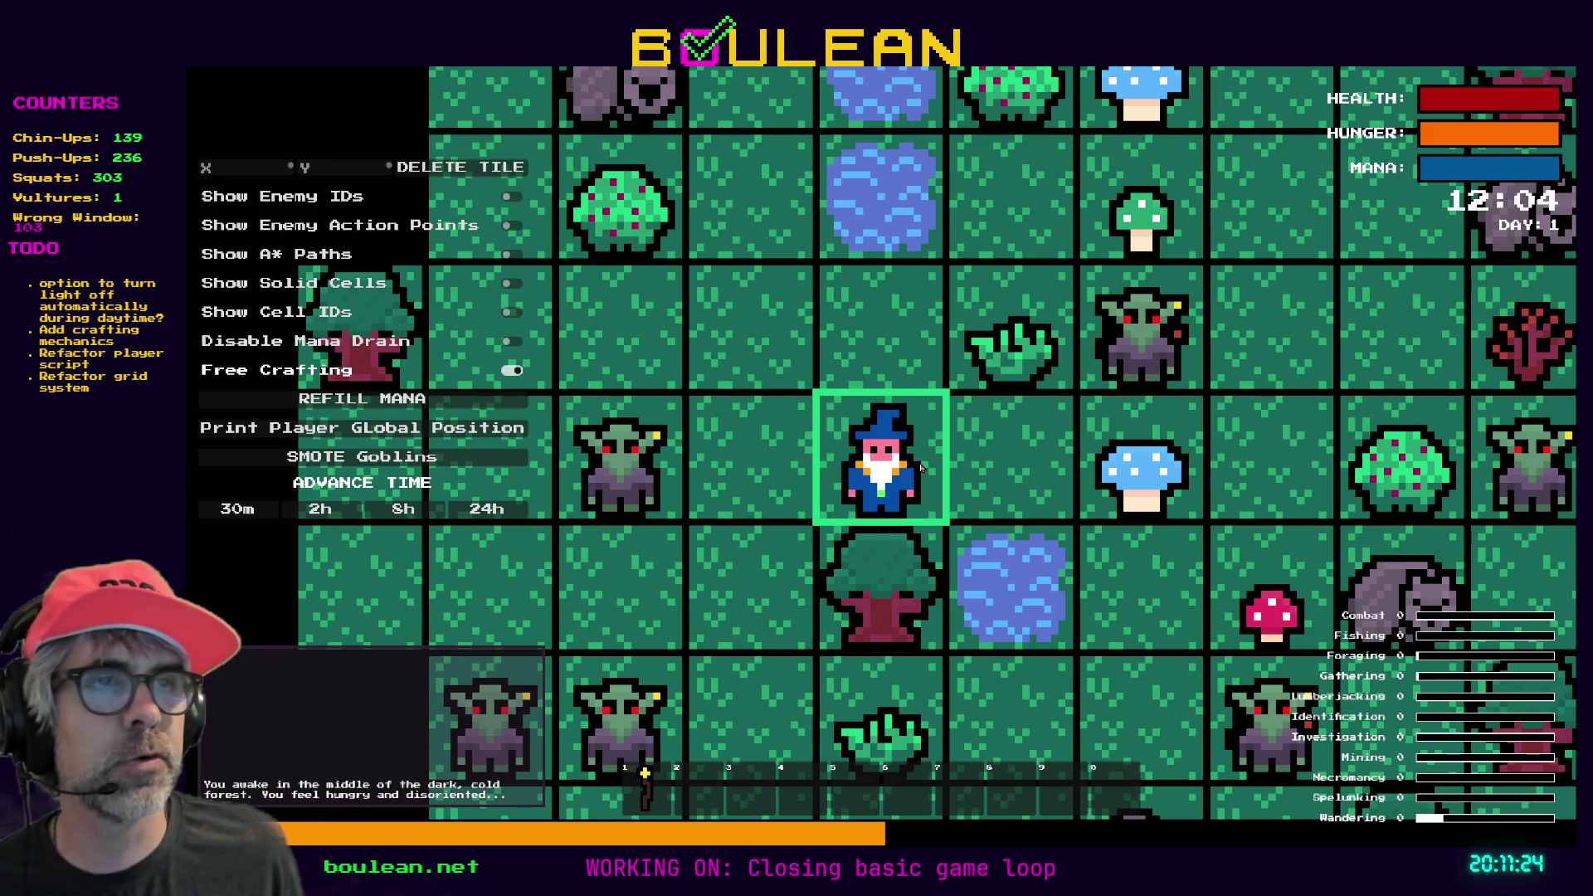
# Step: Move the wizard one tile north and attack the goblin until it dies
pyautogui.press('w')
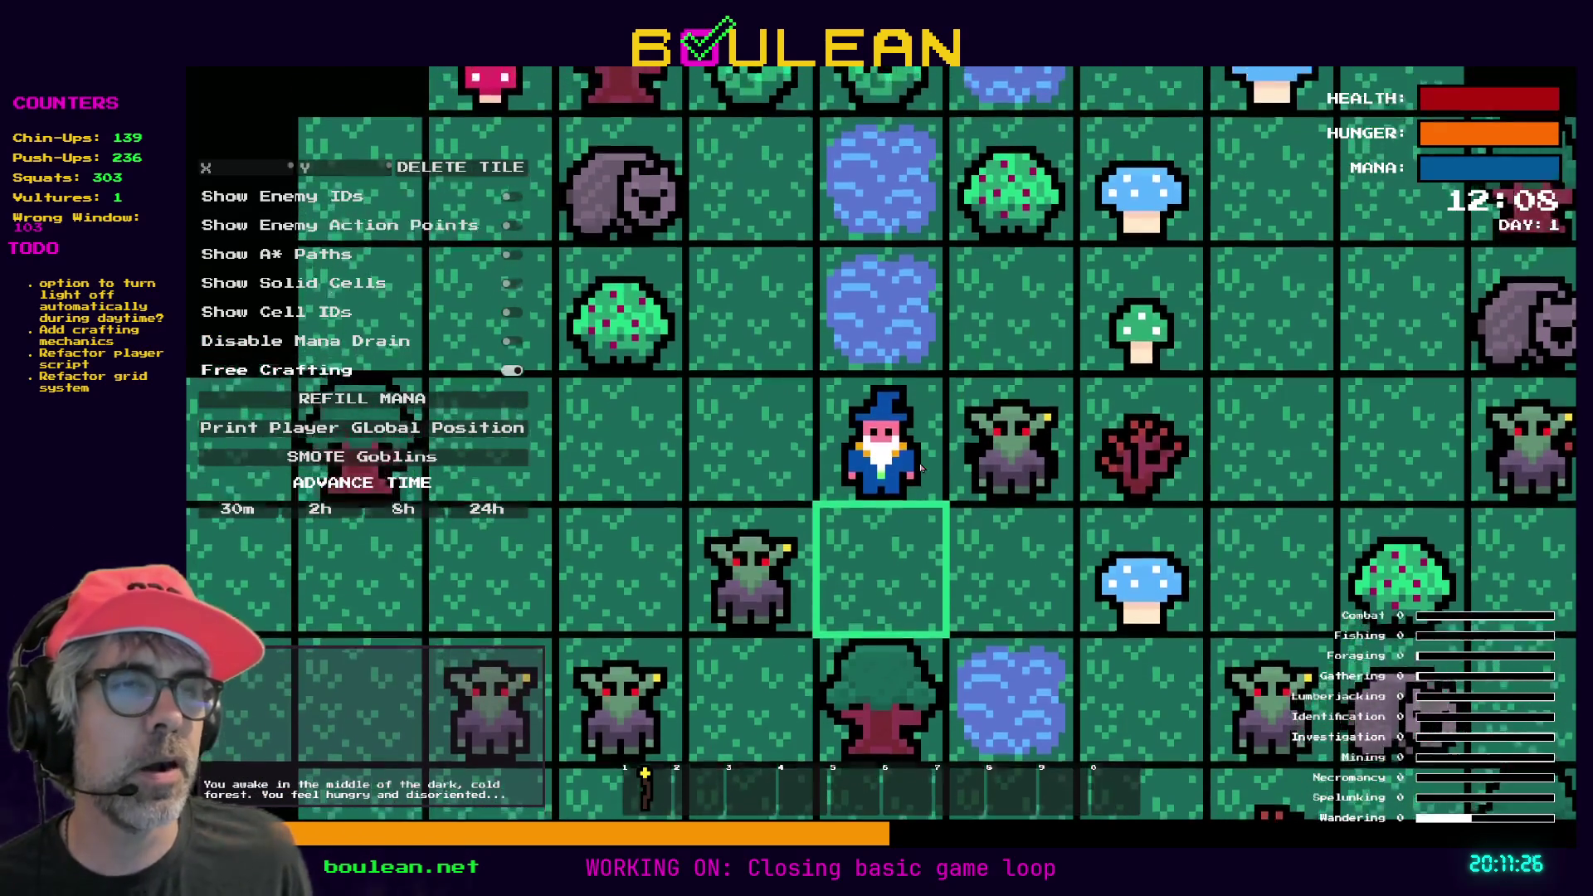
pyautogui.press('d')
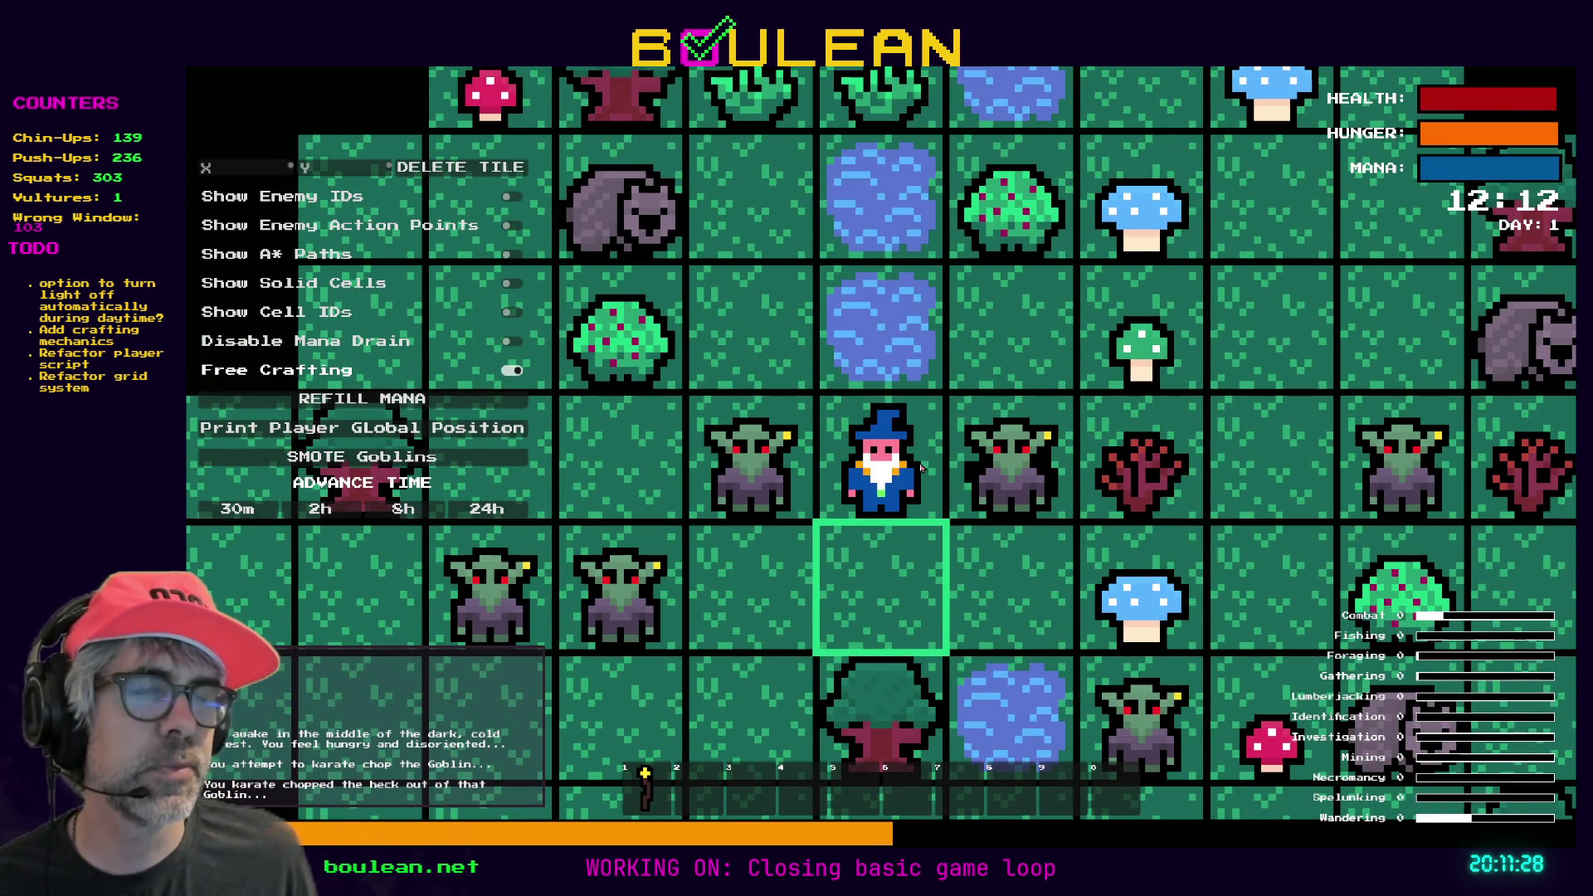
pyautogui.press('d')
pyautogui.press('d')
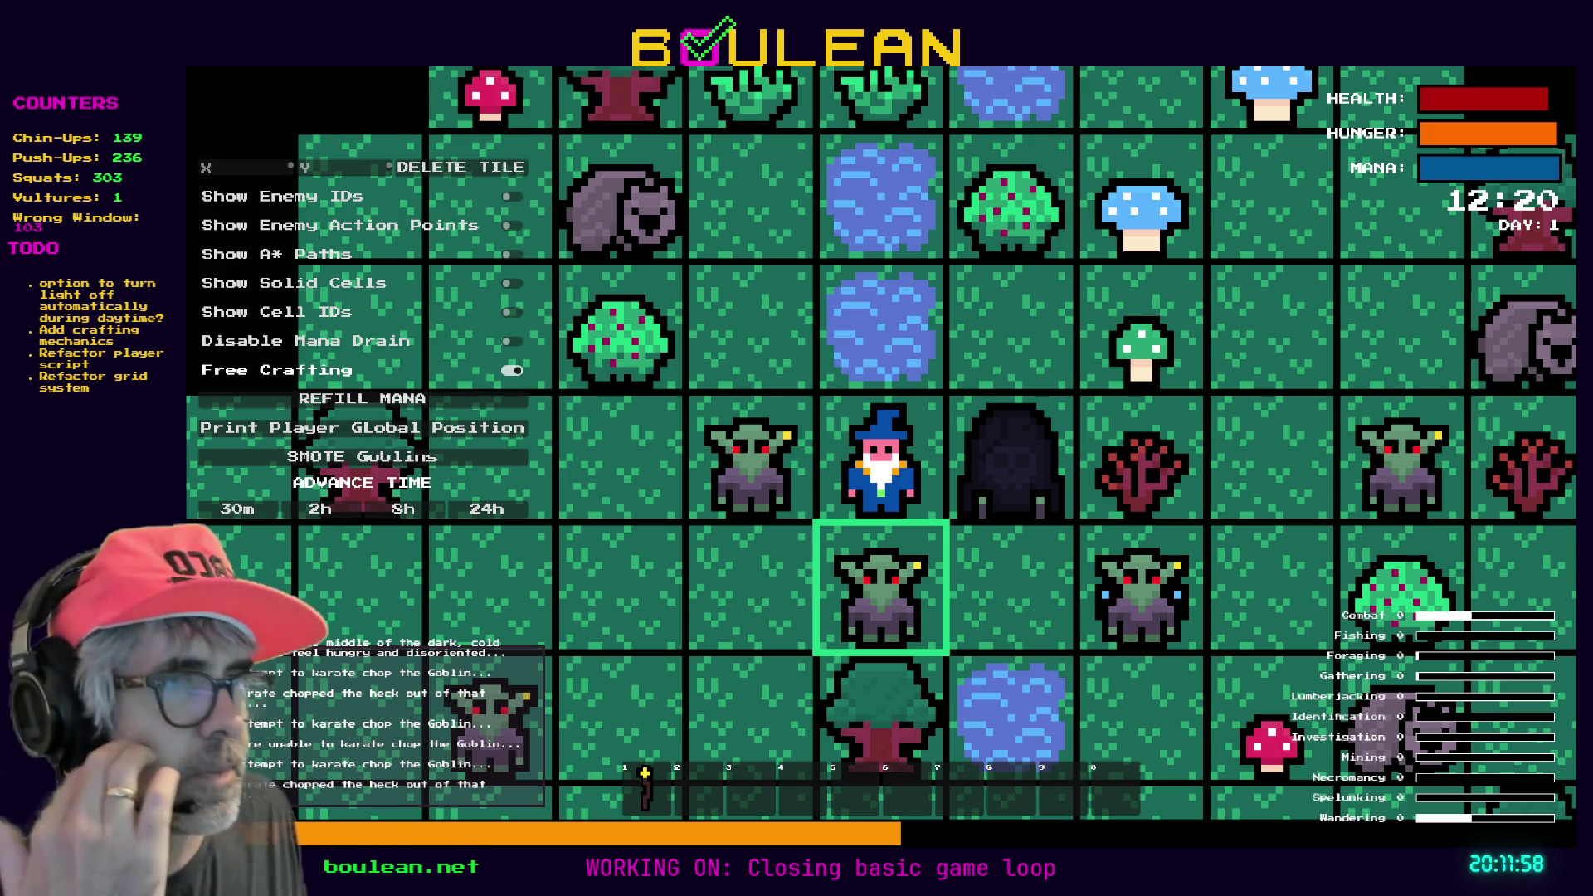
# Step: Stop the running game to return to the TileHighlighter scene editor
pyautogui.scroll(1, 882, 460)
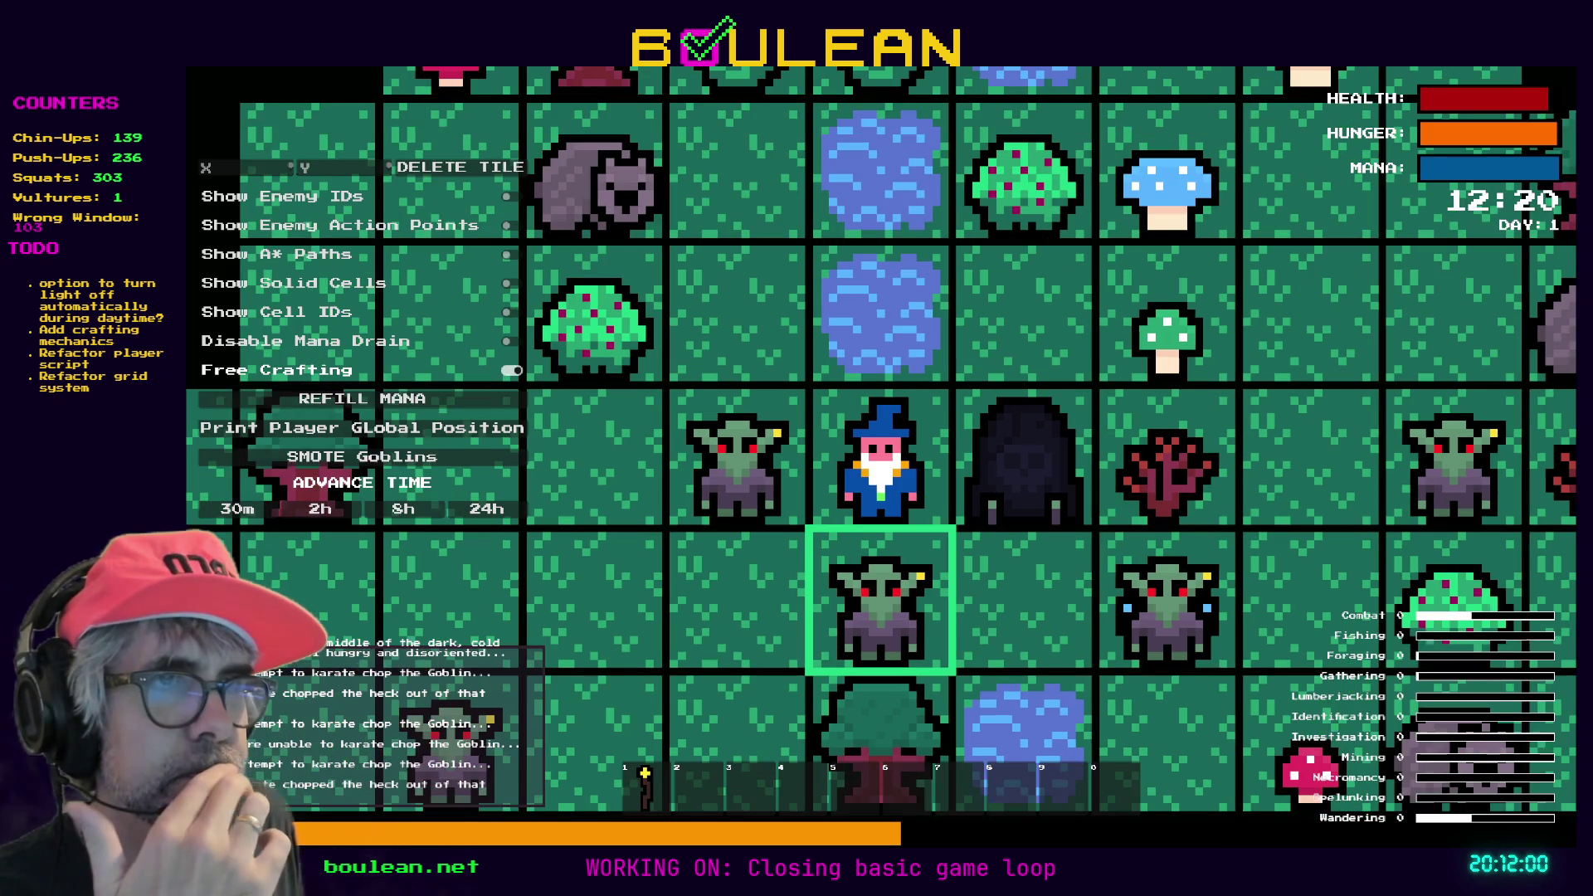
pyautogui.scroll(1, 881, 461)
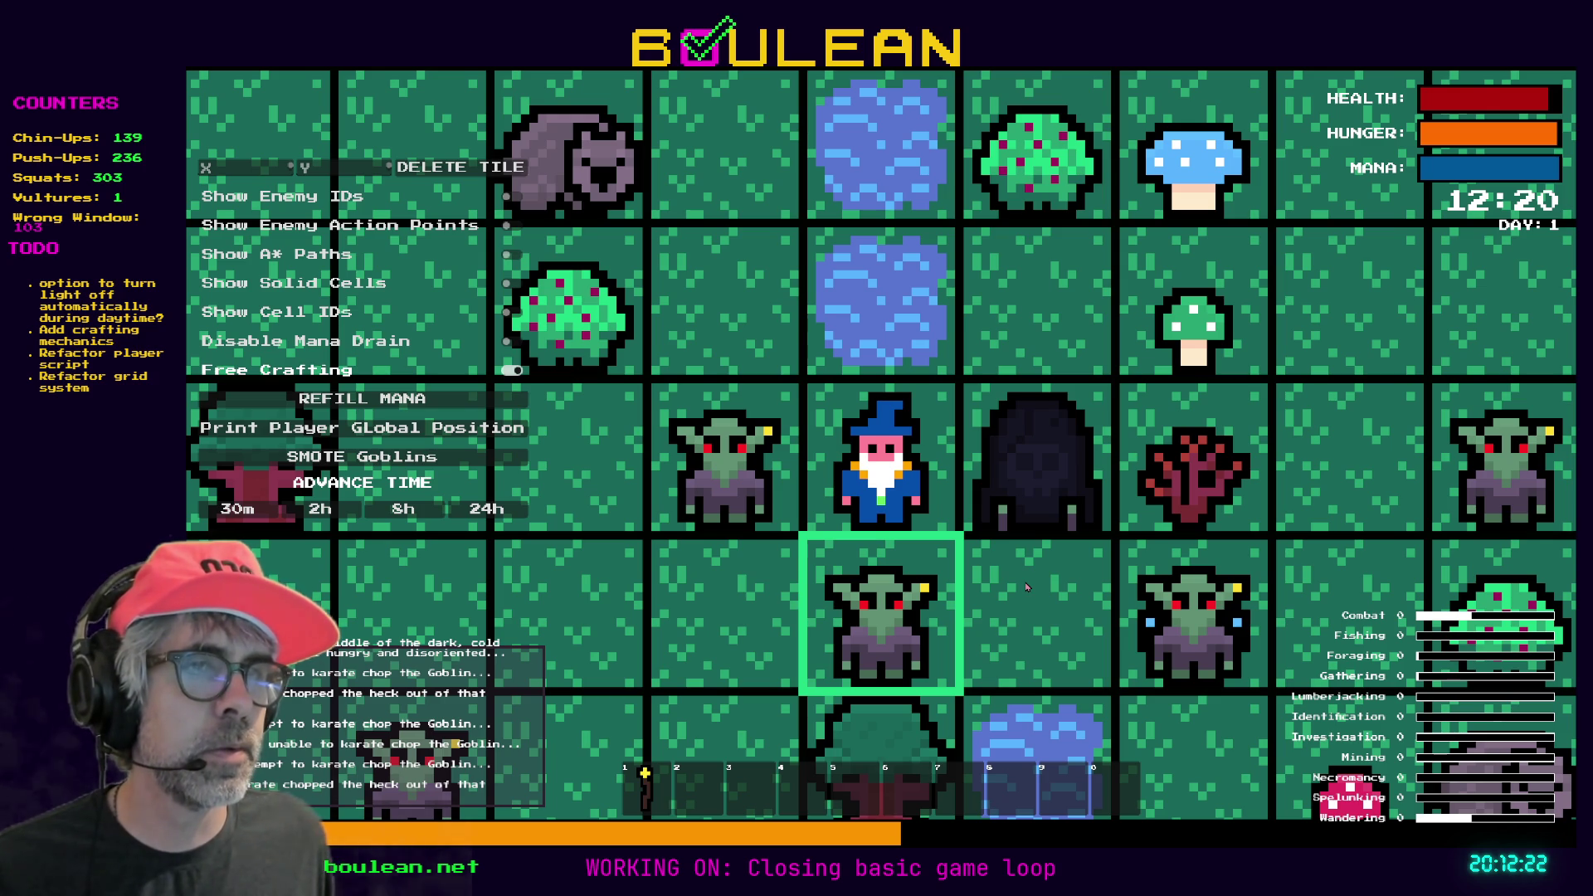
pyautogui.press('Escape')
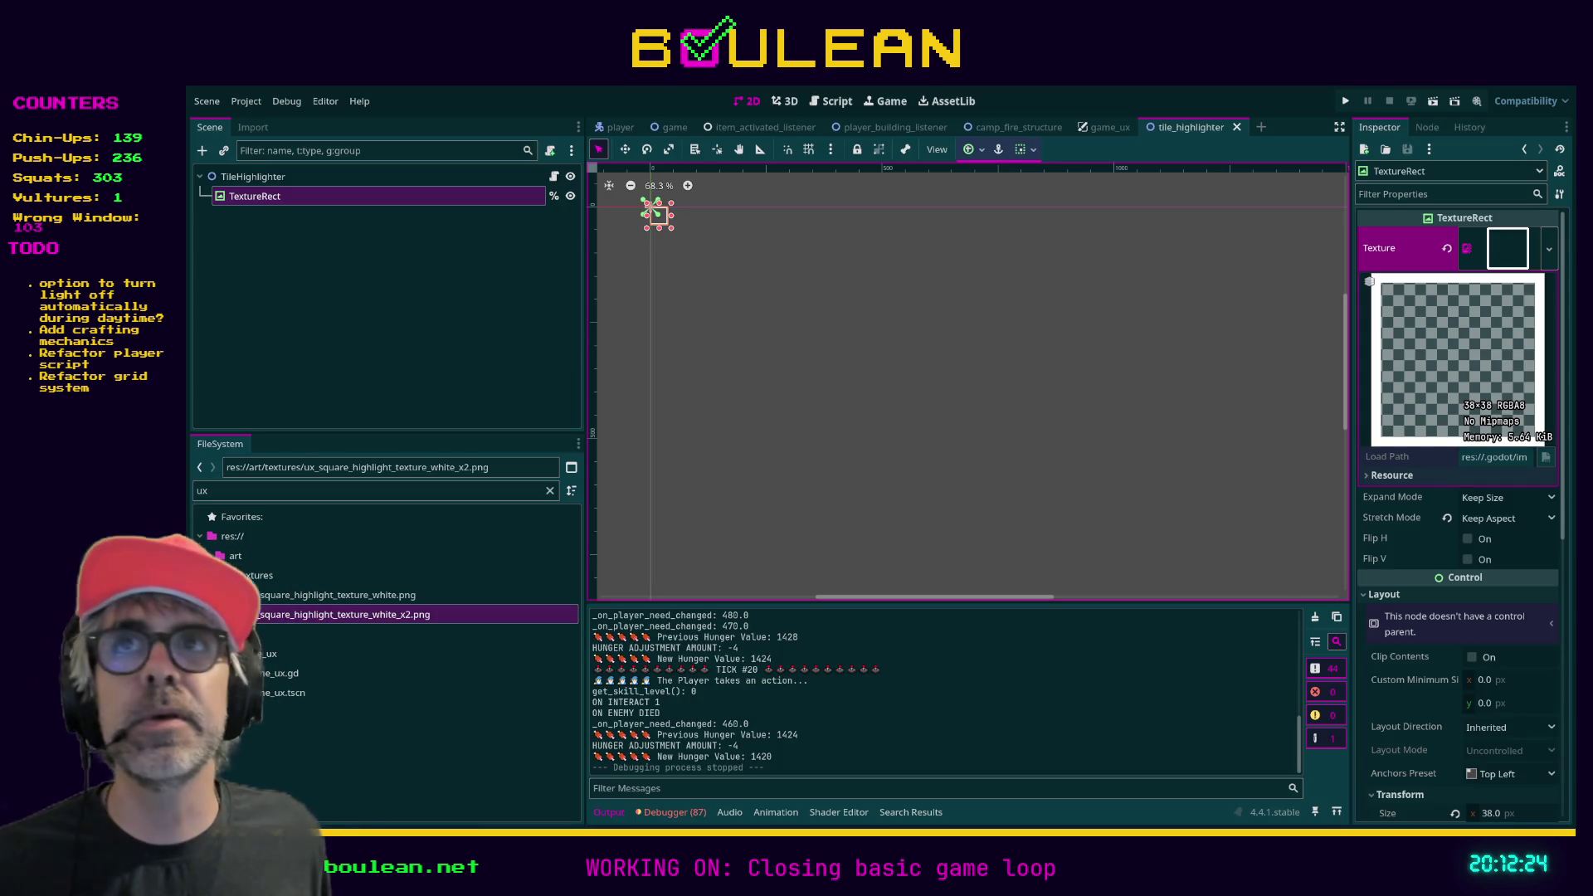